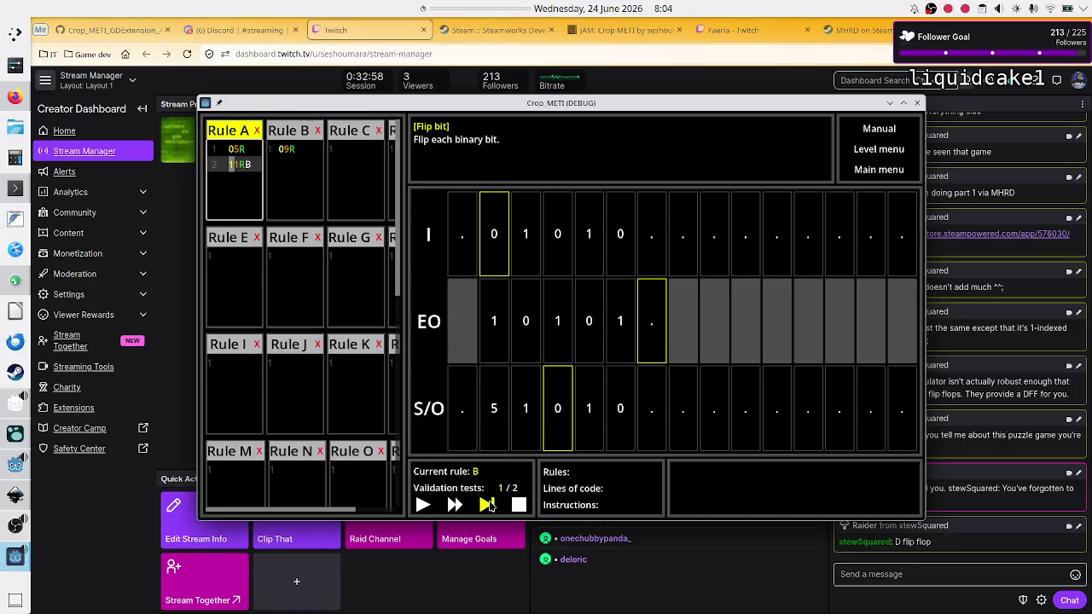
Step the debug game twice, editing Rule B in between, then return to the Godot editor.
click(488, 505)
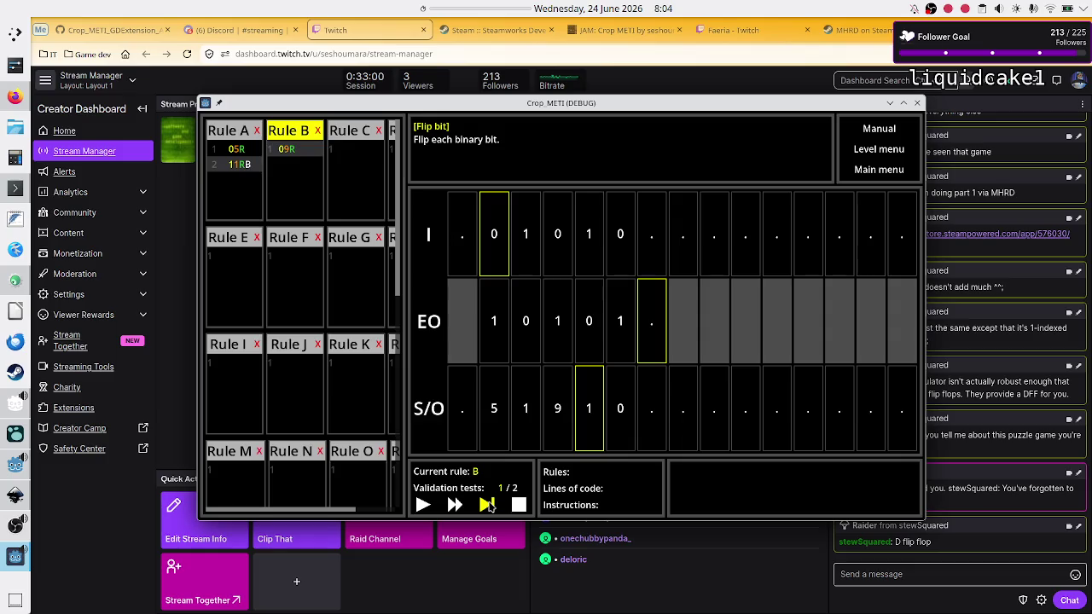
click(313, 150)
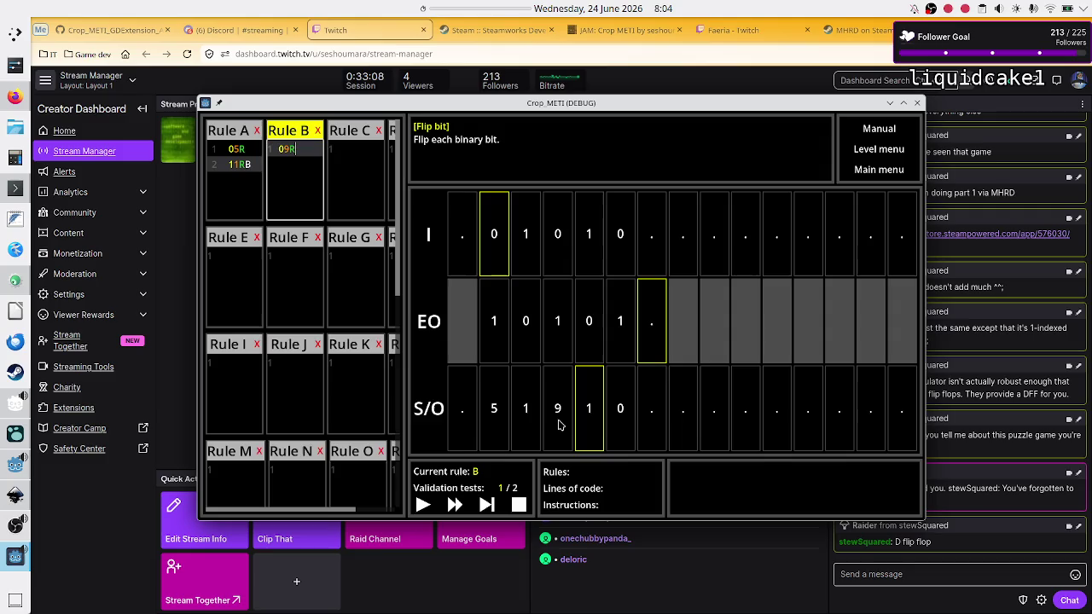
click(487, 505)
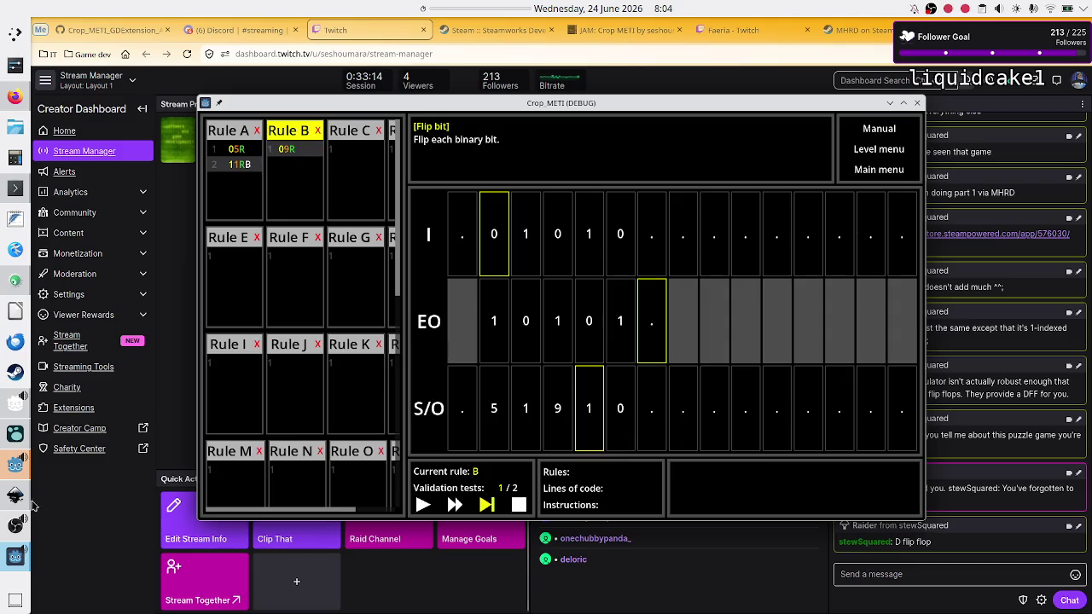
click(11, 476)
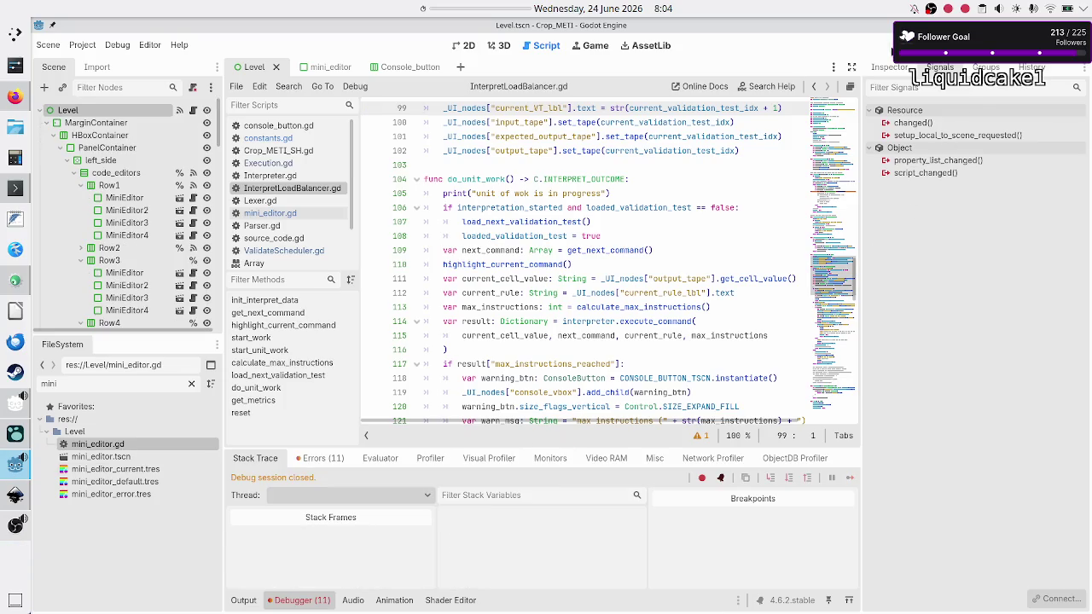
Relaunch Crop METI in debug and write Rule A as three lines: 01R, 10R and ..$.
click(893, 48)
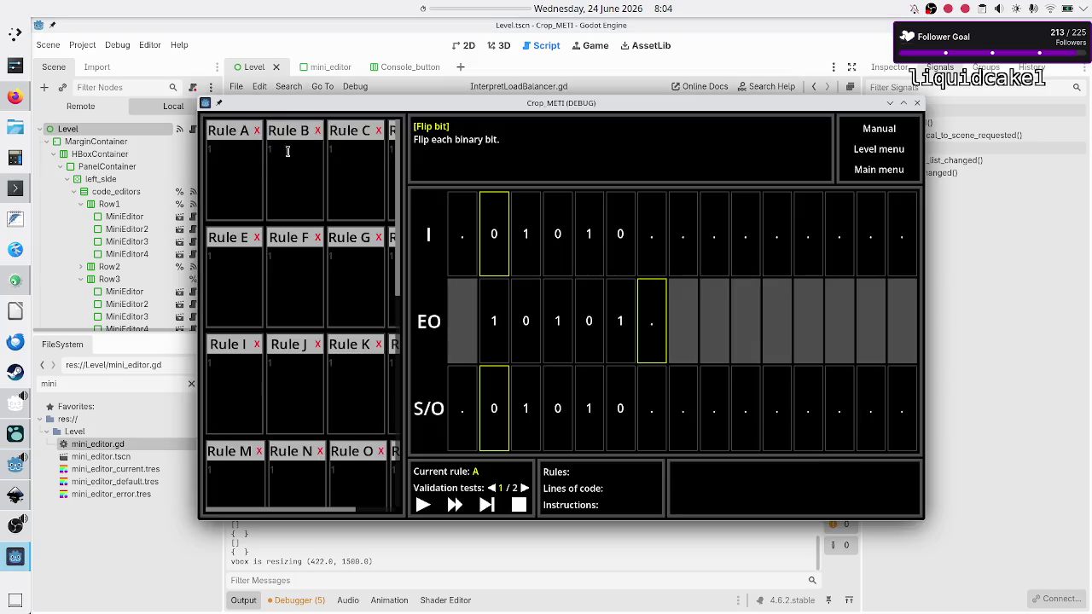
click(236, 160)
text(01)
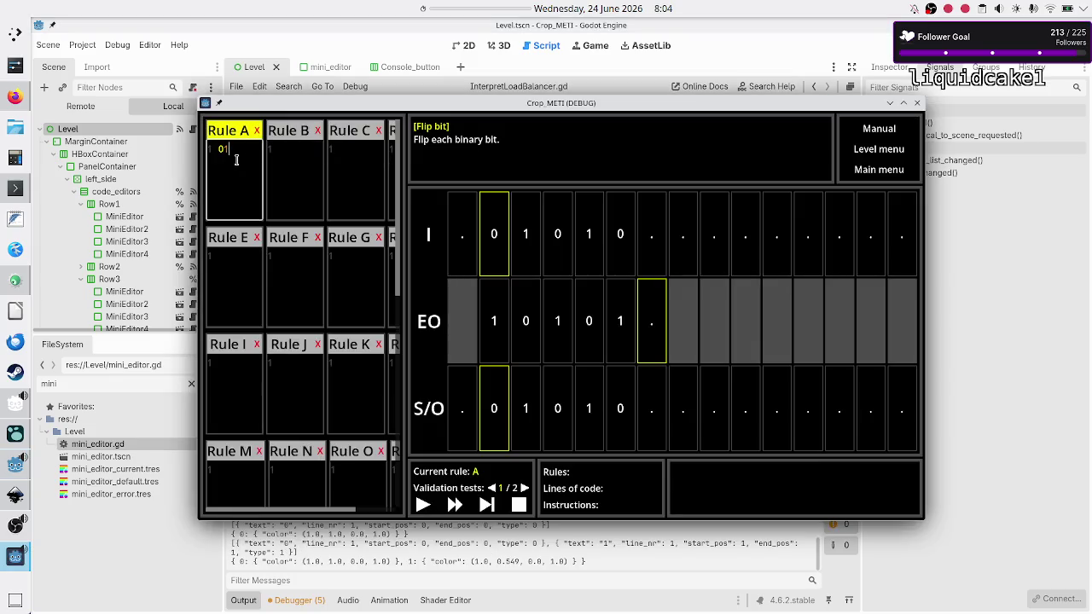
text(R)
key(Return)
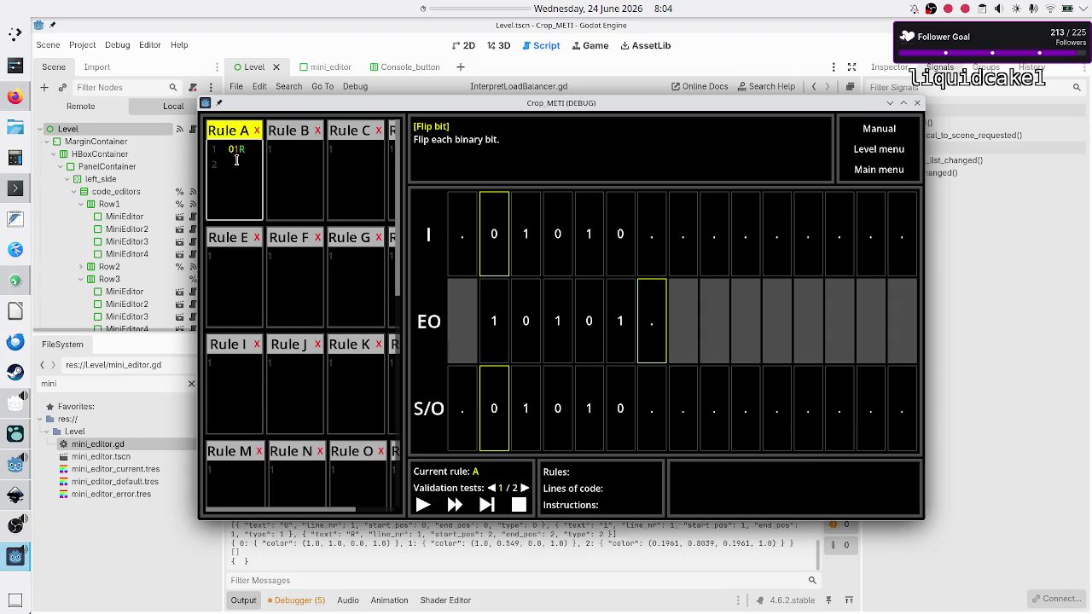
text(10R)
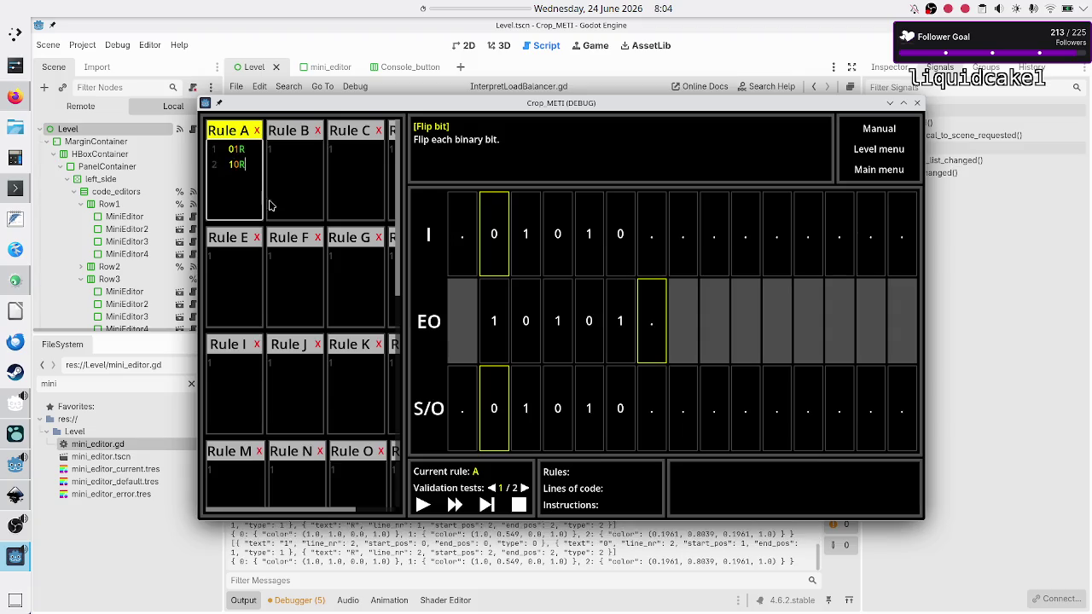
key(Return)
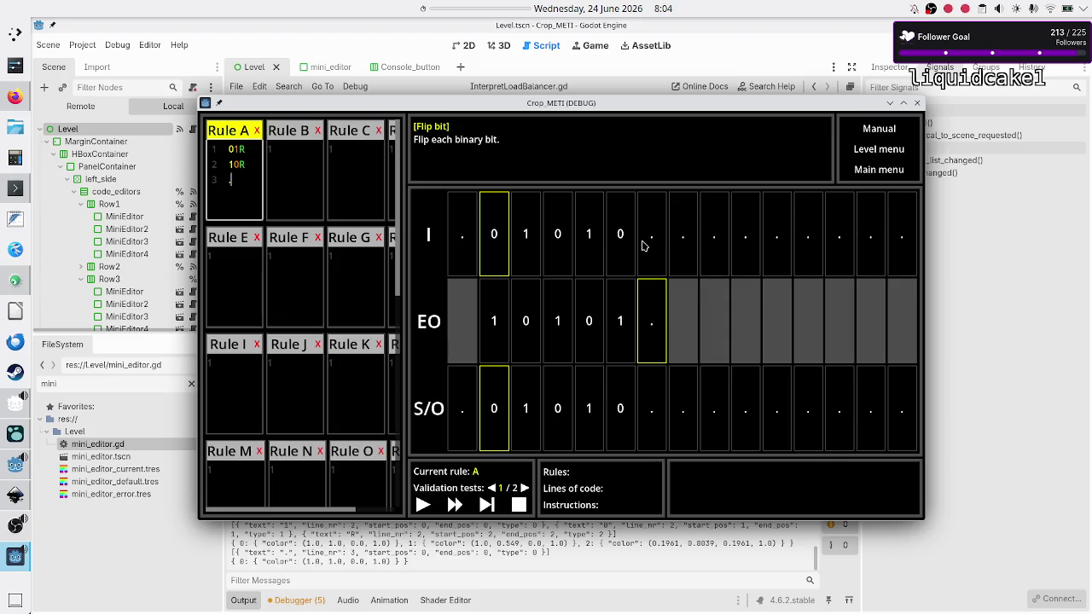
text(.)
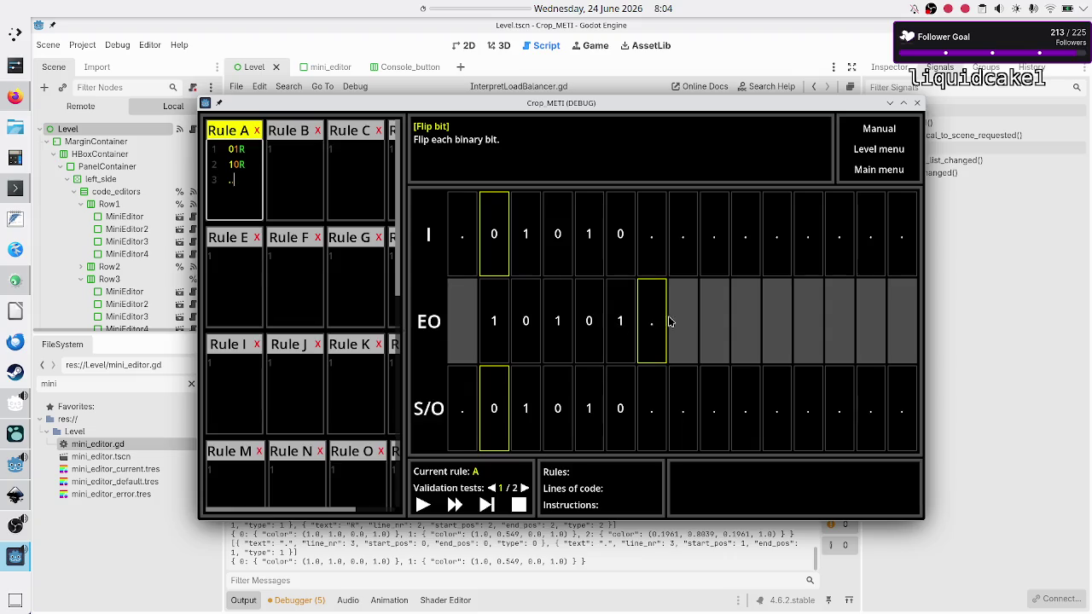
text(.)
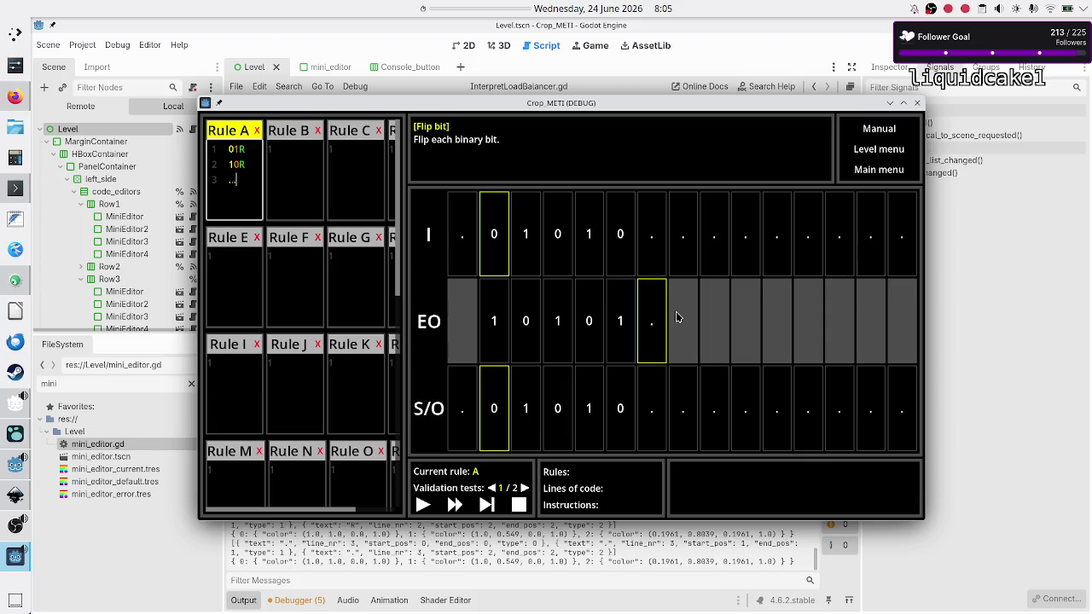
text($)
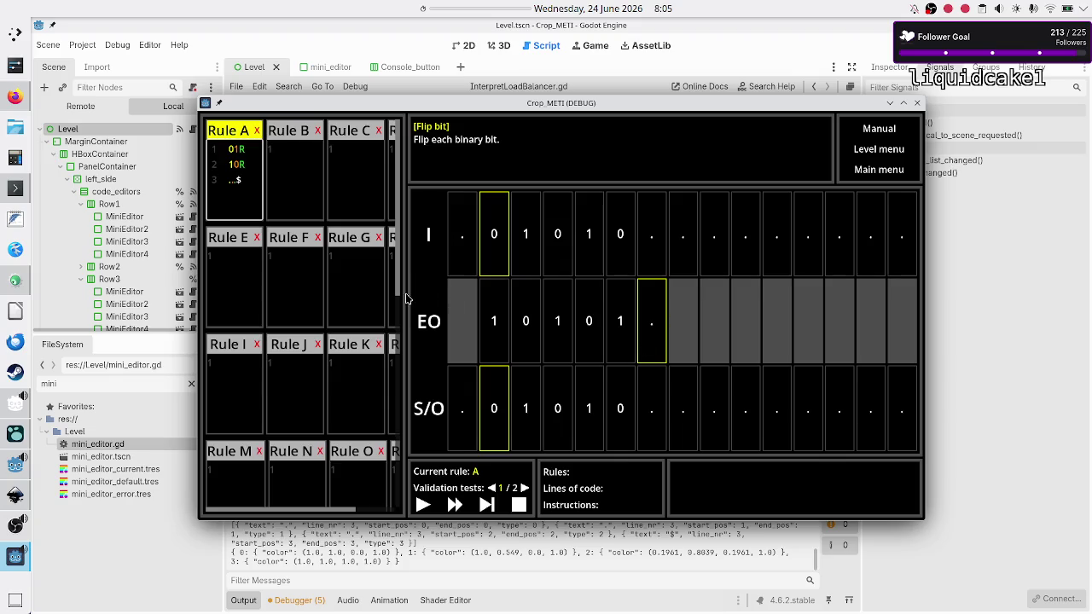
click(298, 182)
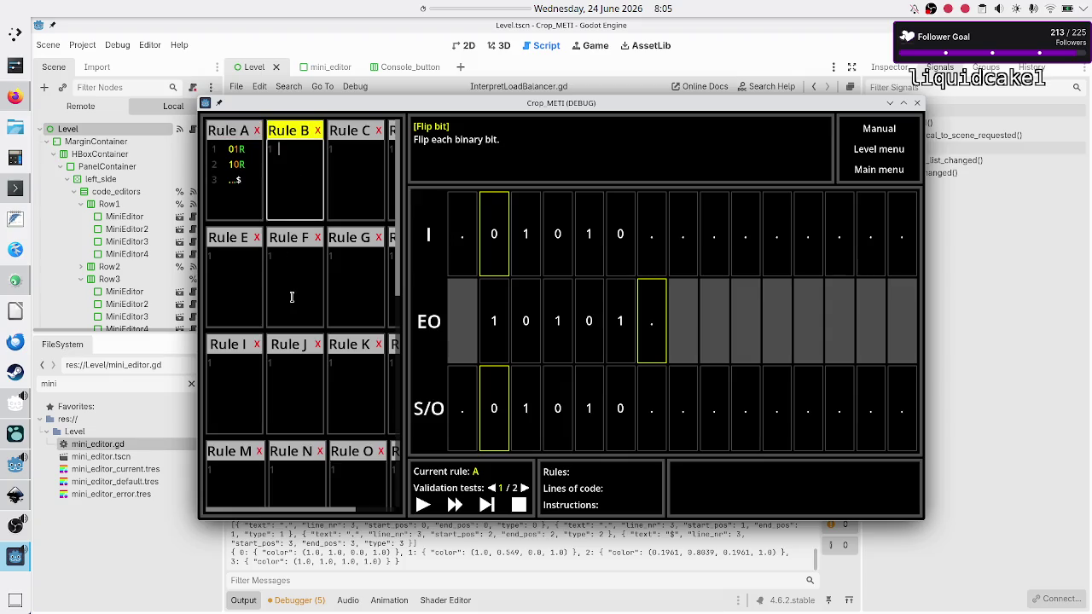
scroll(291, 298, down, 5)
scroll(292, 297, up, 5)
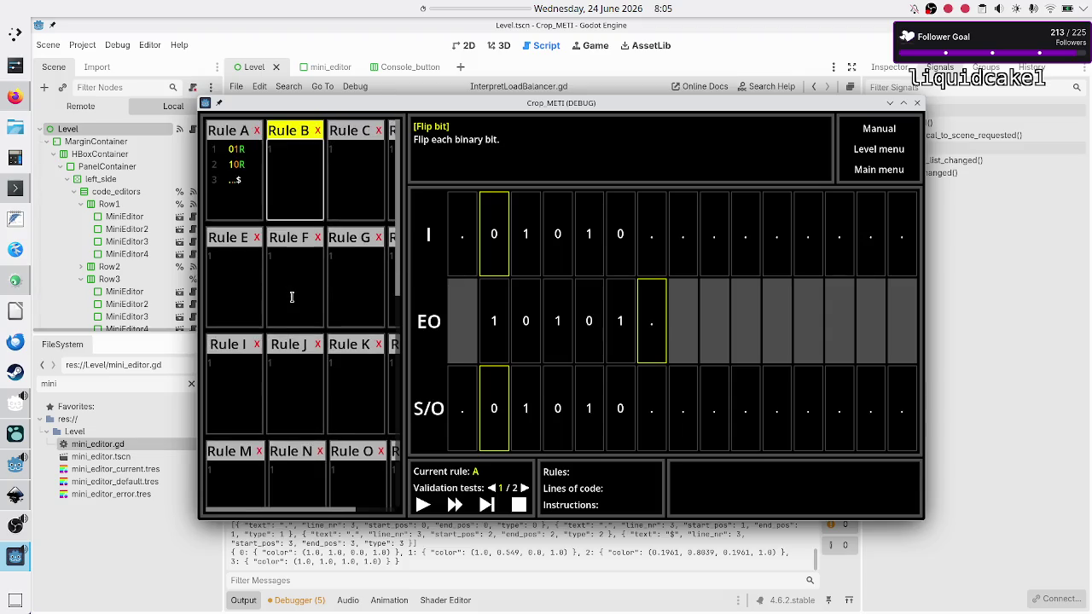
Go back into Rule A and check the trailing $ on its third line.
click(255, 175)
key(shift+Left)
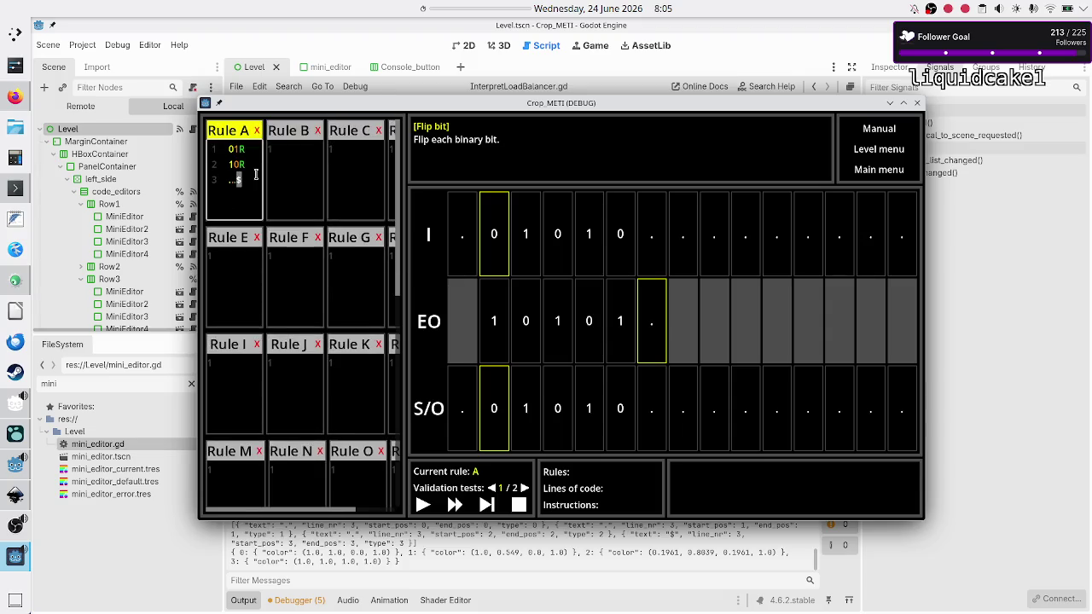
key(Right)
Step the first validation test until 01010 becomes 10101 and the $ line halts execution.
click(485, 505)
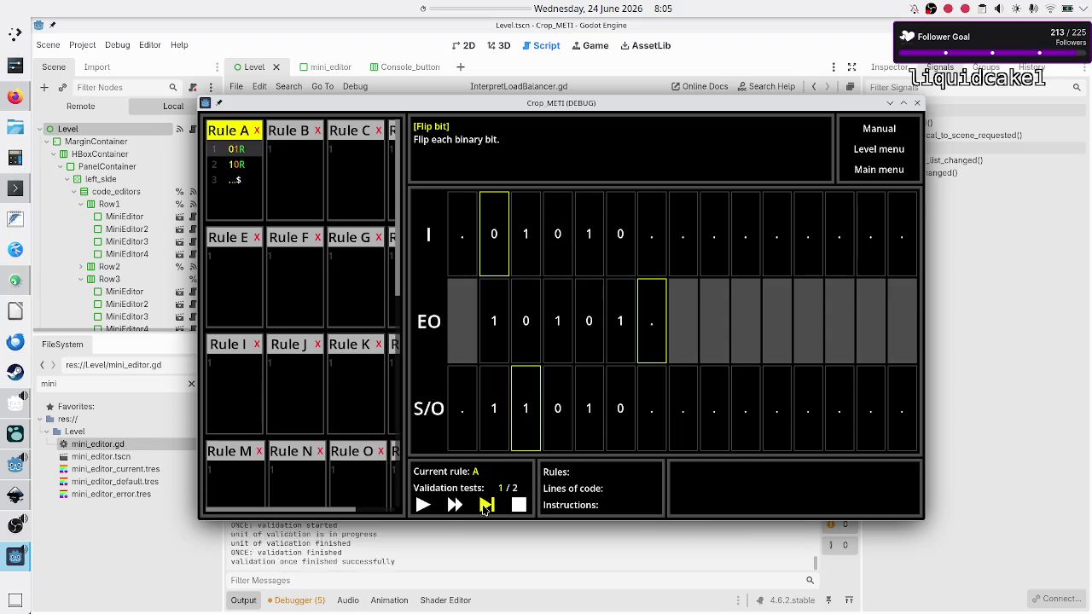
click(486, 505)
click(485, 506)
click(486, 505)
click(485, 505)
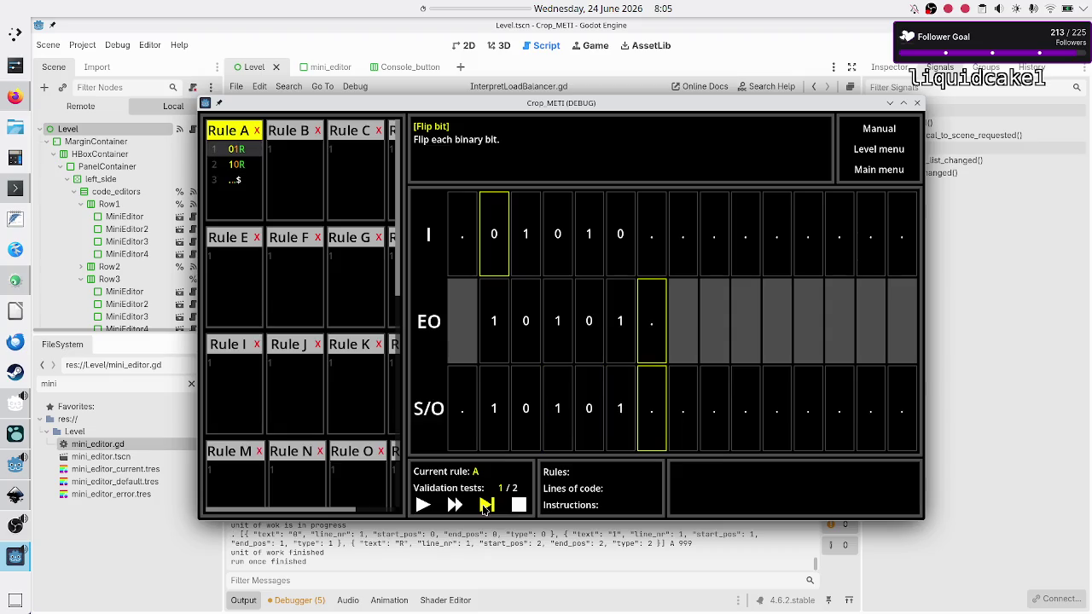
click(484, 507)
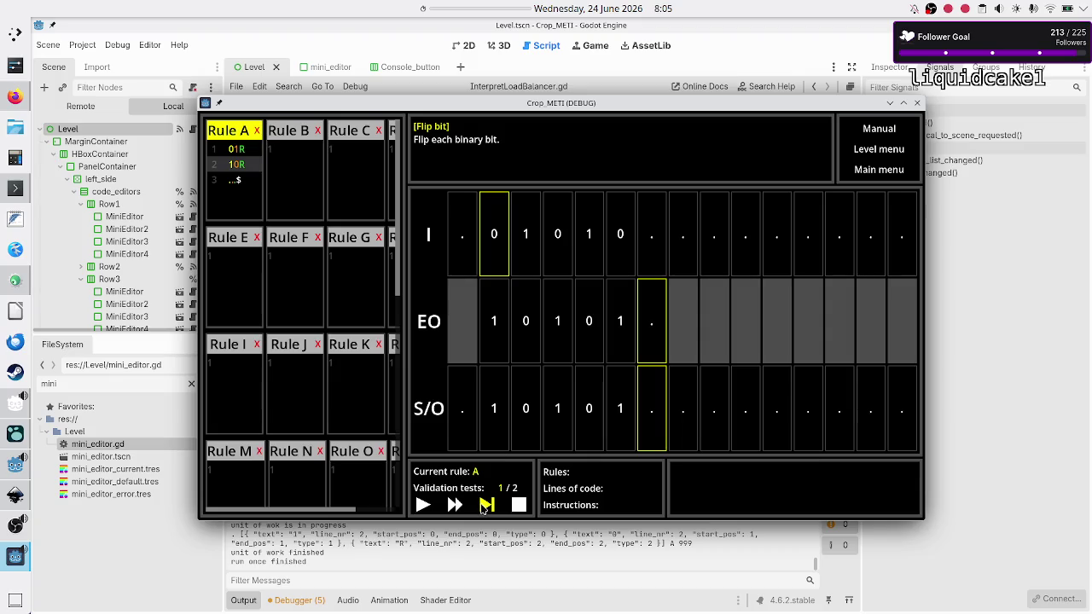
click(483, 509)
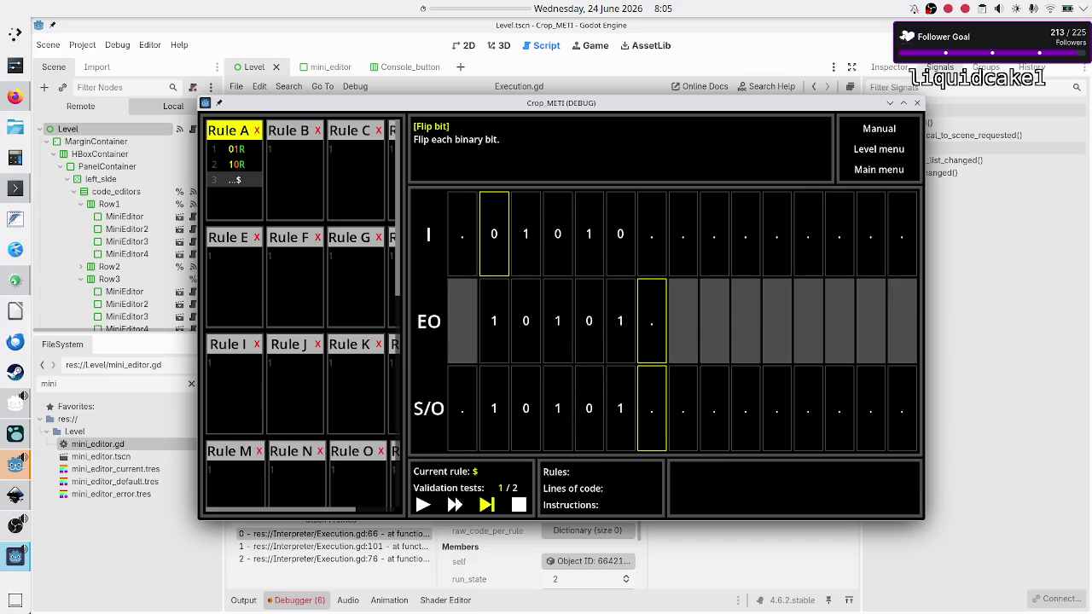
Restart the debug run, open and close the Manual placeholder, then go to level select.
click(892, 44)
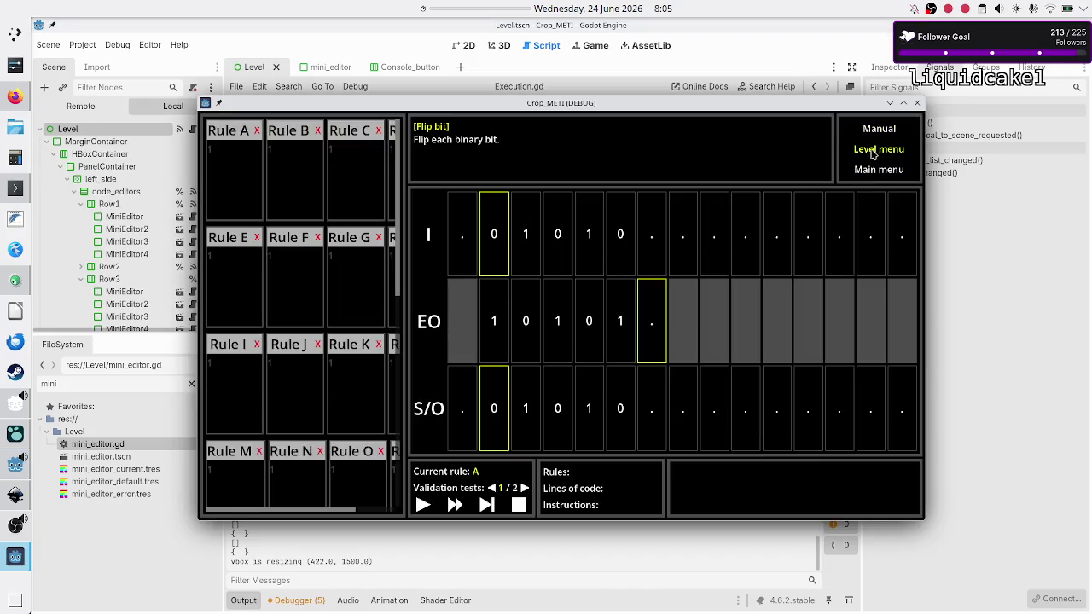
click(884, 132)
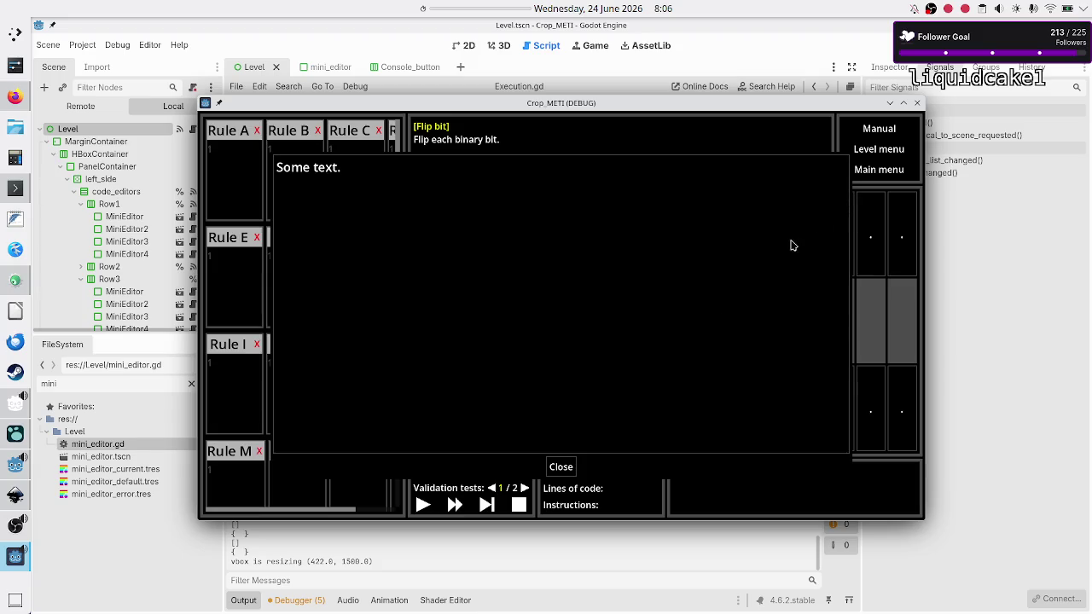
click(562, 468)
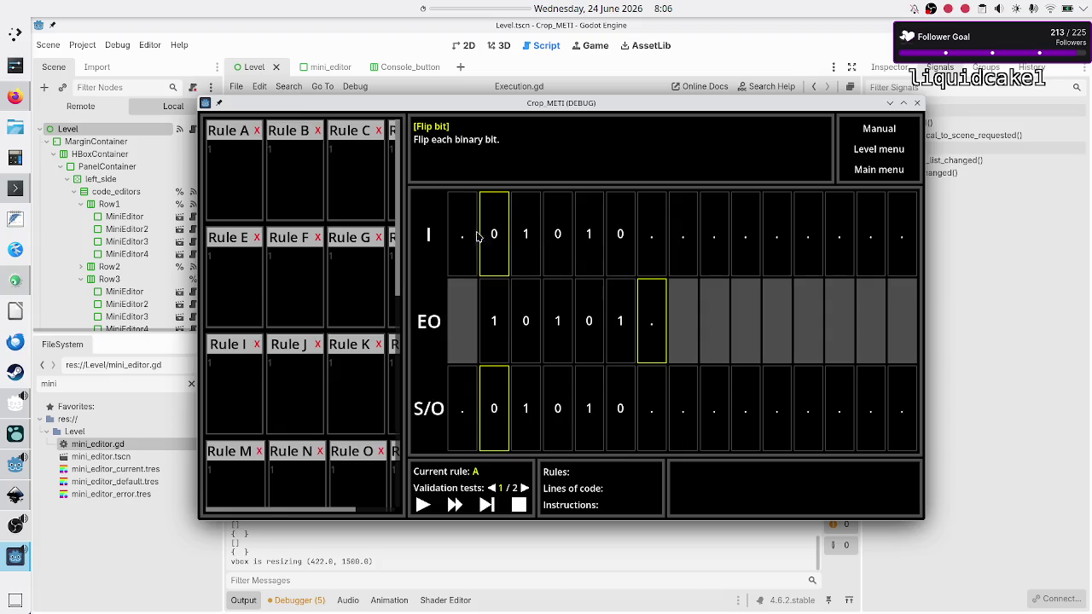
click(881, 151)
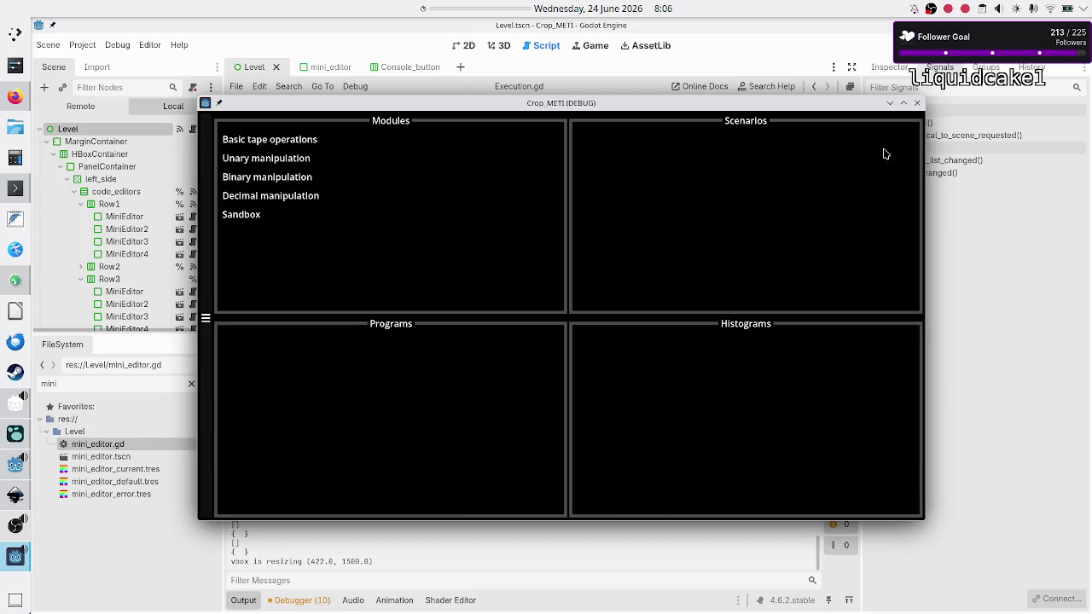
Choose the Sandbox module to list its 1D and 2D tape scenarios, then close the game window.
click(262, 216)
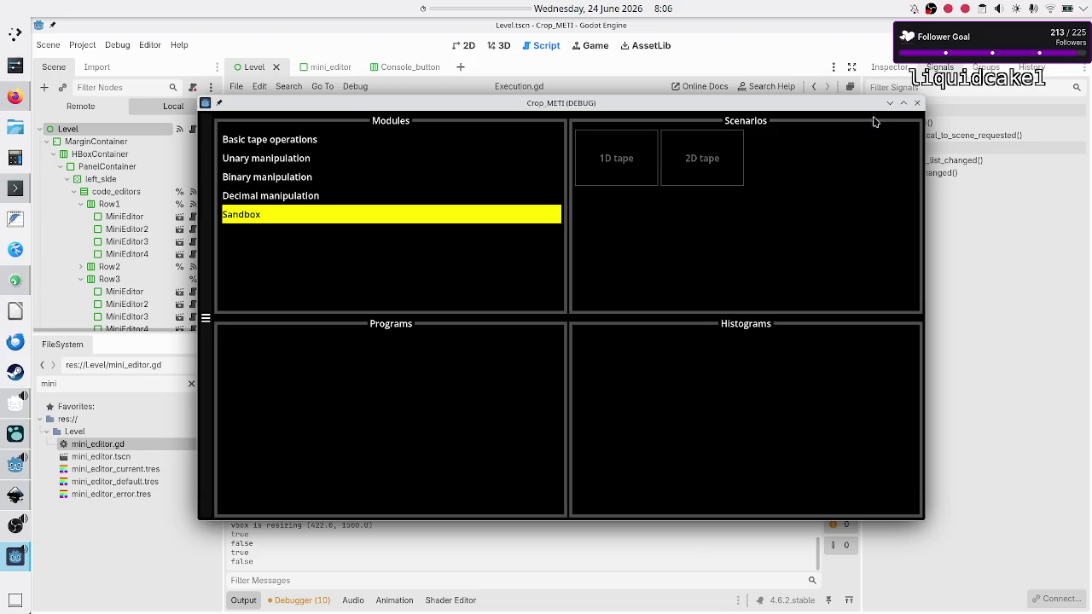
click(920, 103)
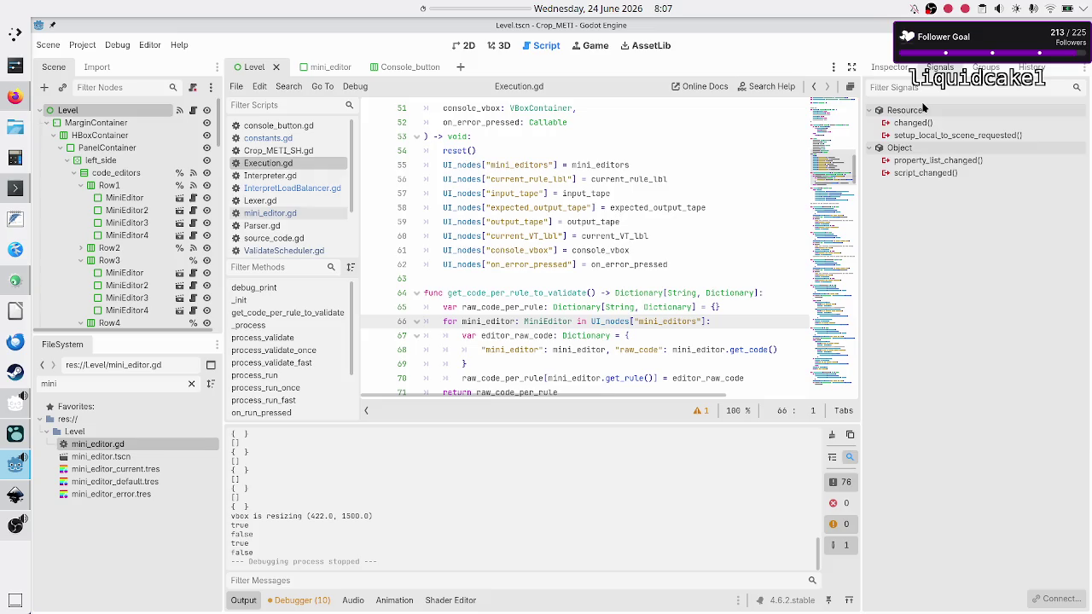
Search 'befunge' in a new Firefox tab and open the Befunge Wikipedia article.
click(11, 97)
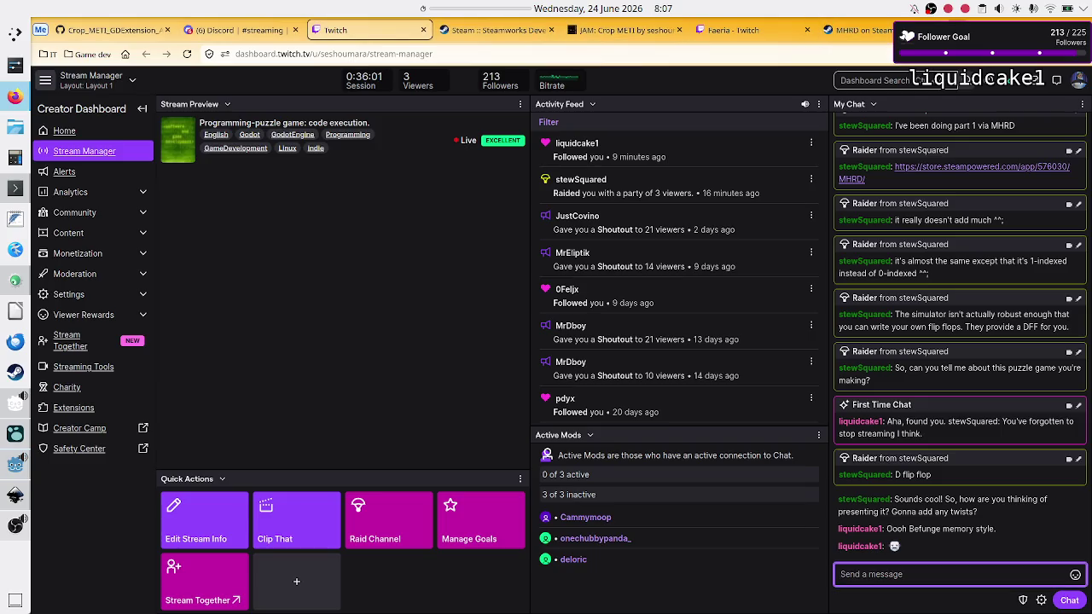
click(909, 30)
text(bef)
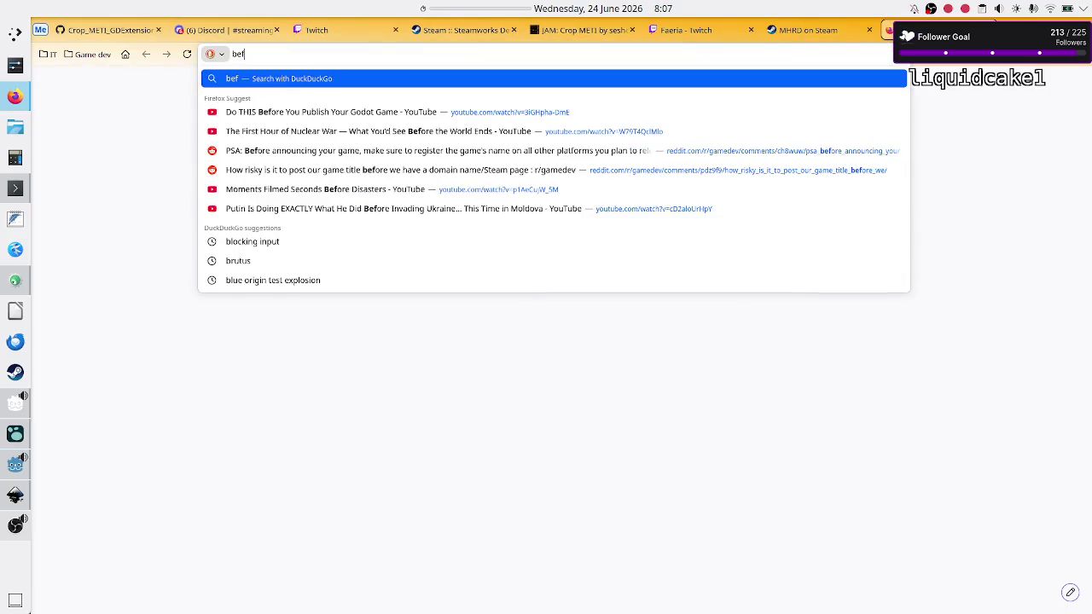
text(unge)
key(Return)
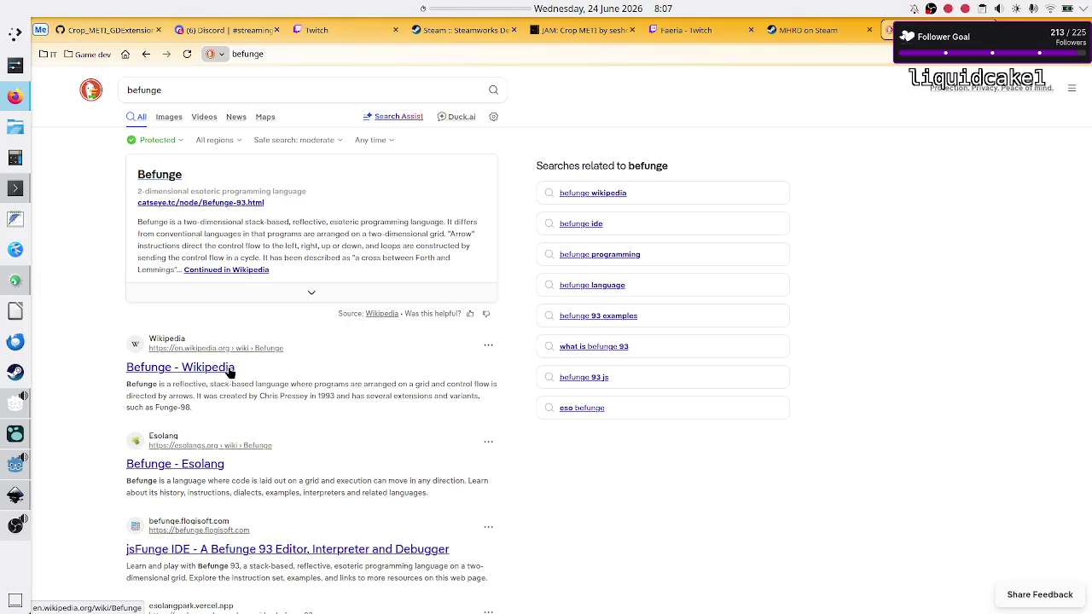
click(200, 367)
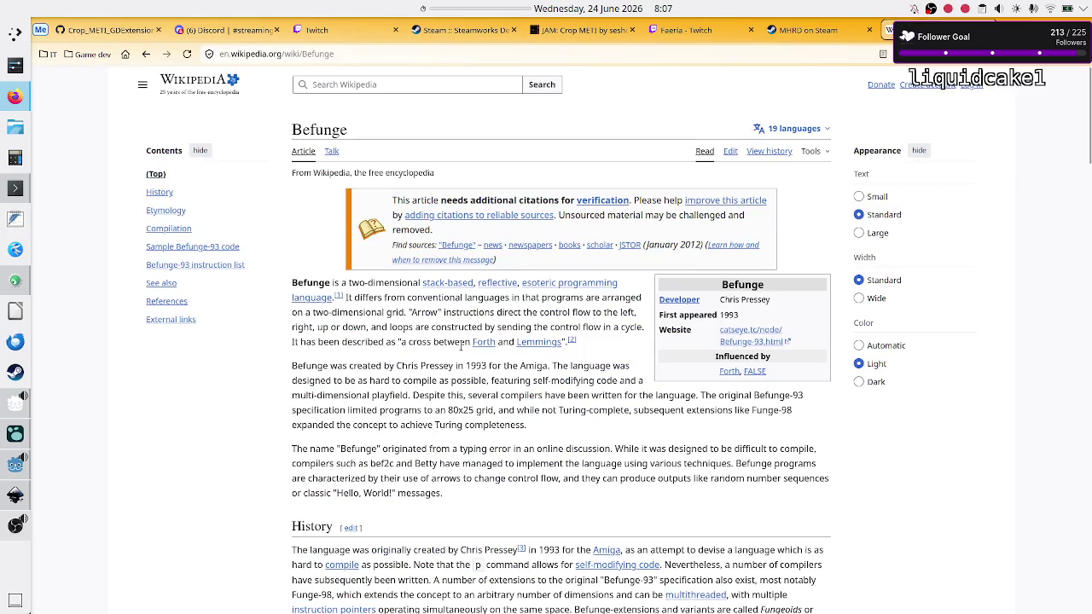
scroll(461, 345, down, 5)
scroll(530, 348, down, 5)
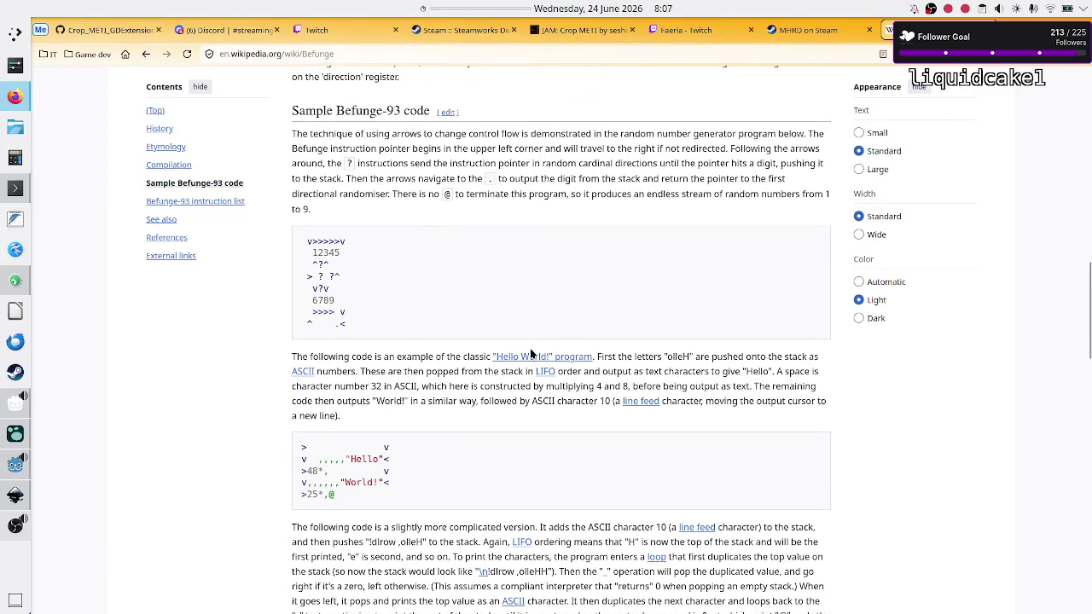
scroll(530, 353, down, 1)
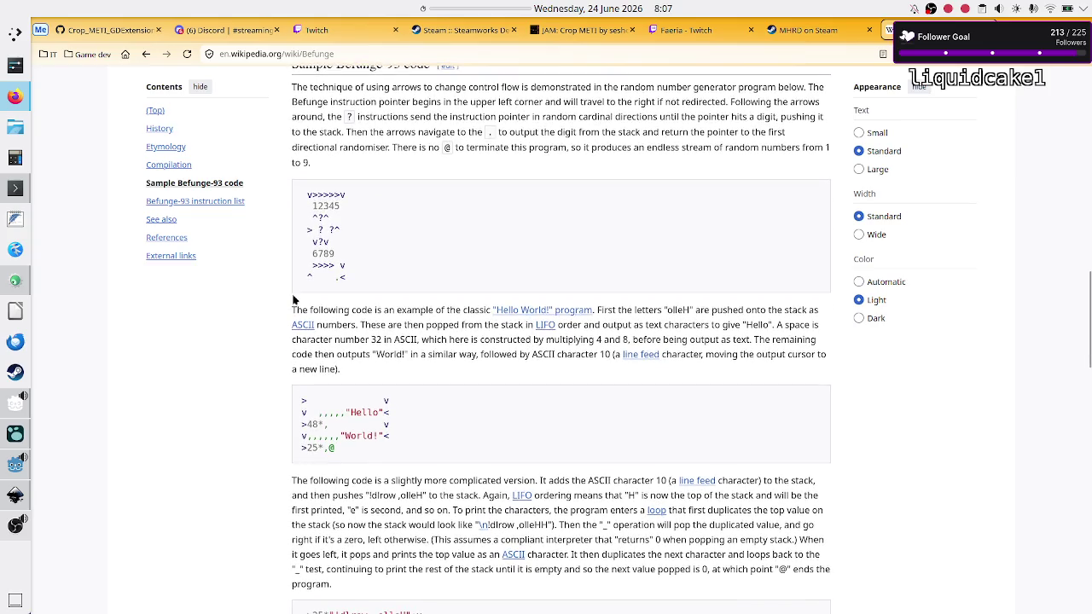
click(15, 188)
text(sed)
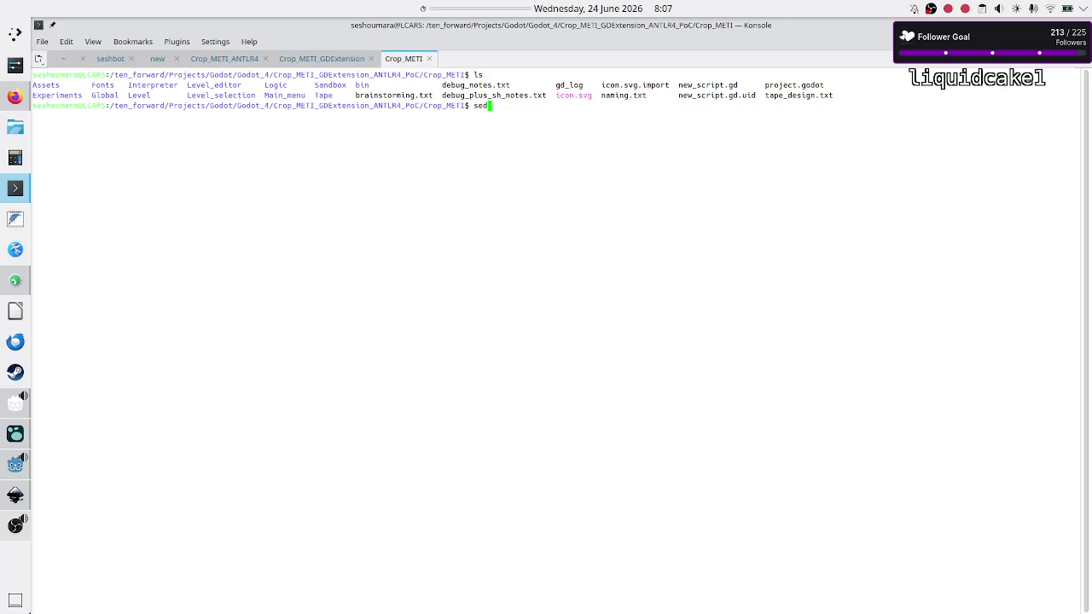
key(BackSpace)
key(BackSpace)
key(BackSpace)
key(alt+Tab)
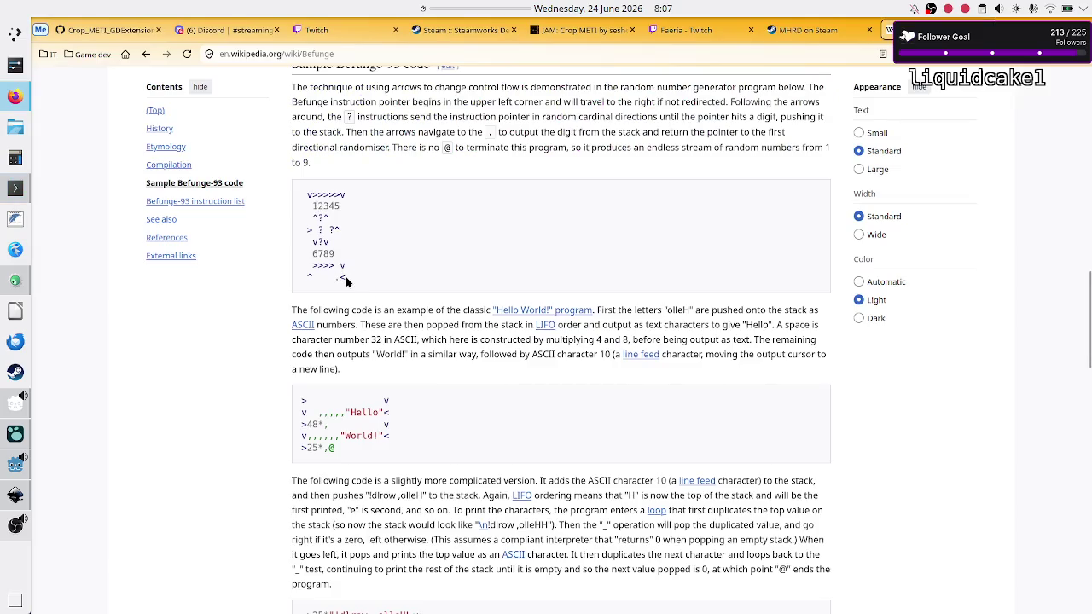
Read through the Befunge sample programs and Befunge-93 instruction list, then return to Godot.
drag(347, 282, 295, 197)
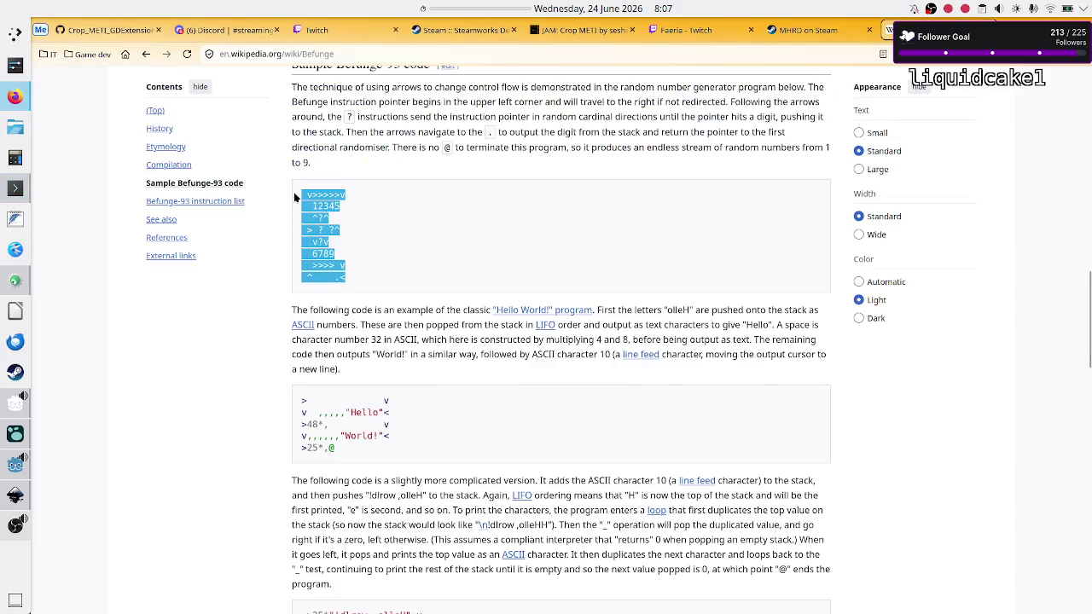
click(364, 261)
scroll(491, 335, down, 2)
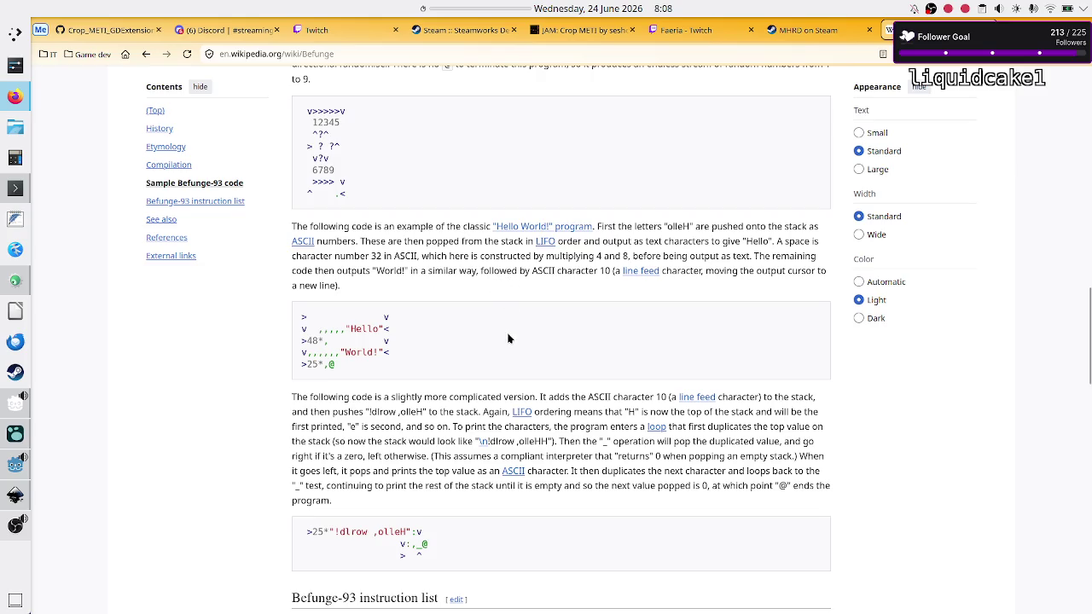
scroll(508, 339, down, 5)
scroll(508, 339, down, 5)
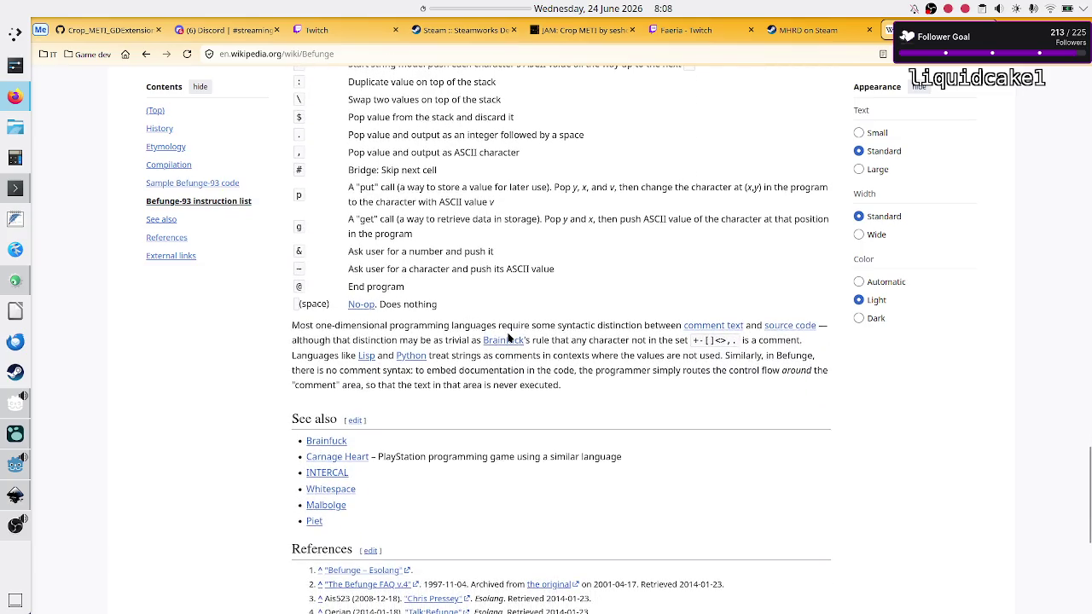
mouse_move(508, 339)
scroll(508, 339, up, 4)
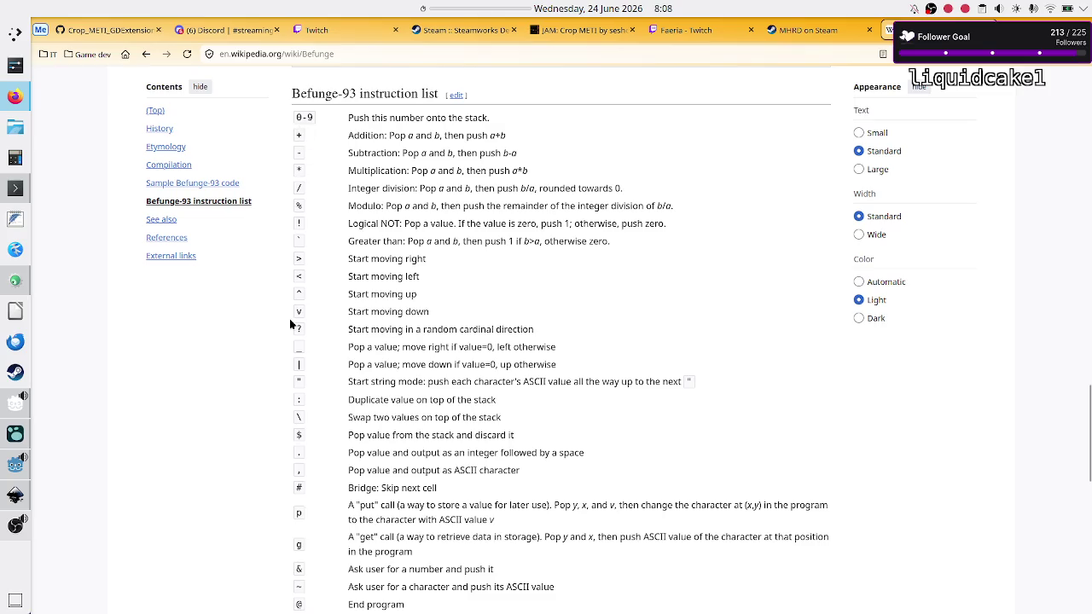
scroll(295, 398, down, 2)
scroll(293, 403, up, 3)
scroll(292, 401, up, 1)
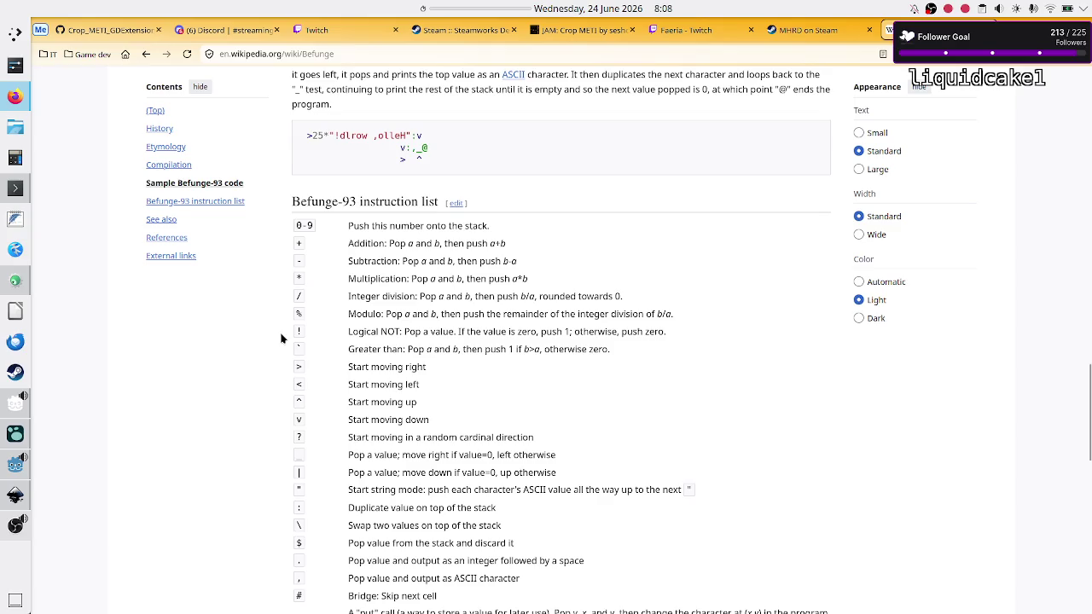
scroll(341, 345, up, 5)
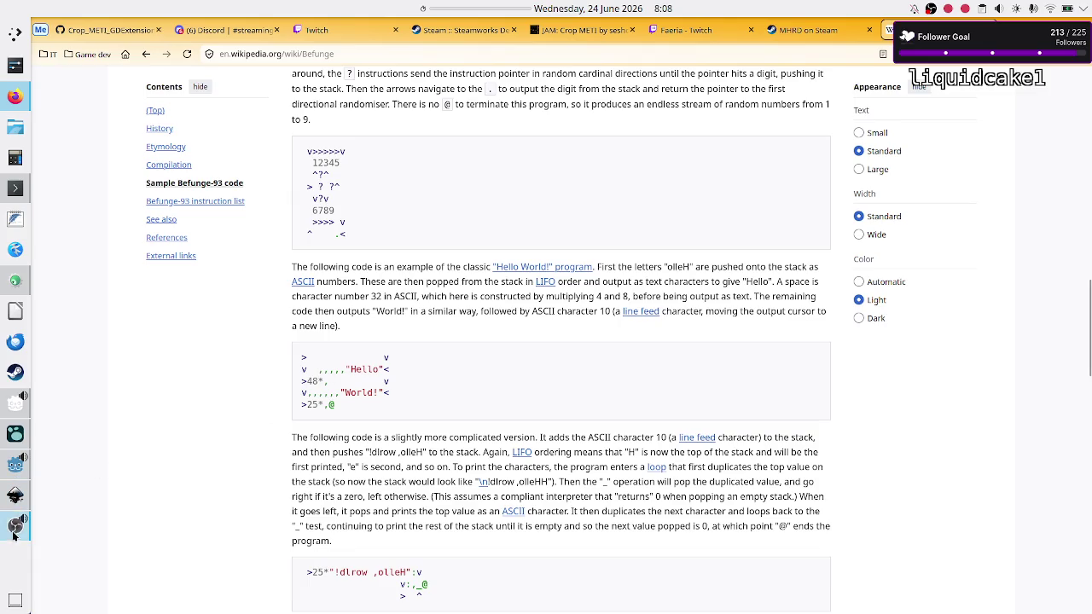
click(12, 474)
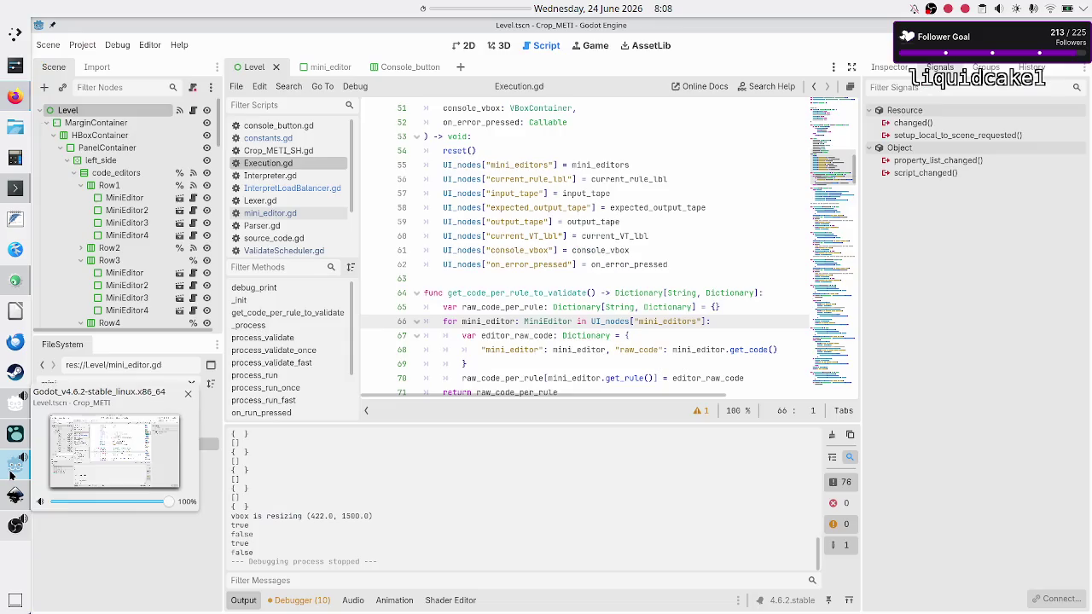
Run Crop METI with F5 and put the cursor in the empty Rule A box of Flip bit.
key(F5)
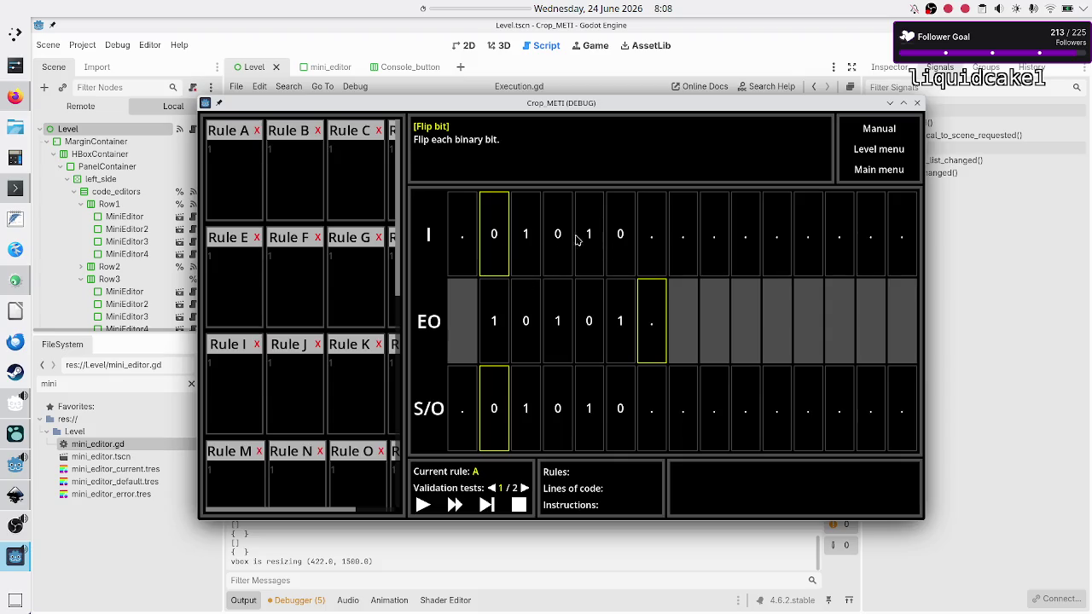
click(229, 152)
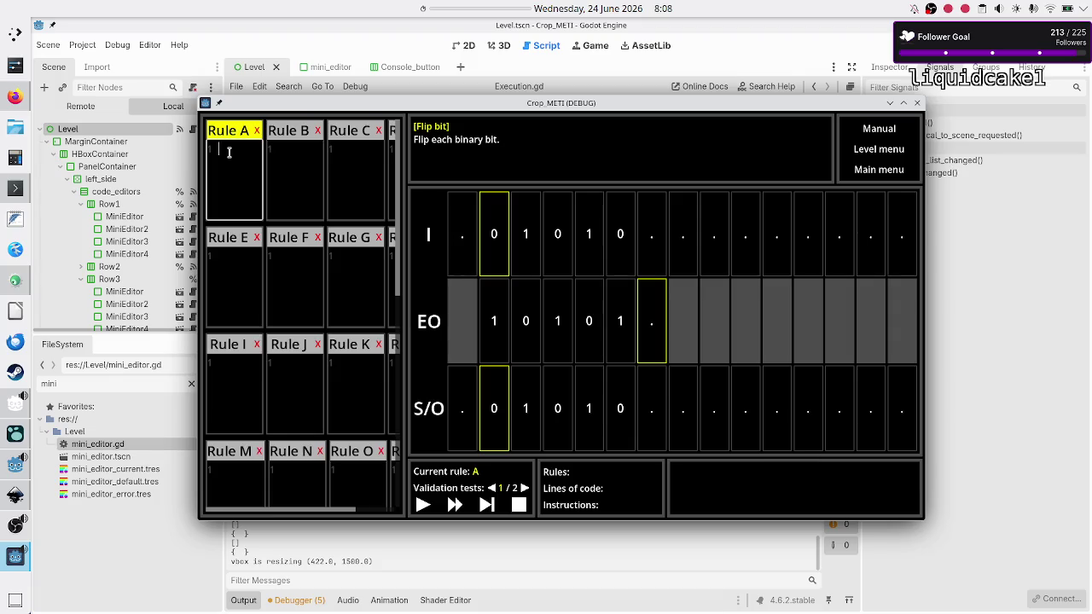
Enter 01R as Rule A, check its characters, then switch to the Befunge article in Firefox.
text(01R)
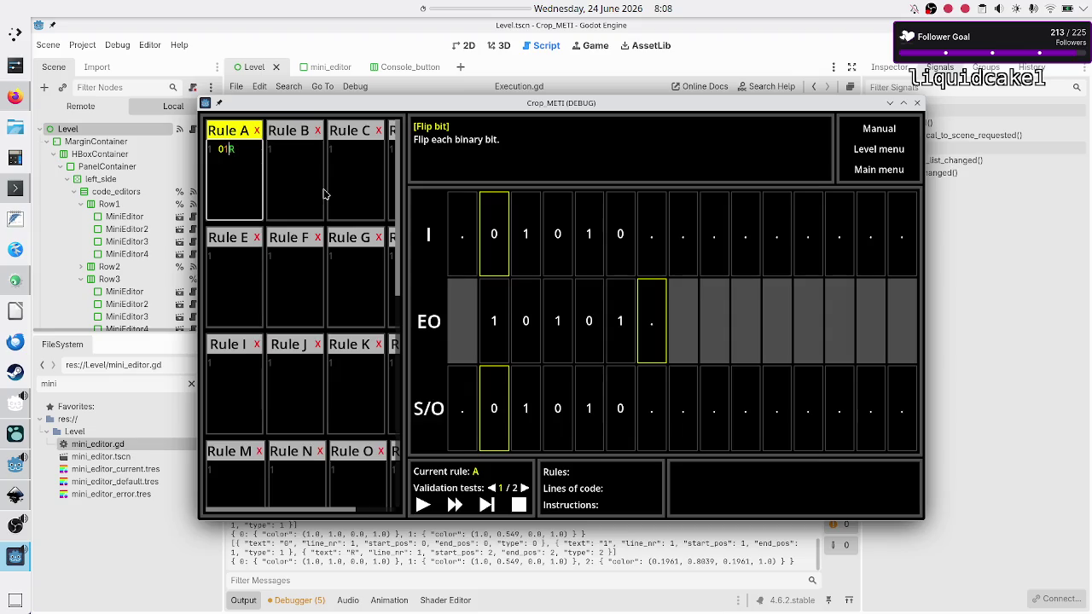
key(shift+Right)
key(Right)
click(15, 97)
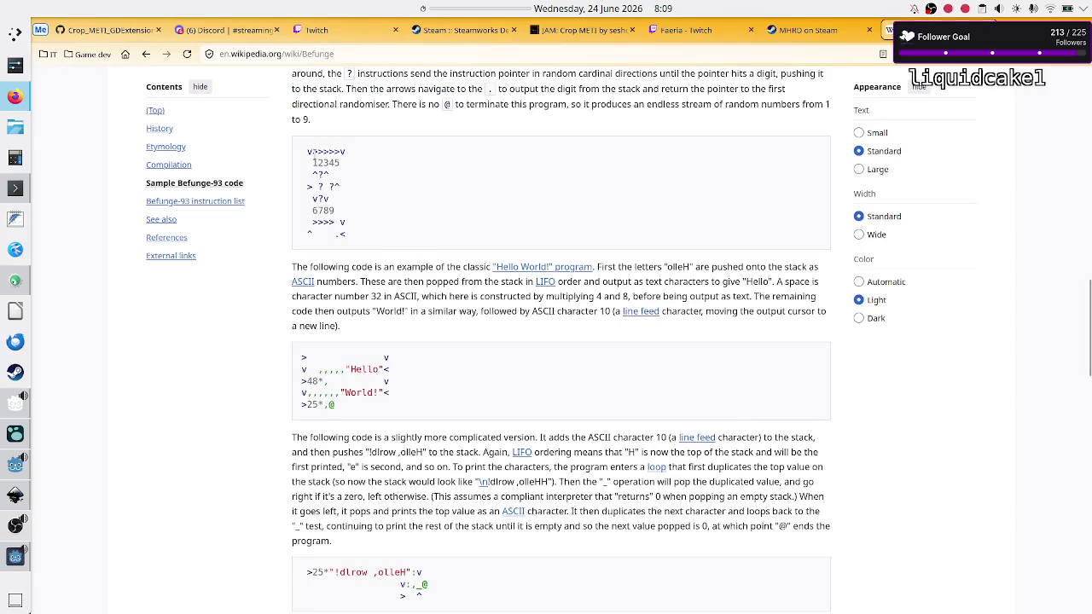
mouse_move(316, 152)
mouse_down()
mouse_move(333, 161)
mouse_move(344, 234)
mouse_up()
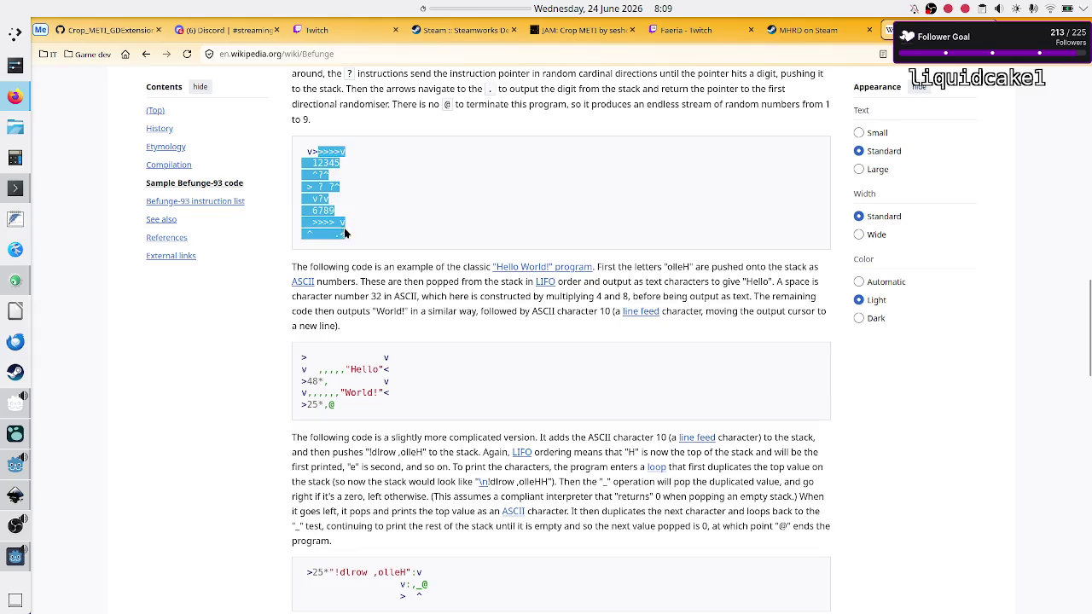
click(345, 232)
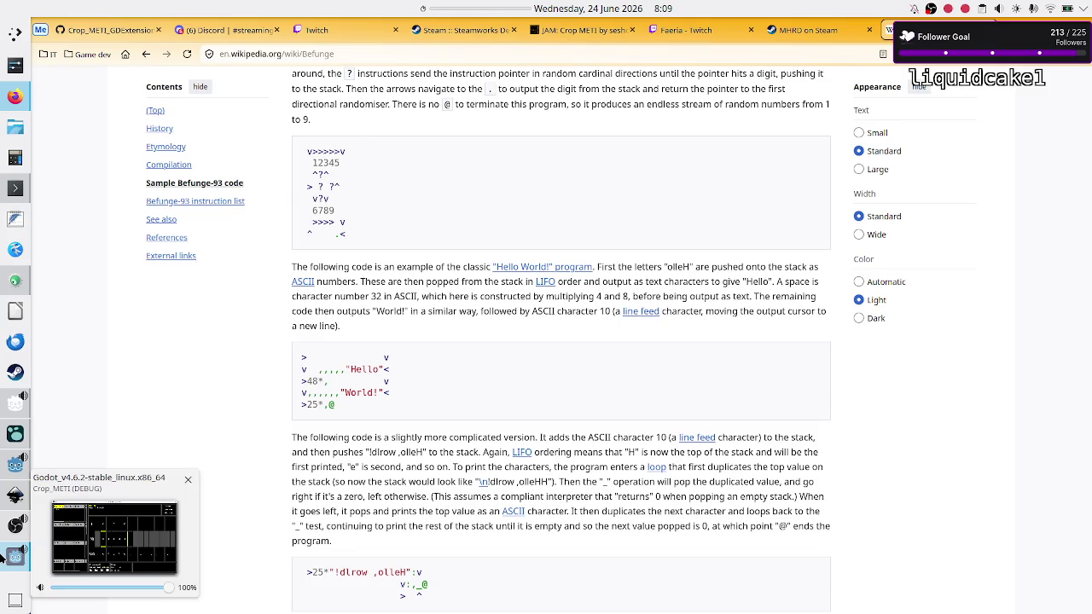
click(3, 556)
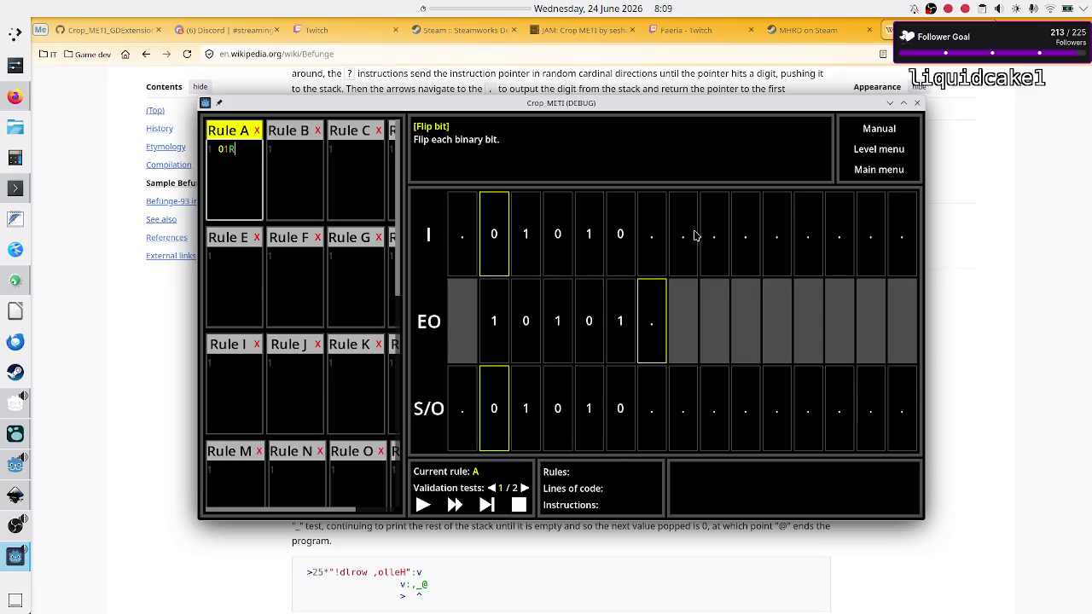
Select the Rule E editor, then leave the Flip bit level for the level-select screen.
click(236, 259)
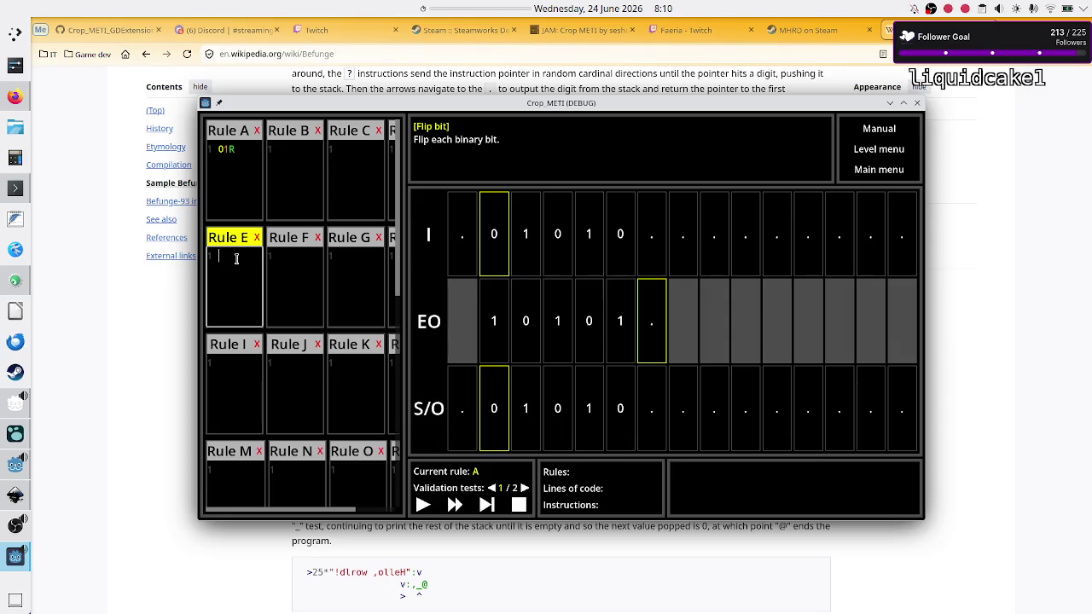
click(889, 156)
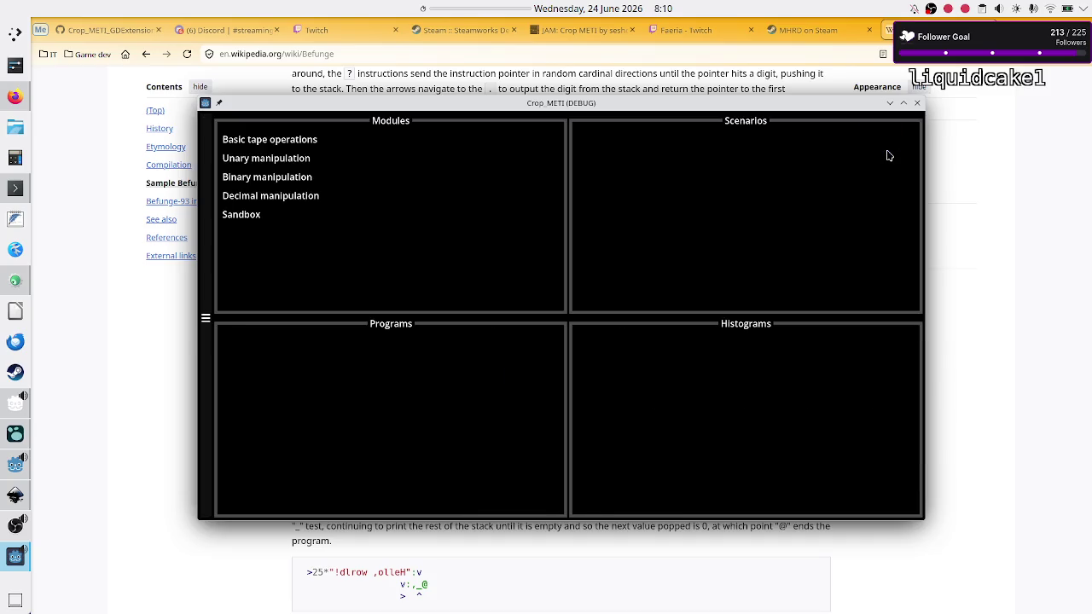
Open the Binary manipulation module's Flip bit scenario and create a new program.
click(302, 176)
click(624, 160)
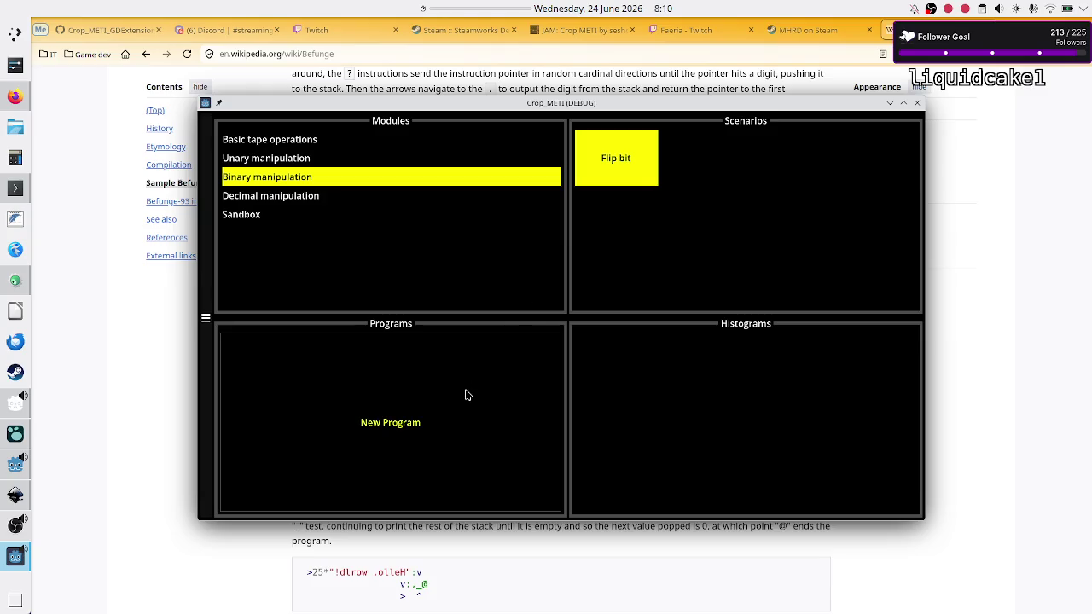
click(410, 418)
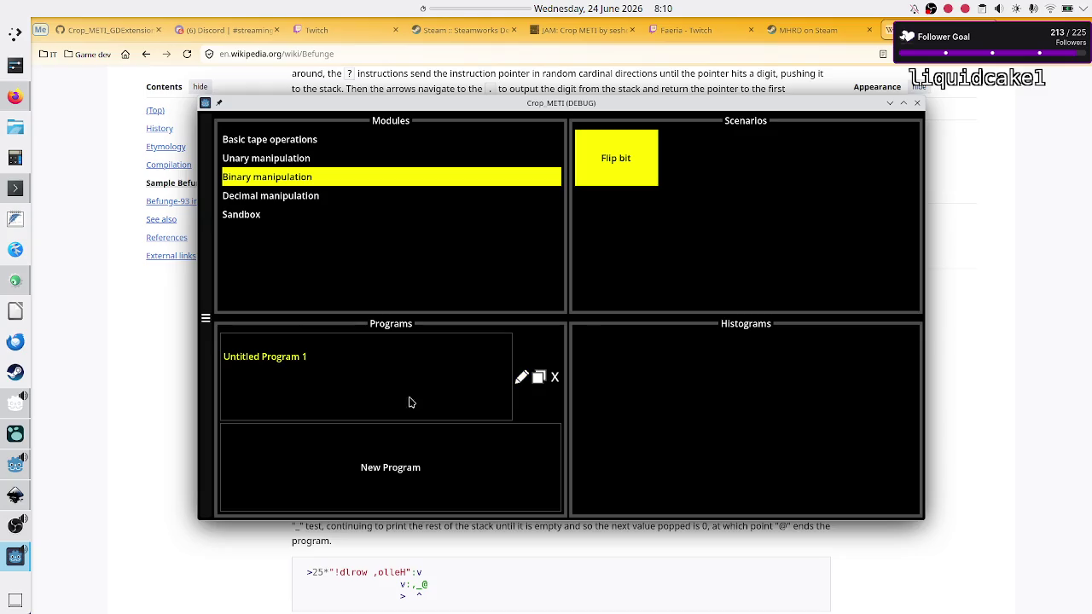
Rename Untitled Program 1 to 'Test'.
click(523, 378)
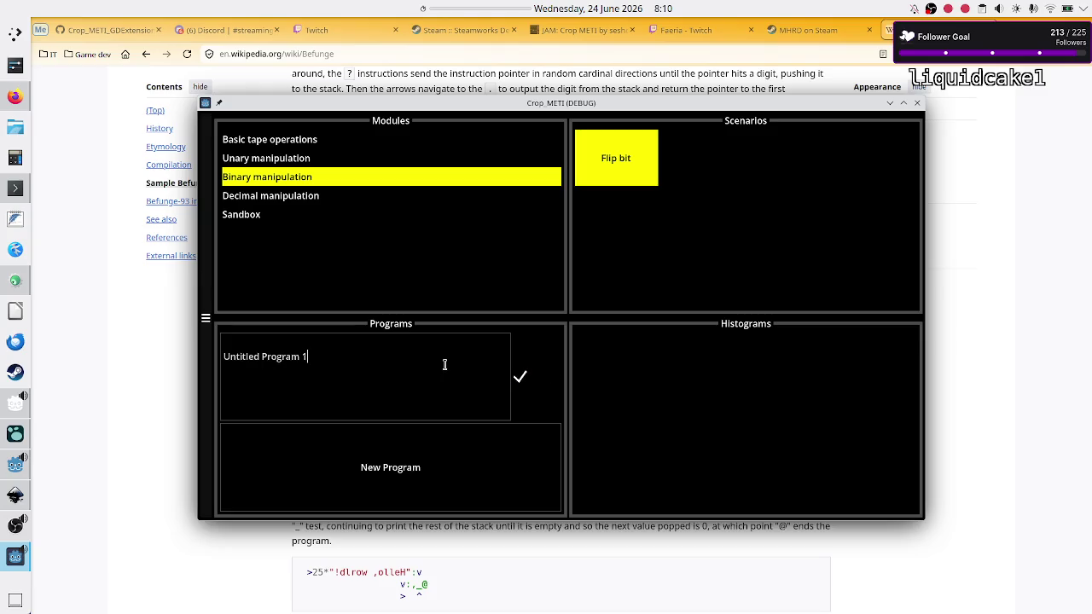
key(BackSpace)
key(BackSpace)
key(BackSpace)
key(BackSpace)
key(BackSpace)
click(295, 360)
text(Test)
key(Return)
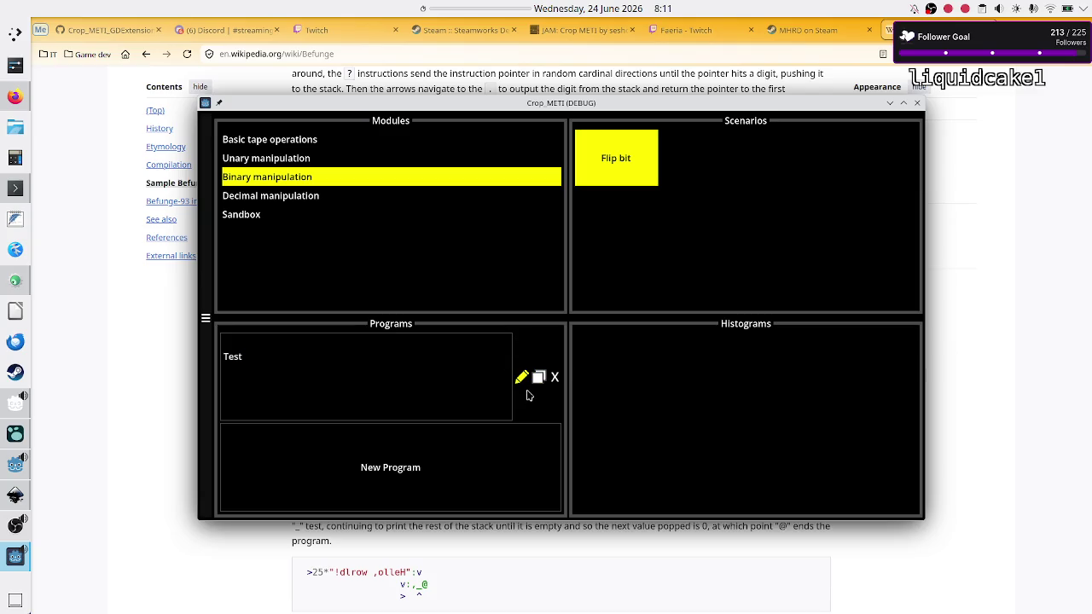
Duplicate Test into 'Test (Copy)' and rename the original program to 'ss'.
click(539, 377)
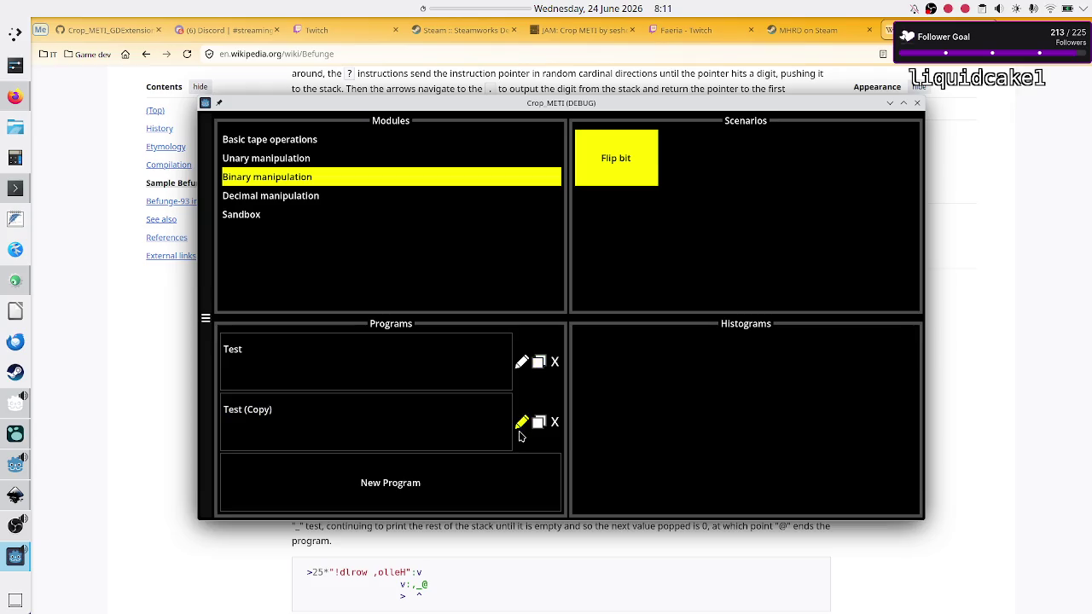
click(523, 363)
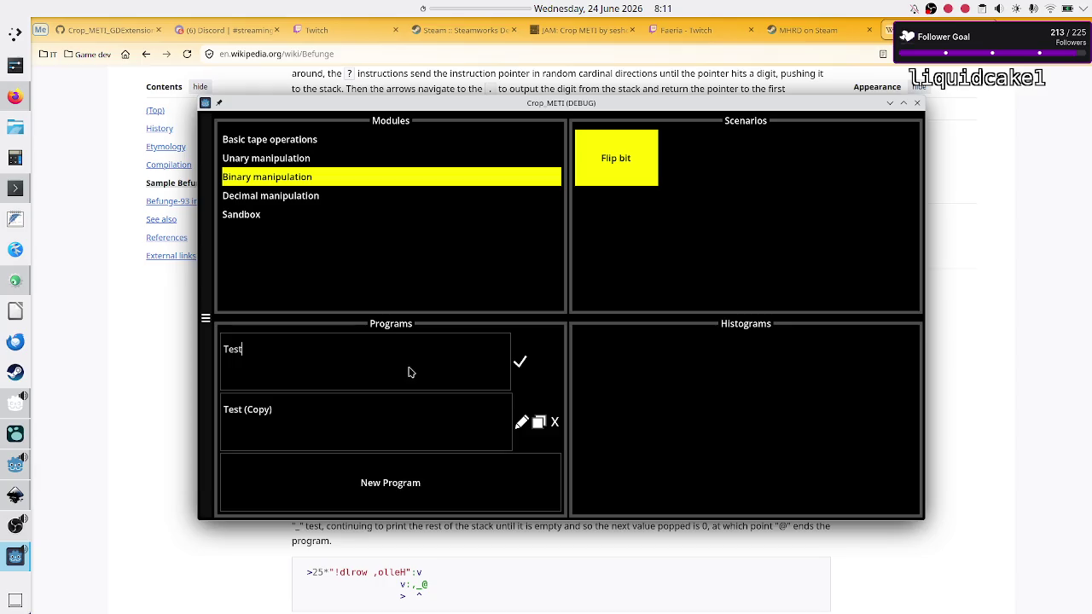
text((Copy)
text())
key(BackSpace)
key(BackSpace)
key(BackSpace)
text(ss)
click(529, 368)
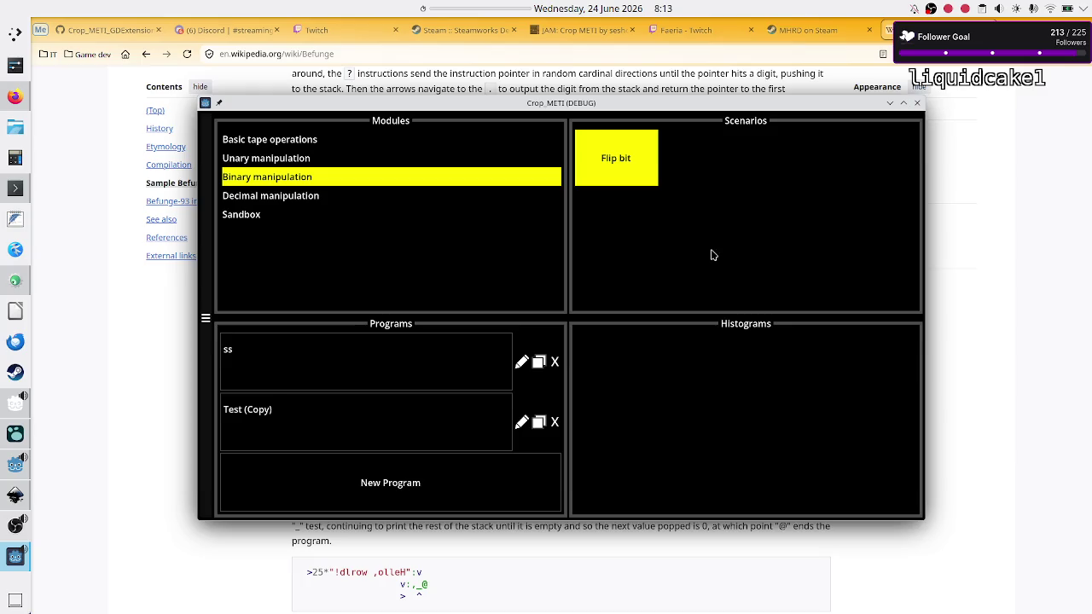
click(16, 218)
Write 'start by showing a simple transition' with the note 'Tape cell: 0, now is 1, head move left' and 01R.
key(Return)
key(Return)
text(h)
key(BackSpace)
text(tart by showing a simple transiti)
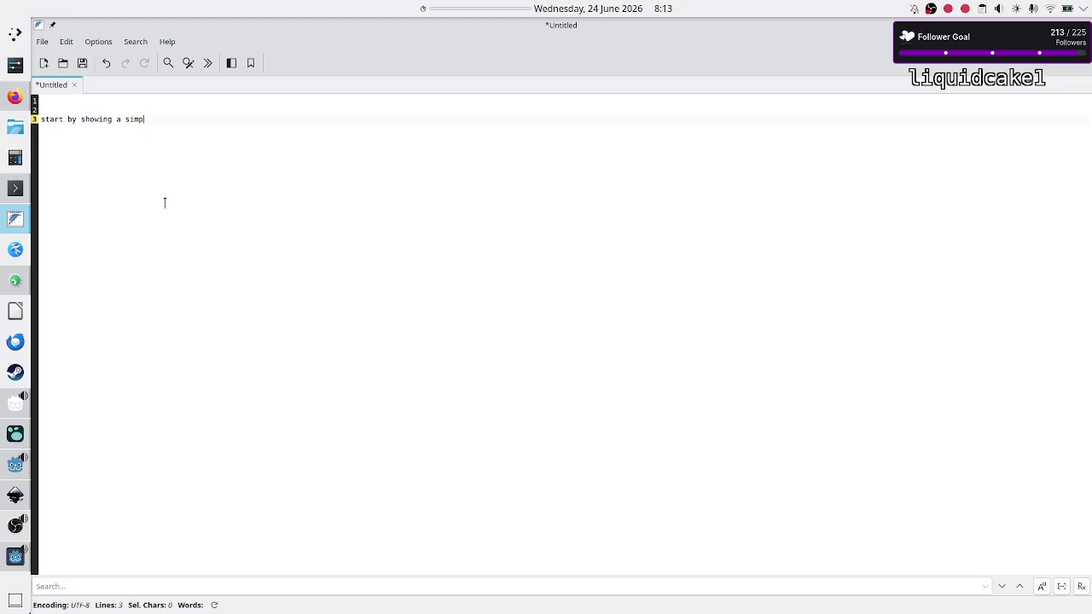
key(Return)
key(Return)
key(Tab)
text(Tape cell: 0, )
text(now is 1, head move )
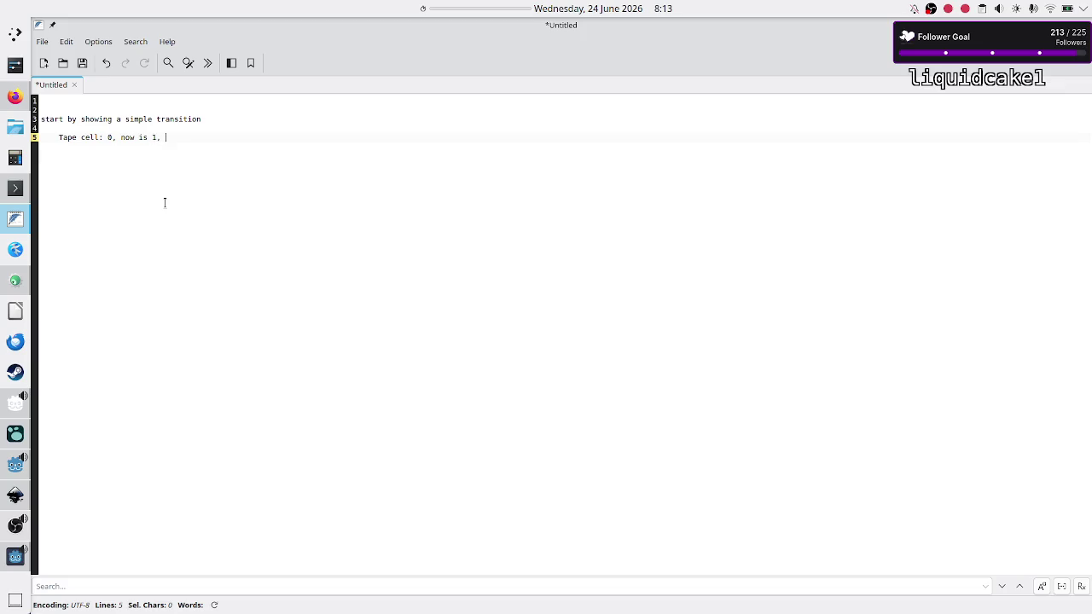
text(left)
key(Return)
text(01R)
Add the item 'do another small example' followed by its 11R rule.
key(Up)
key(Right)
key(Down)
key(Return)
key(Return)
text(do a)
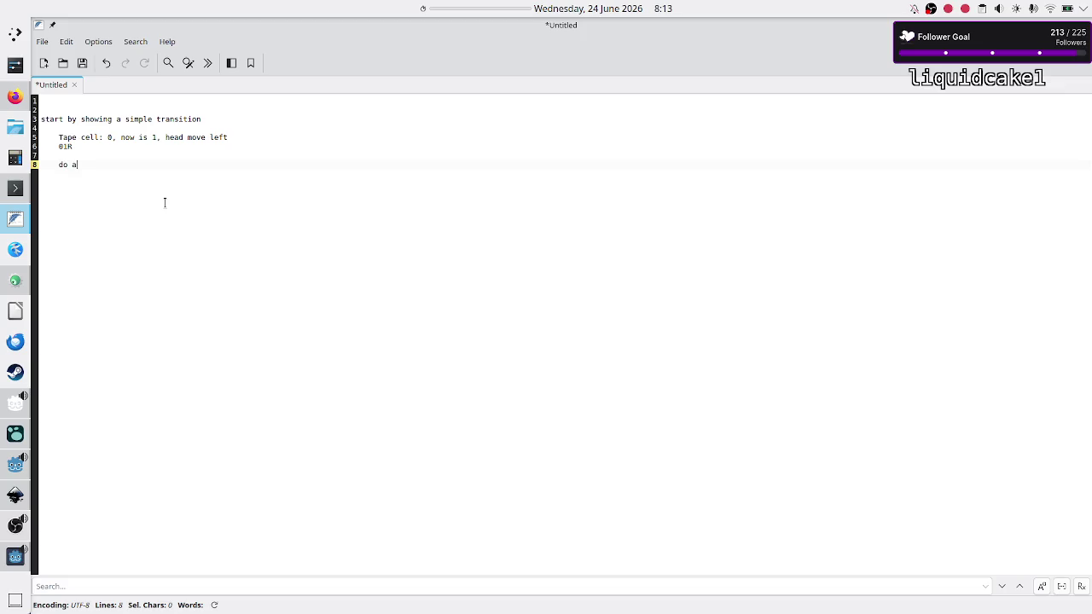
text(nother small)
key(BackSpace)
key(BackSpace)
key(BackSpace)
text(small example)
key(Return)
key(shift+Right)
key(shift+Right)
key(shift+Right)
key(Right)
key(Return)
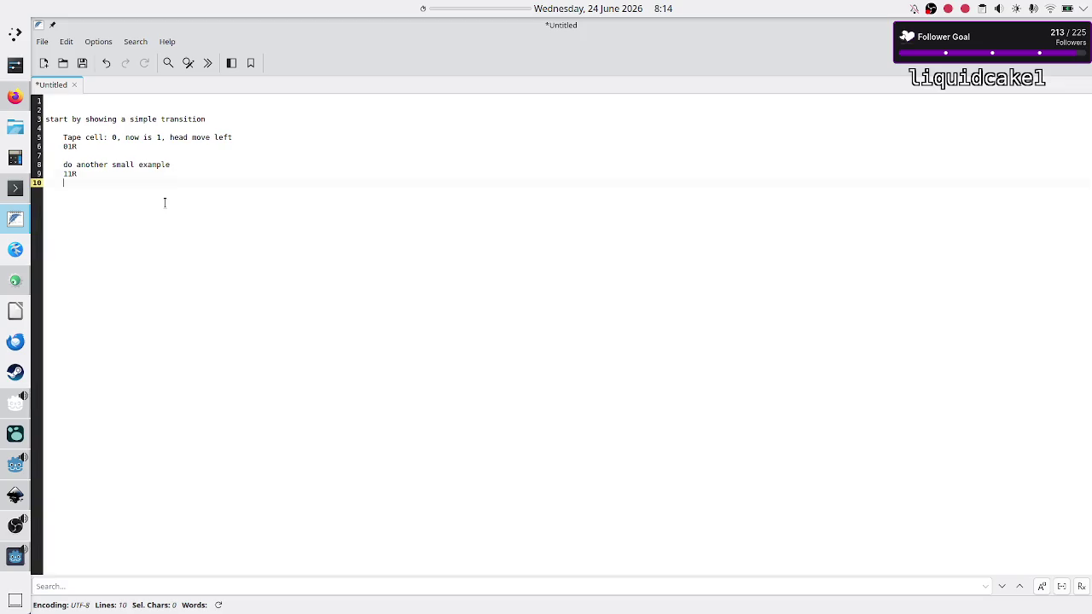
Add a '>>>>>>>>' row and the item 'crazy complicated level to showcase full language'.
text(>>>>>>)
text(>>)
key(shift+Left)
key(shift+Left)
key(shift+Left)
key(Right)
key(Return)
key(Return)
text(razy complicate)
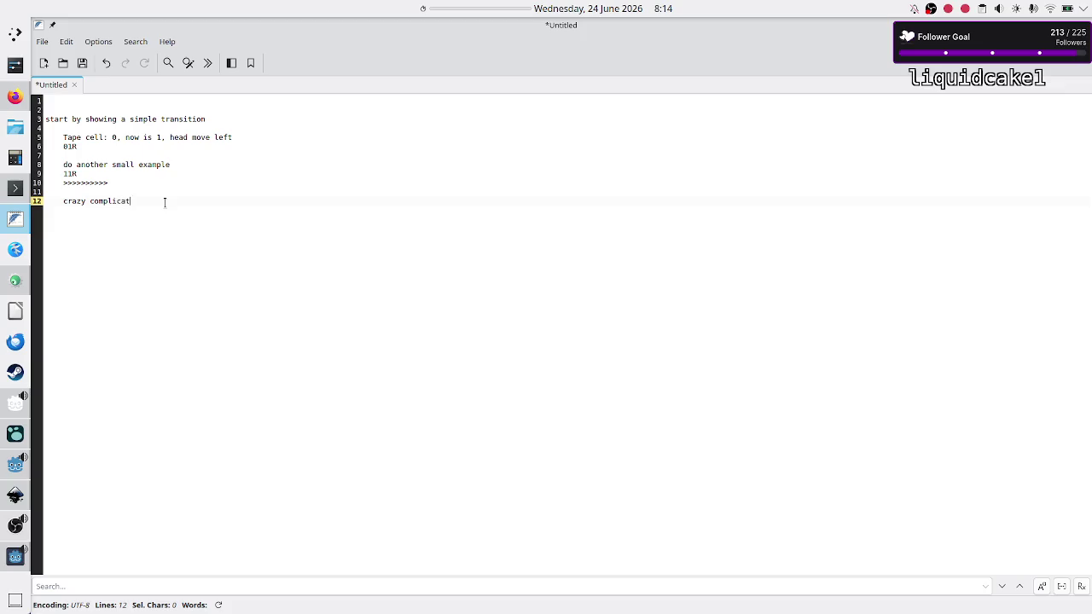
text(d level to )
text(showcase full l)
text(anguage)
key(Return)
key(Return)
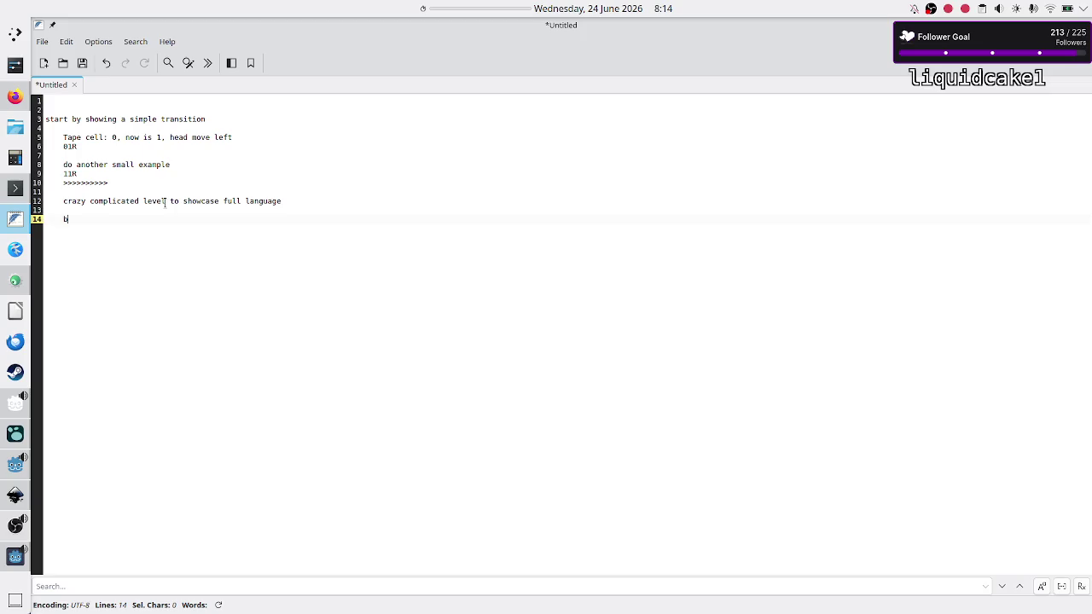
Add the items 'tiny backstory slide' and '??' at the end of the outline.
text(iny )
text(st)
key(BackSpace)
text(back)
text(story)
click(164, 202)
key(Down)
key(Down)
text(slide)
key(BackSpace)
text(d)
key(Return)
key(Return)
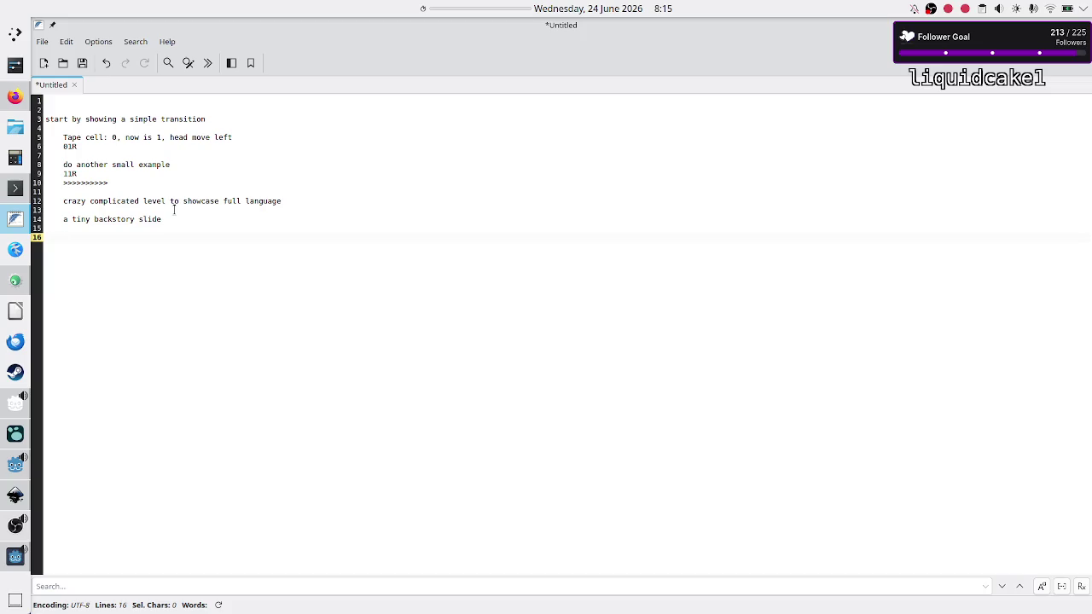
text(?)
key(Up)
key(Up)
key(Up)
key(Up)
key(Up)
key(Up)
key(Home)
Add a 'show the rest:' heading below the '??' line.
key(shift+Down)
key(shift+Down)
key(shift+Down)
key(shift+Down)
key(shift+Down)
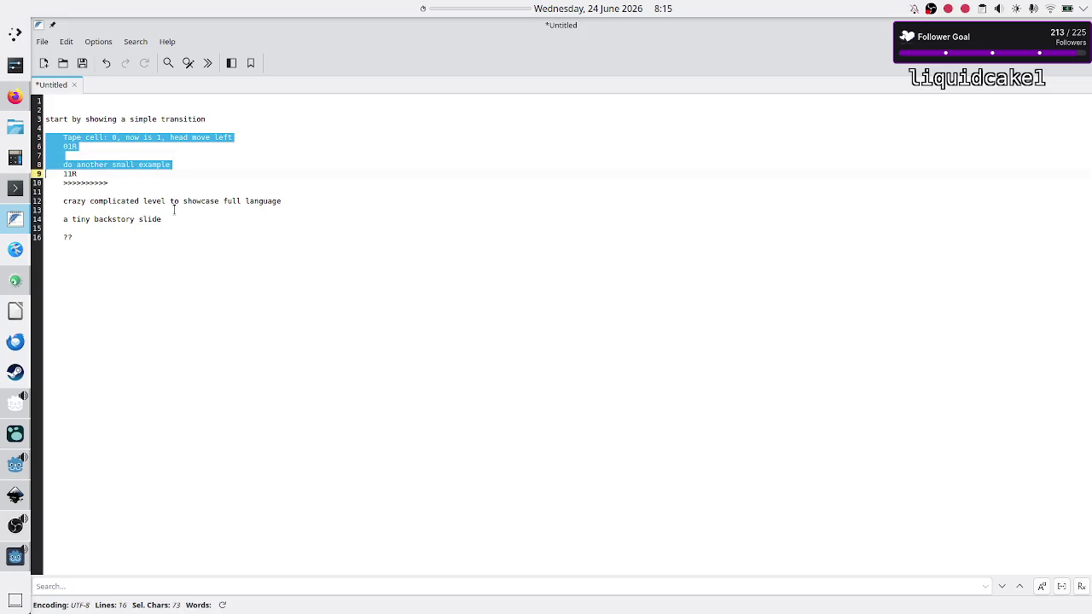
key(Right)
key(Down)
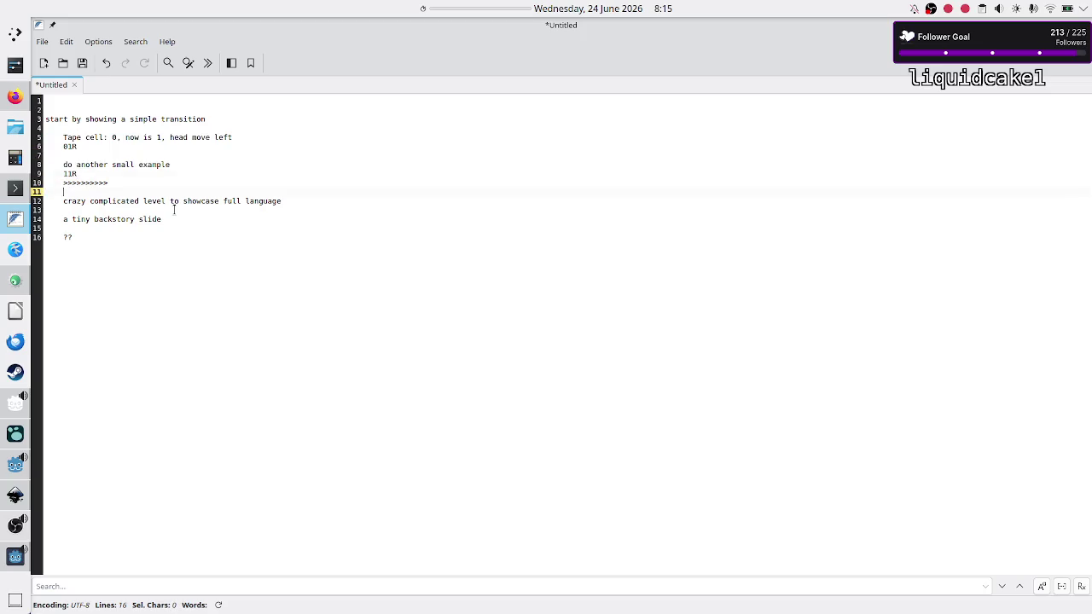
key(shift+Down)
key(shift+Down)
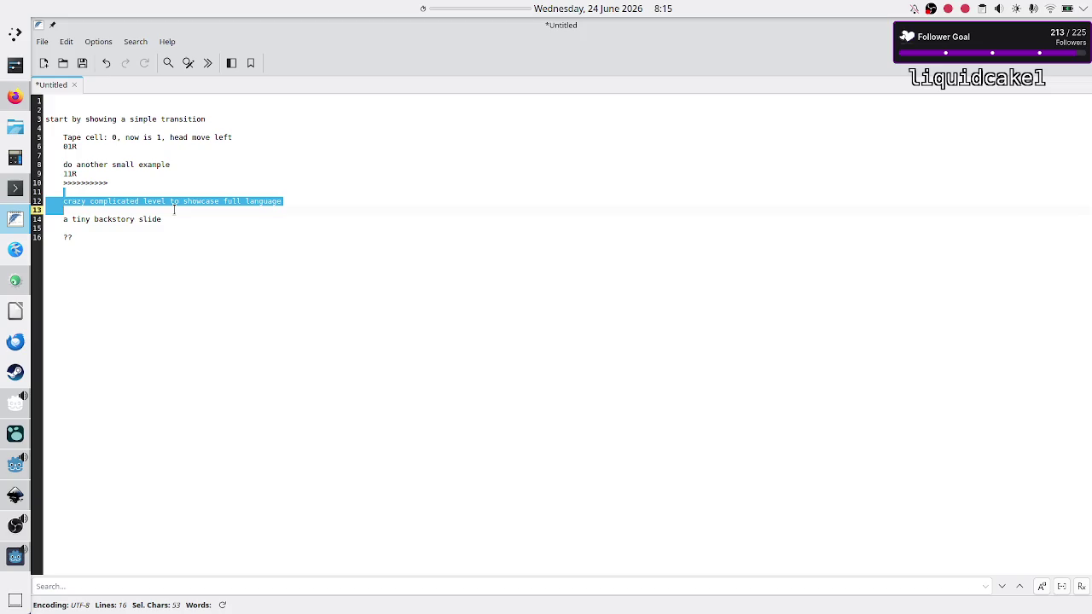
key(Down)
key(Down)
key(Down)
key(Up)
key(Up)
key(Down)
key(Down)
key(Up)
key(Up)
key(Down)
key(Down)
key(End)
key(Return)
List sandbox, level editor and histograms under 'show the rest:'.
key(Return)
text(sh)
key(BackSpace)
key(BackSpace)
text(show the rest:)
key(Return)
text(sandbox)
key(Return)
text(level editor)
key(Return)
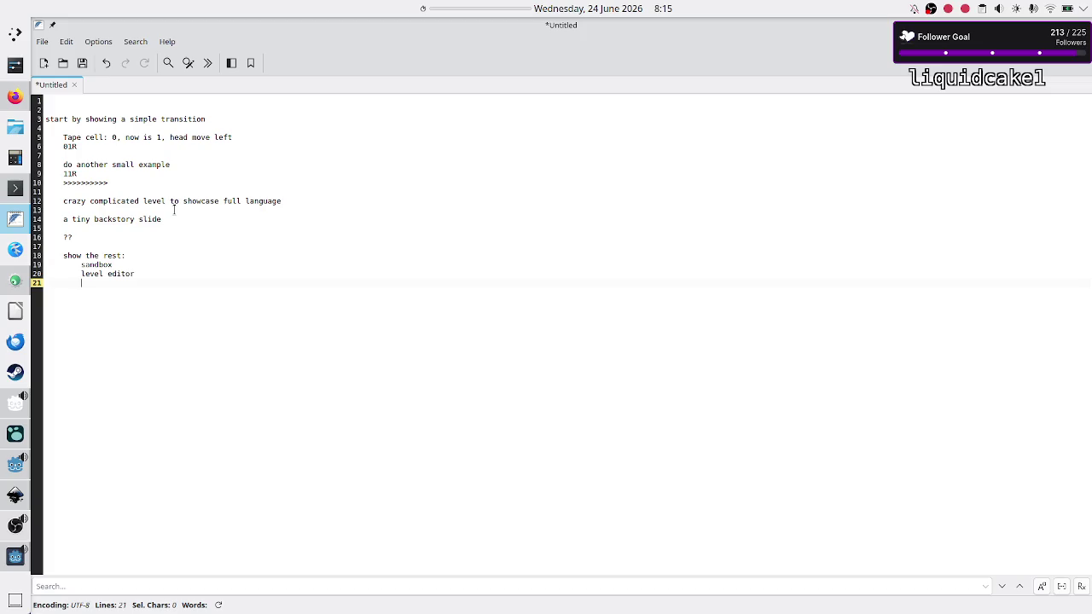
text(histograms)
Insert a 'histograms' item after the complicated level line.
key(Up)
key(Up)
key(Up)
key(Up)
key(Down)
key(Down)
key(Down)
key(Return)
key(Return)
key(Up)
text(istograms)
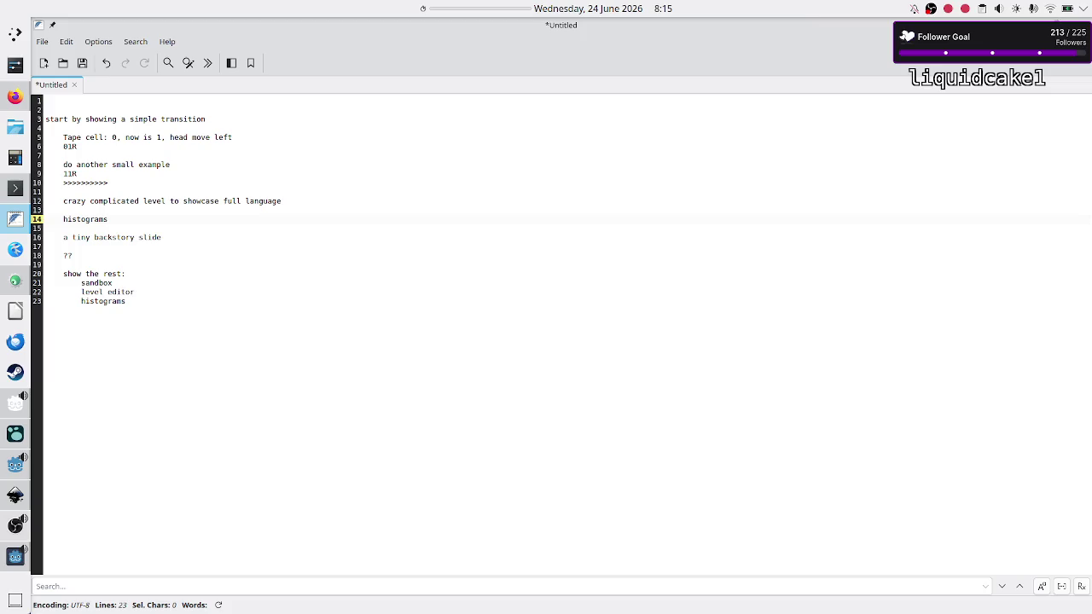
key(alt+Tab)
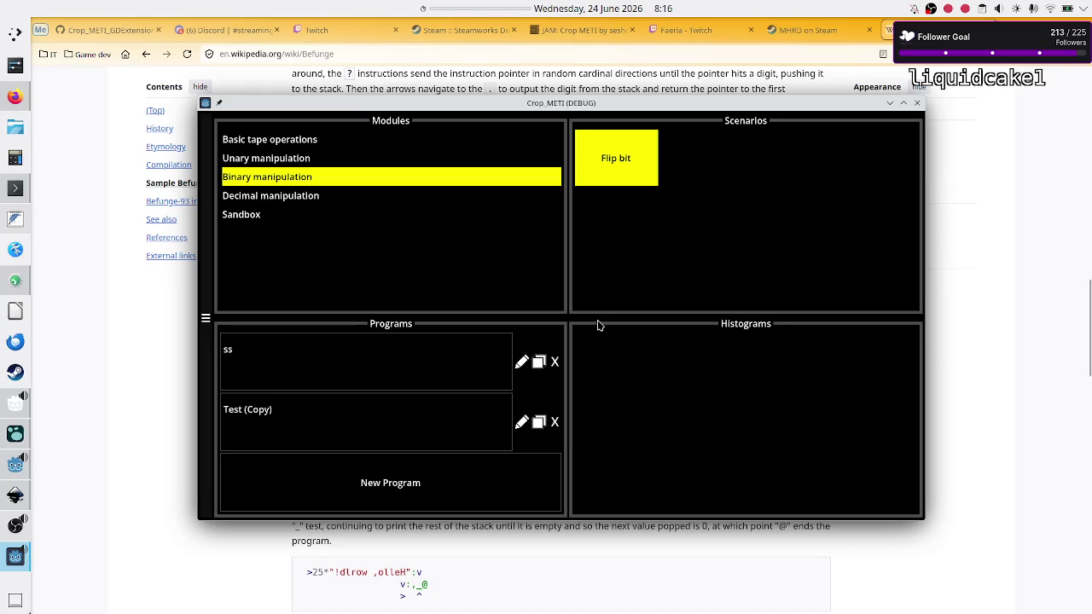
Open the Sandbox module to see its 1D tape and 2D tape scenarios.
click(267, 216)
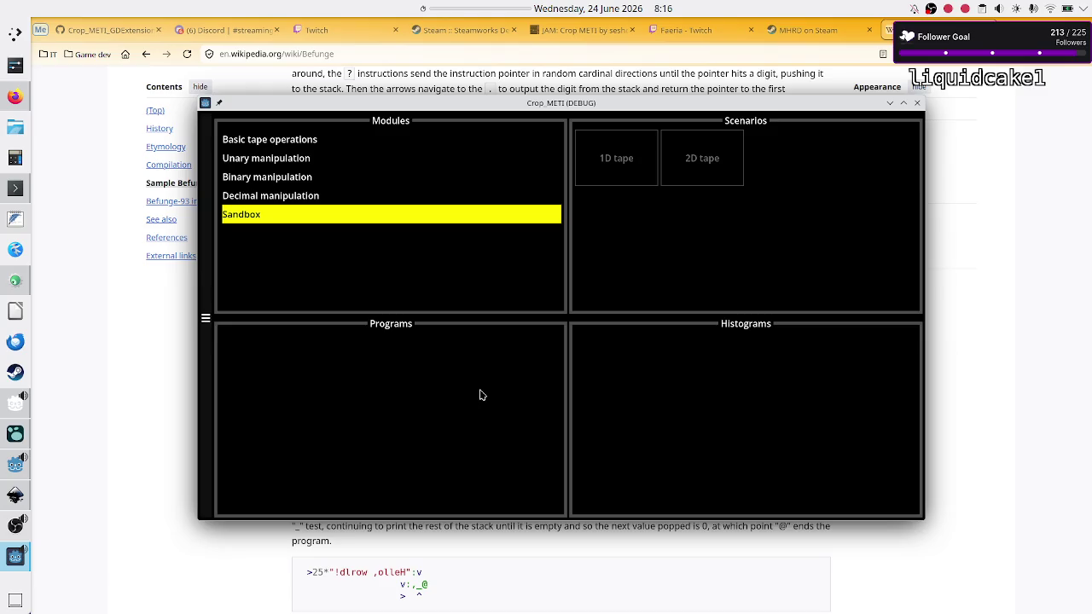
click(243, 30)
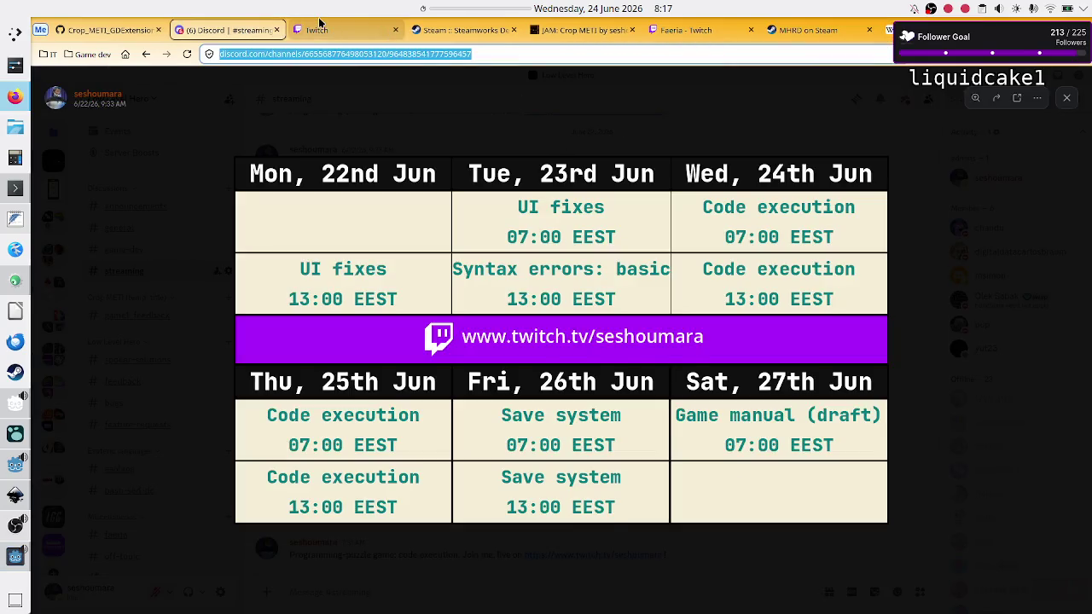
Post the !discord command in the Twitch stream chat, then return to Godot.
click(317, 26)
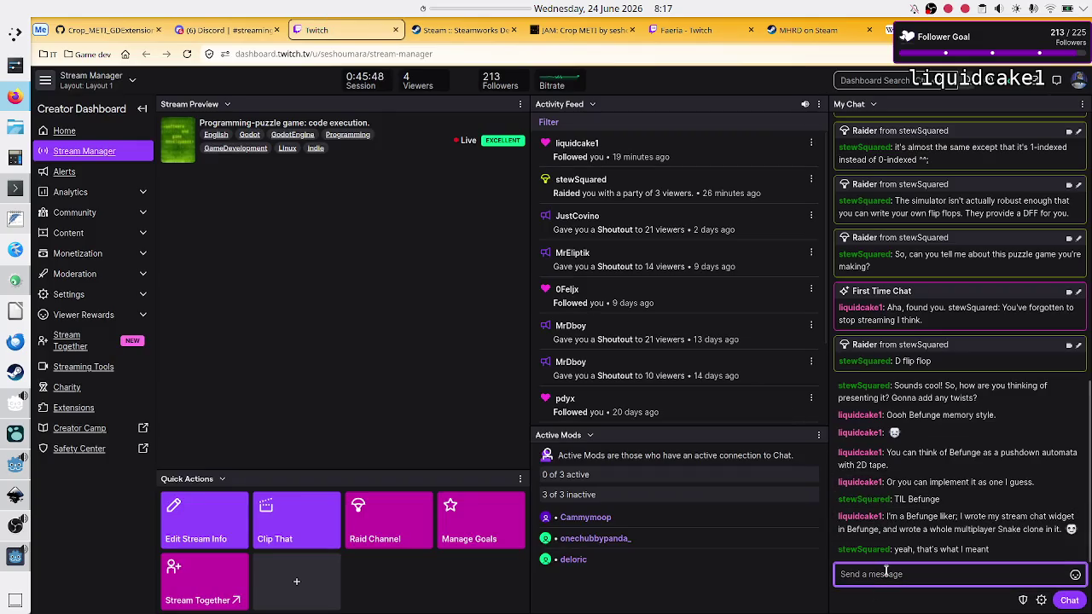
text(I)
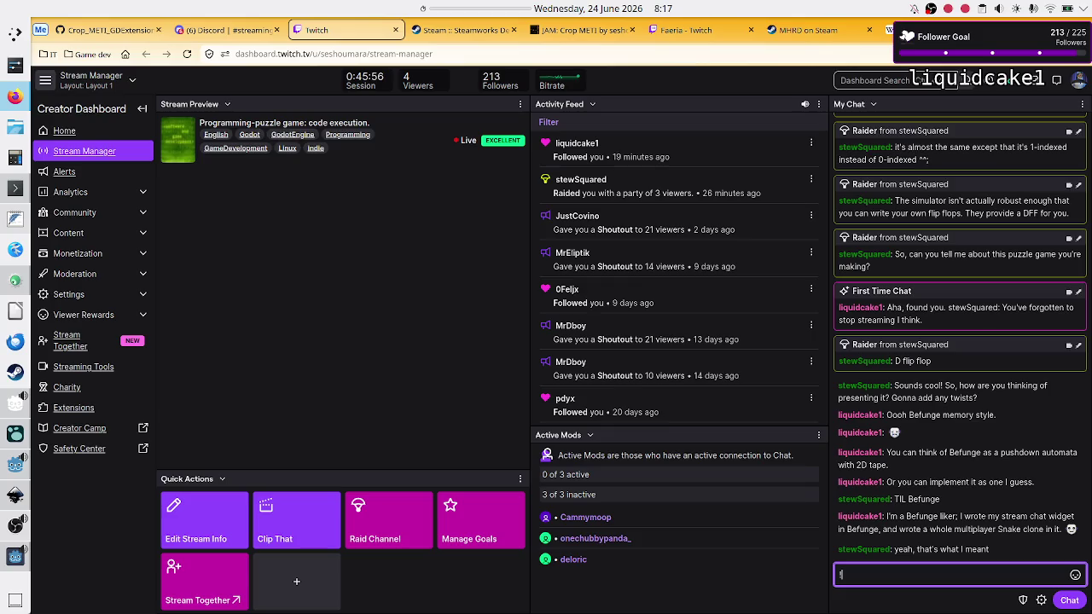
text(discord)
key(Return)
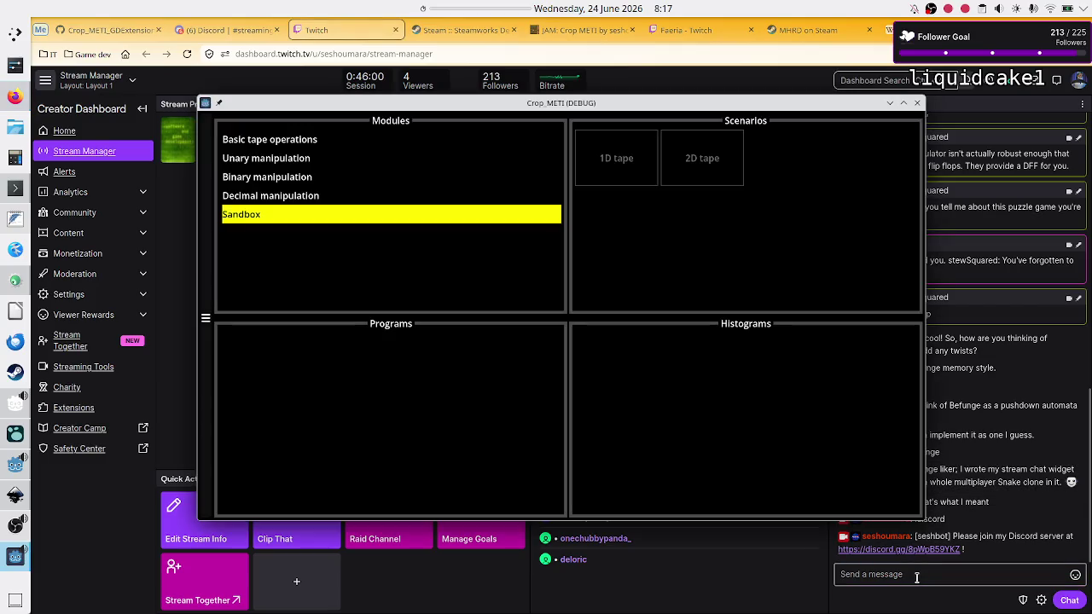
click(222, 34)
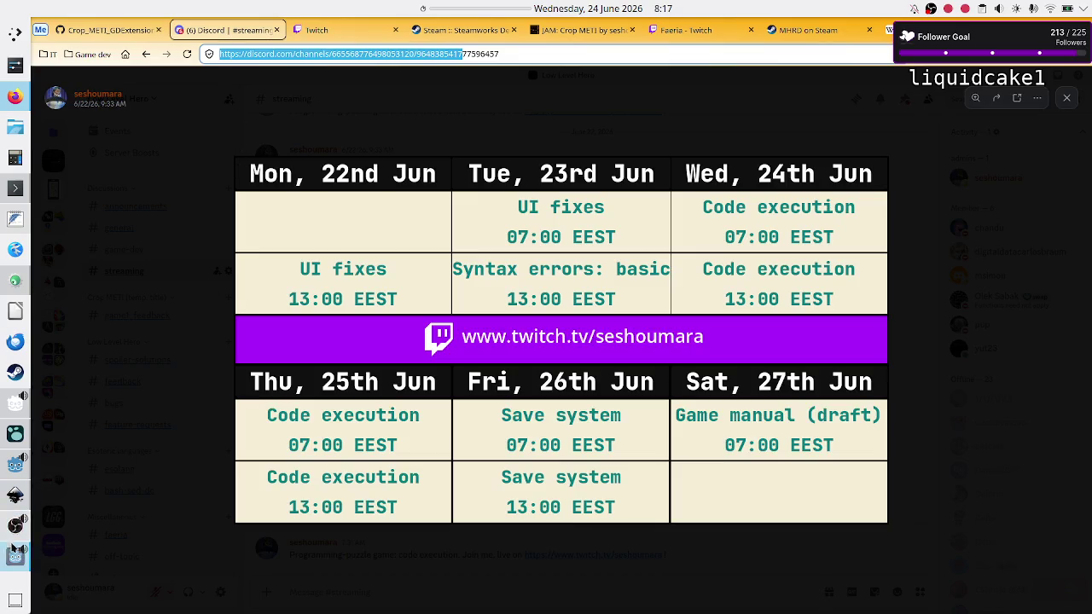
click(16, 465)
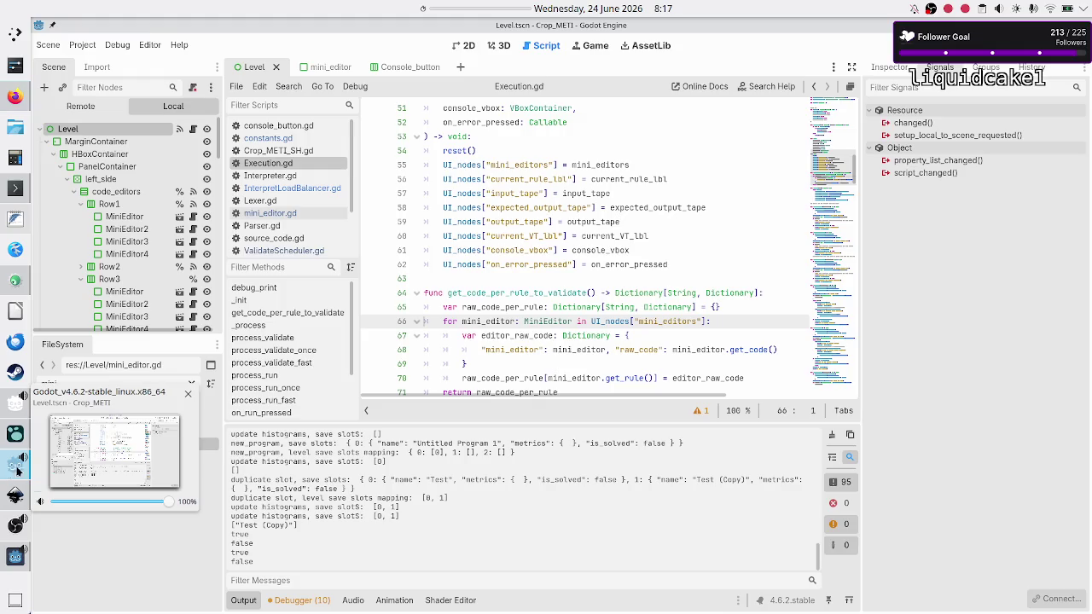
Look at line 69 of Execution.gd, then return to Firefox.
click(532, 367)
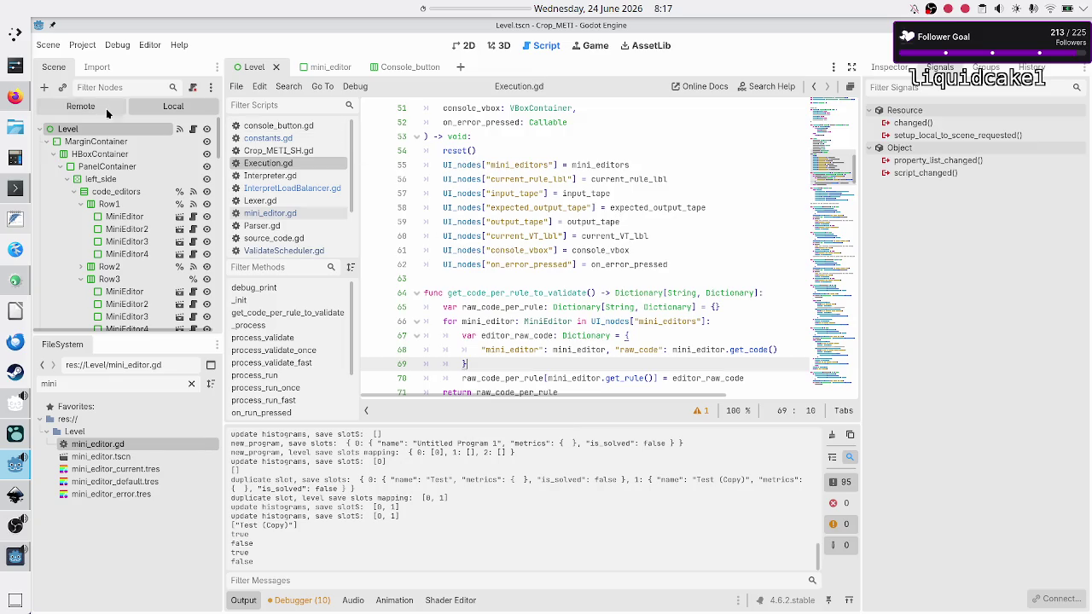
click(15, 96)
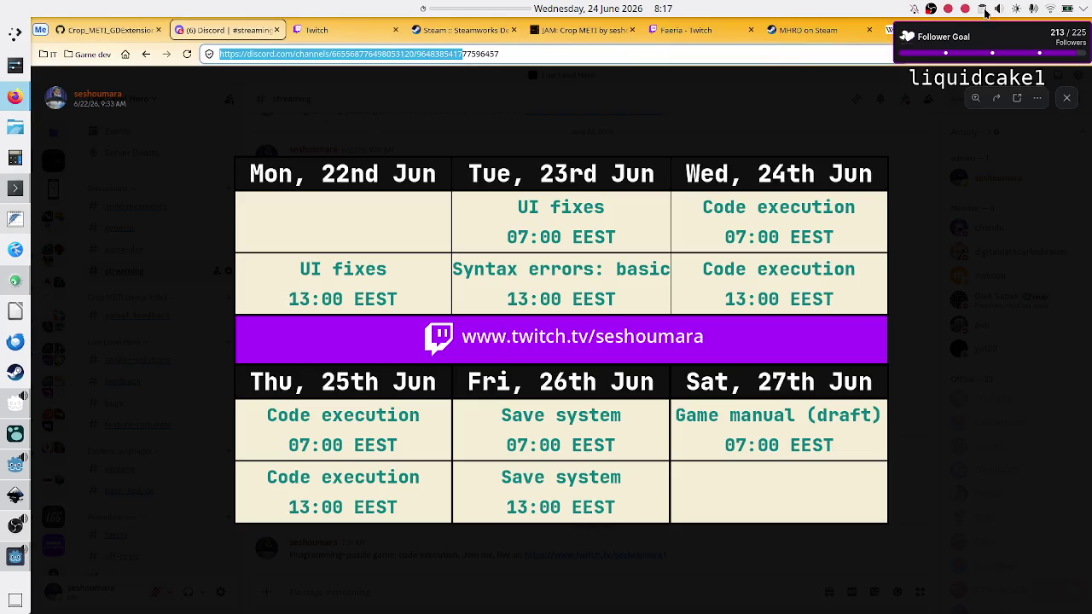
Search DuckDuckGo for 'exapunks zine' from the browser home page.
click(888, 30)
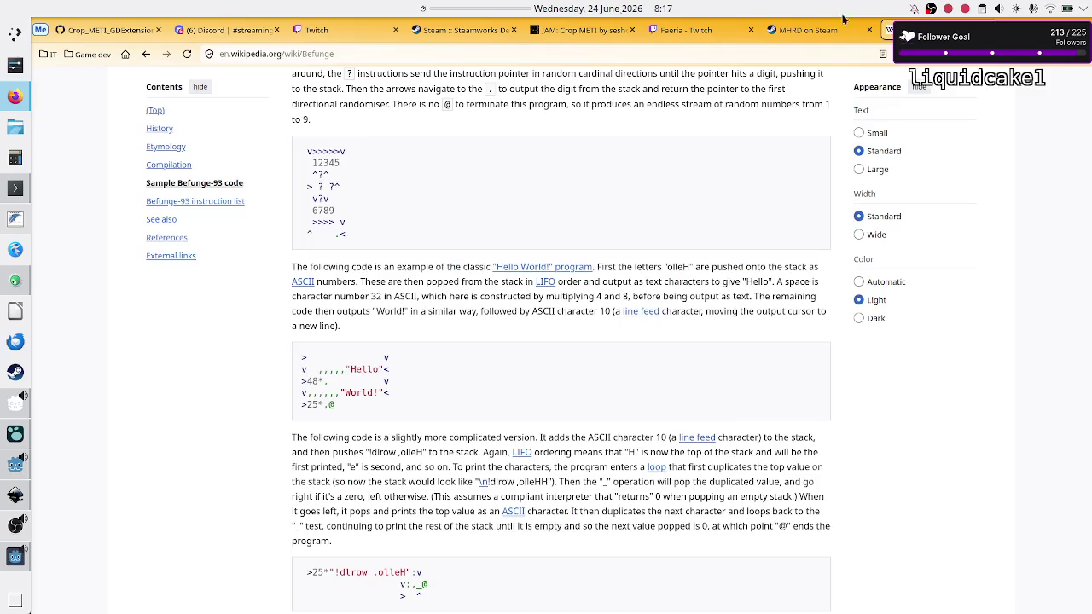
click(126, 54)
text(z)
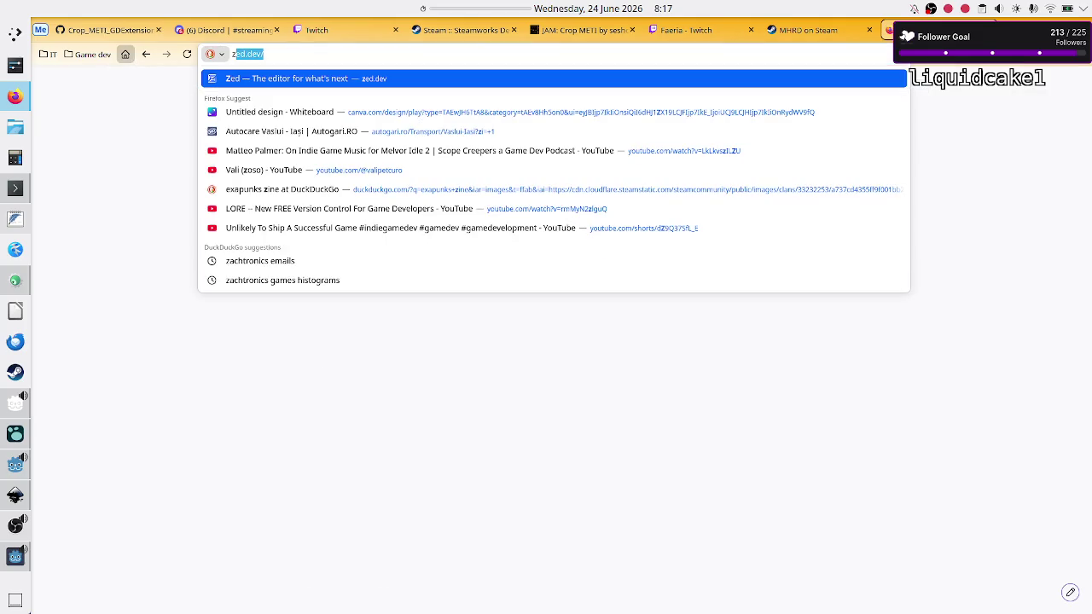
key(BackSpace)
key(BackSpace)
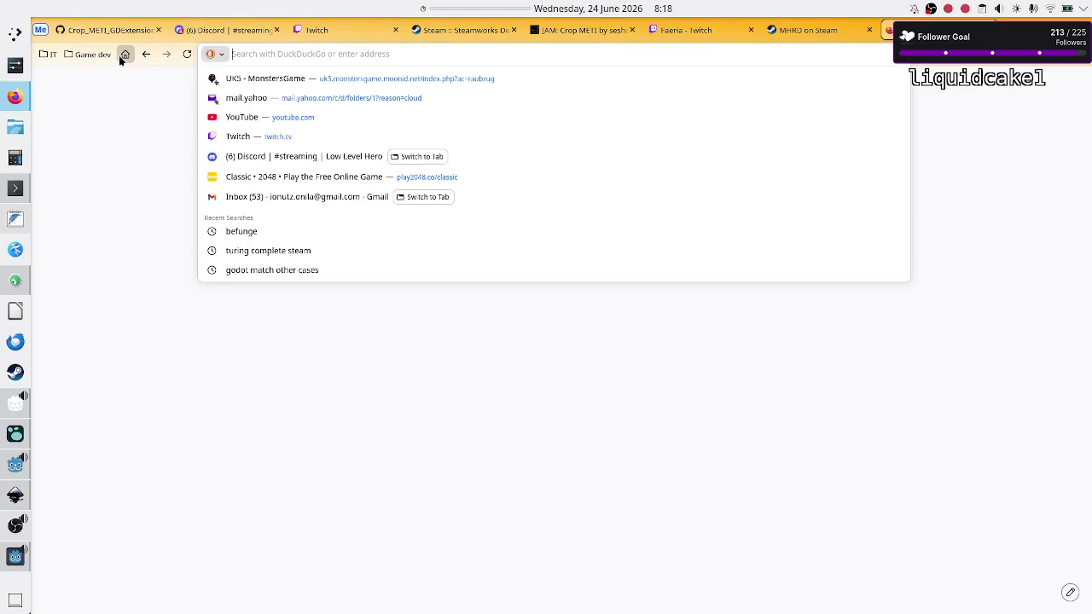
text(zine)
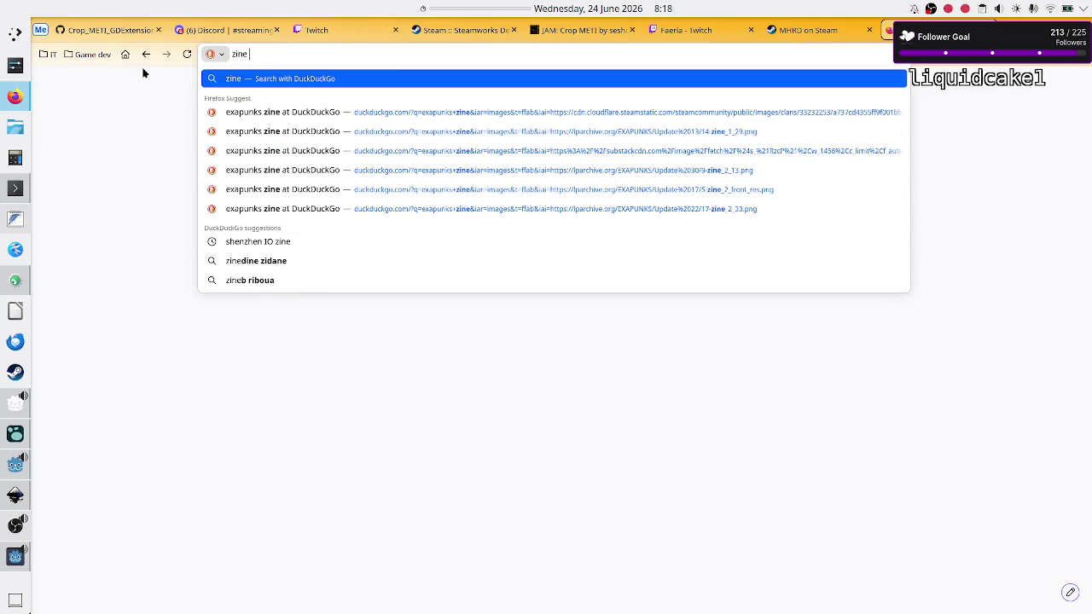
key(BackSpace)
key(BackSpace)
key(BackSpace)
key(BackSpace)
text(exa)
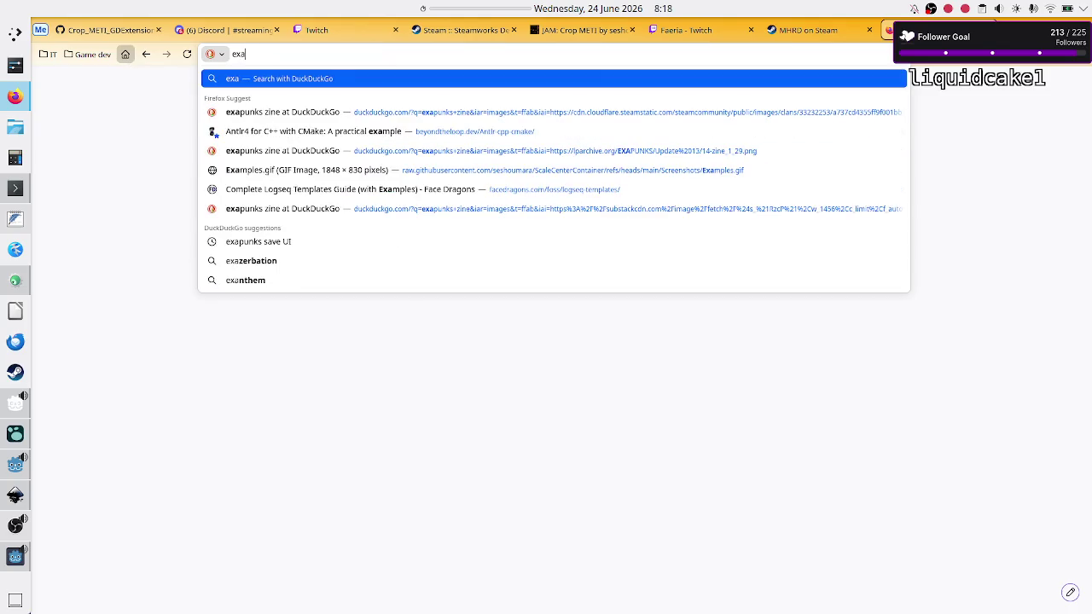
text(punks zine)
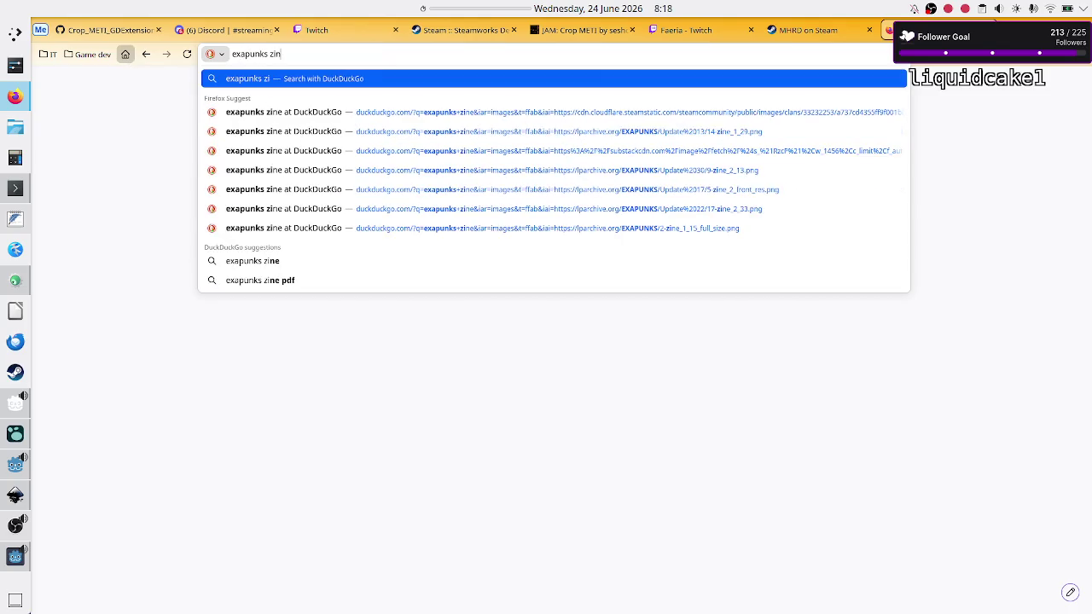
key(Return)
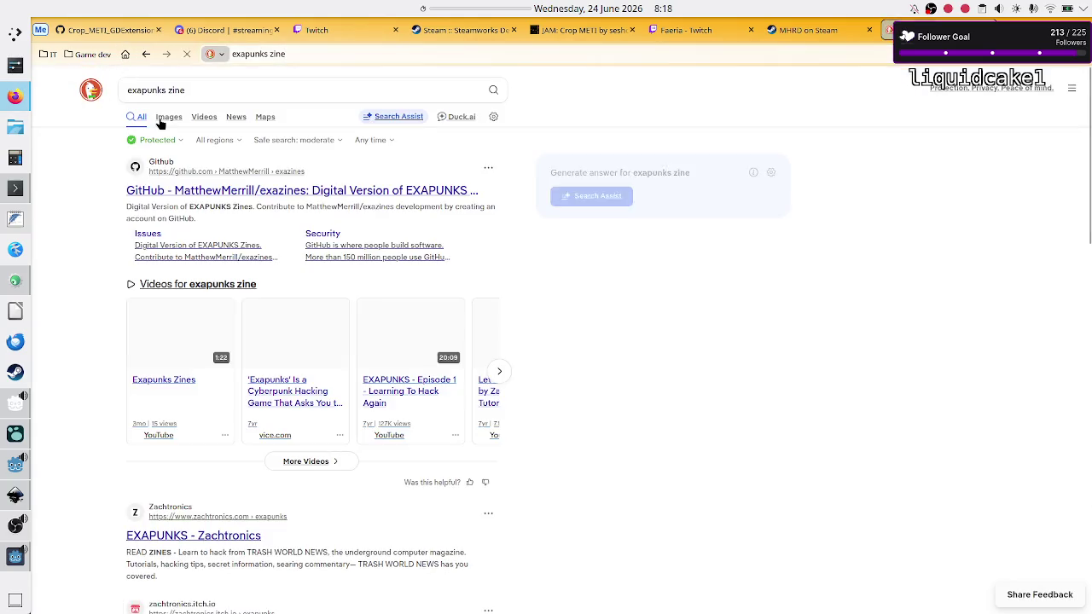
Switch to image results for 'exapunks zine' and preview the physical zines image.
click(171, 120)
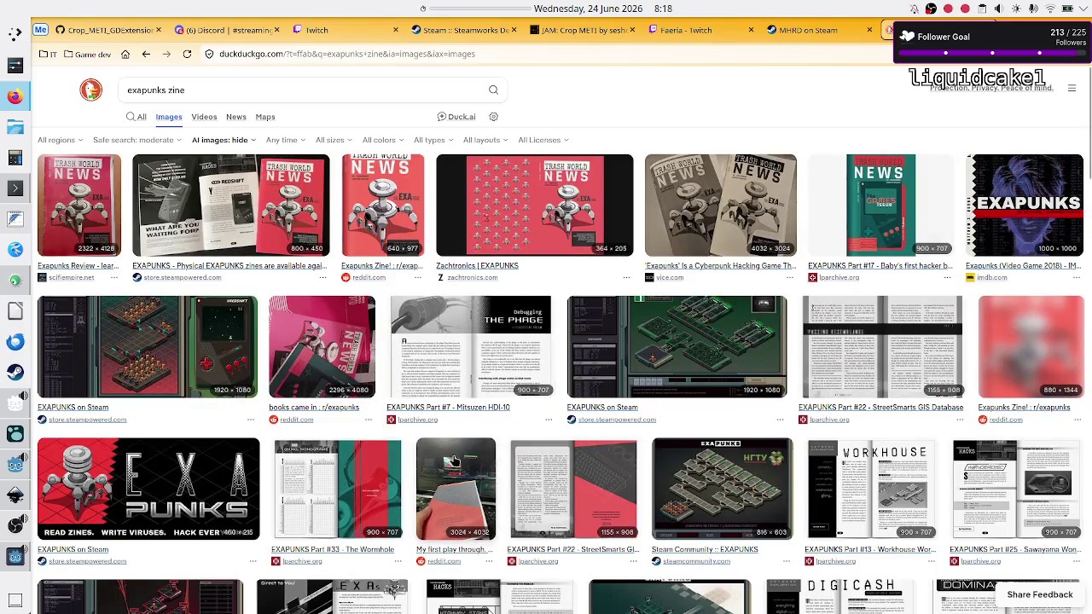
click(298, 175)
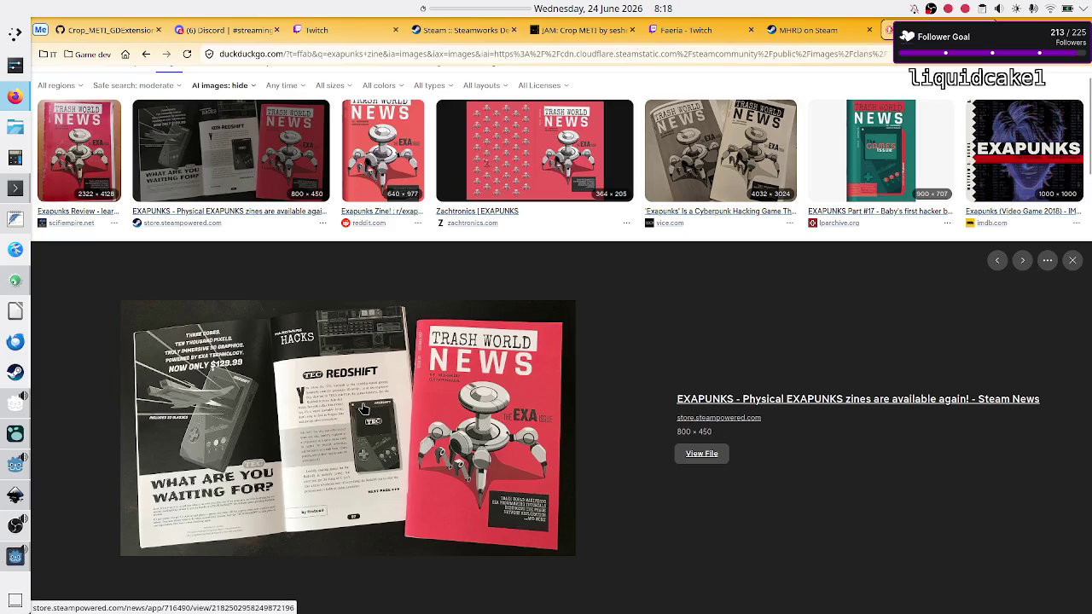
scroll(397, 397, down, 5)
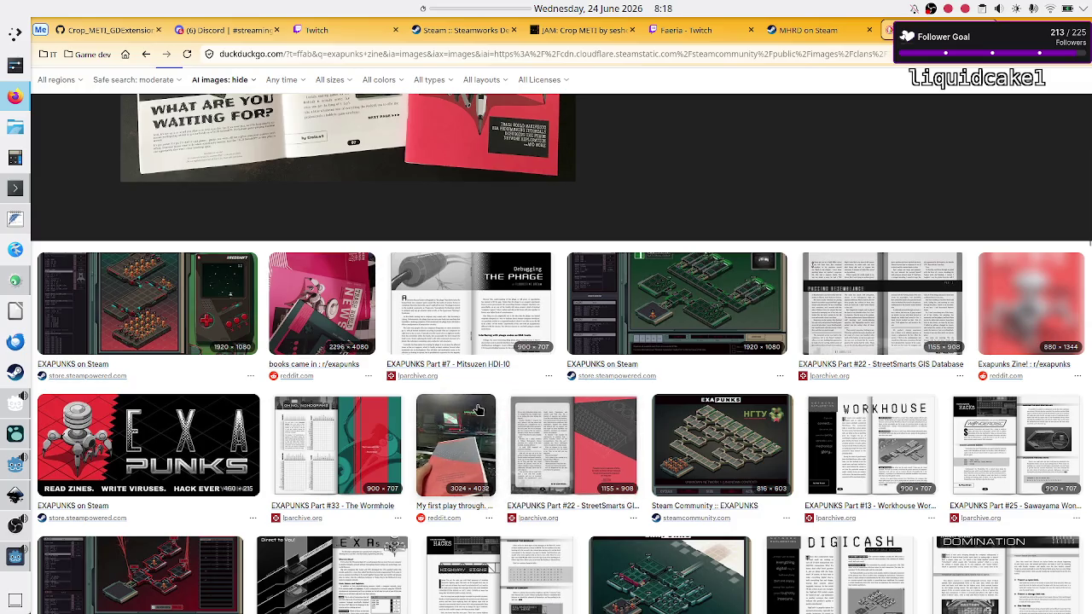
scroll(478, 411, down, 4)
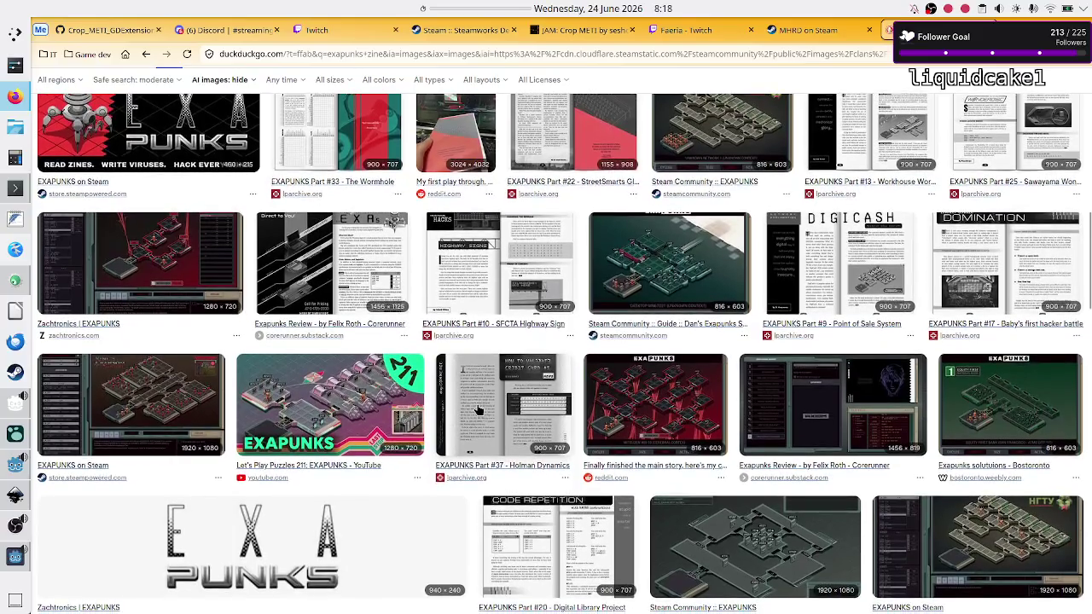
scroll(478, 411, down, 1)
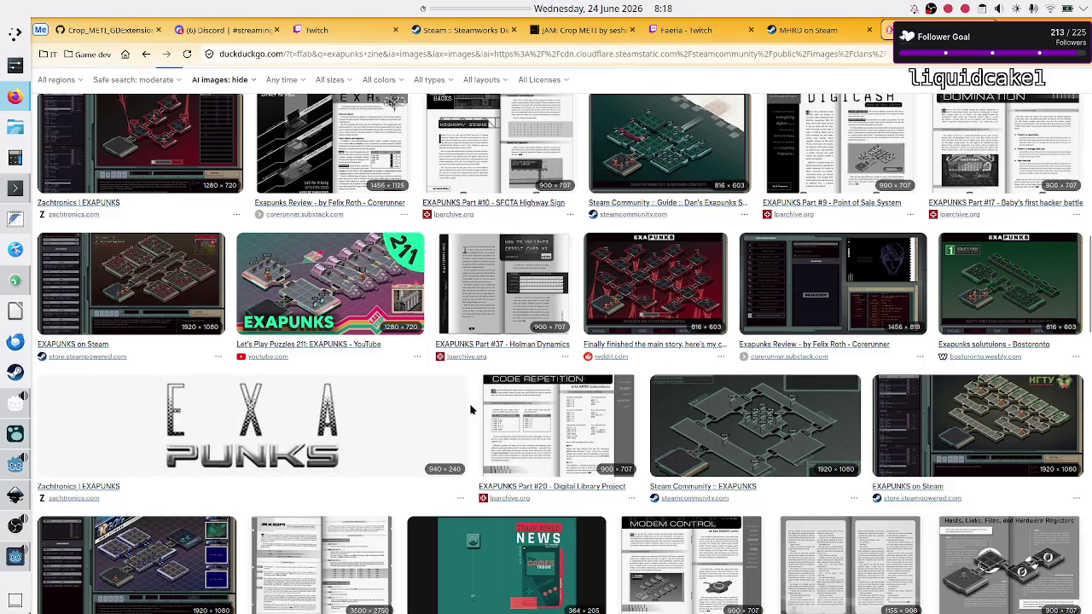
scroll(472, 411, down, 1)
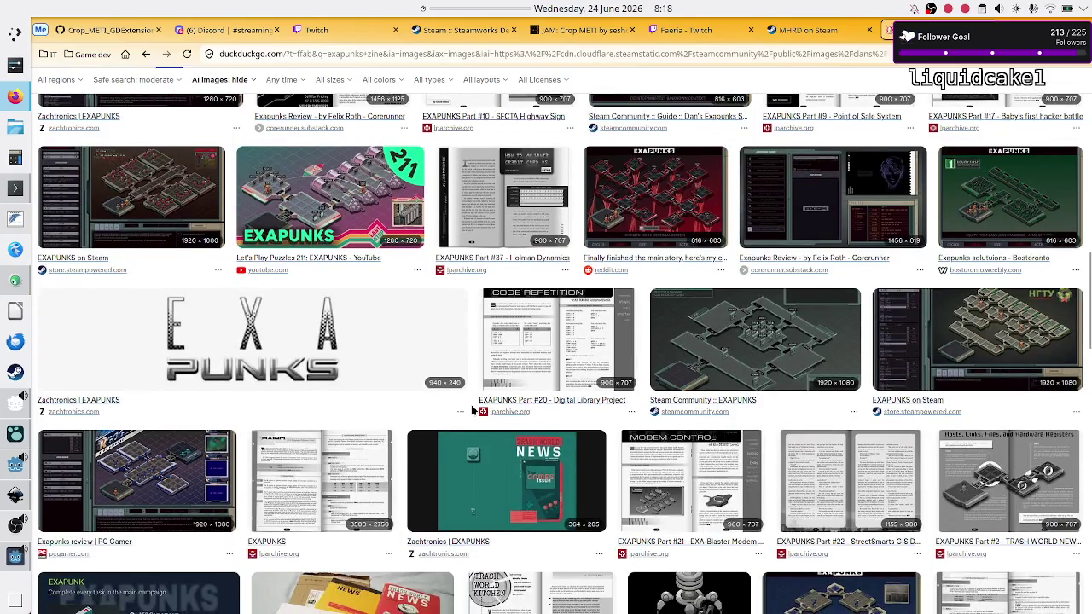
Preview the TRASH WORLD NEWS tutorial spread, then scroll back to the top.
click(967, 481)
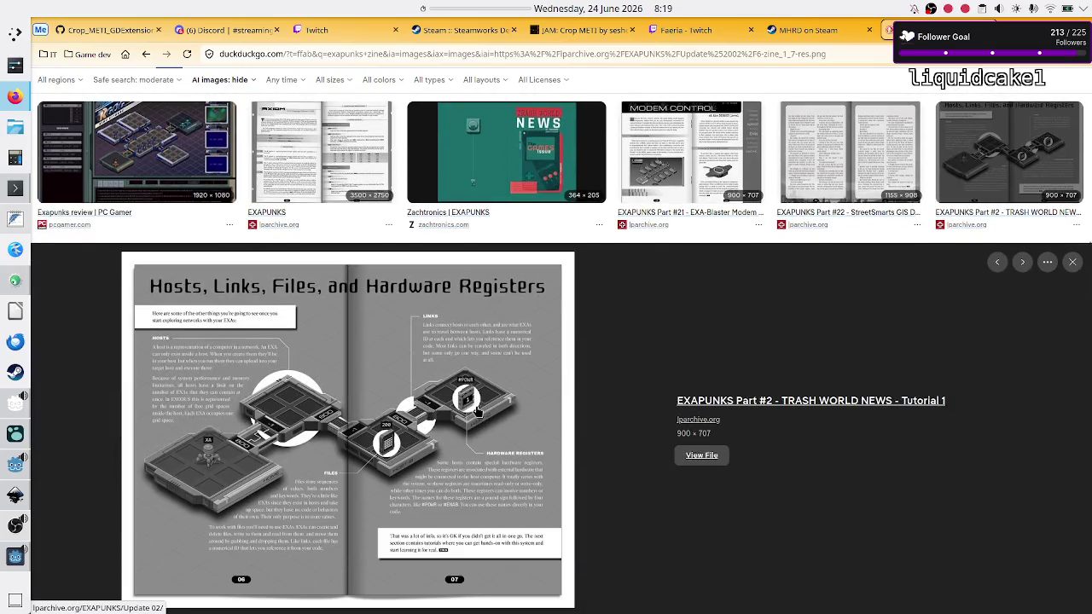
scroll(479, 411, down, 2)
scroll(478, 412, up, 1)
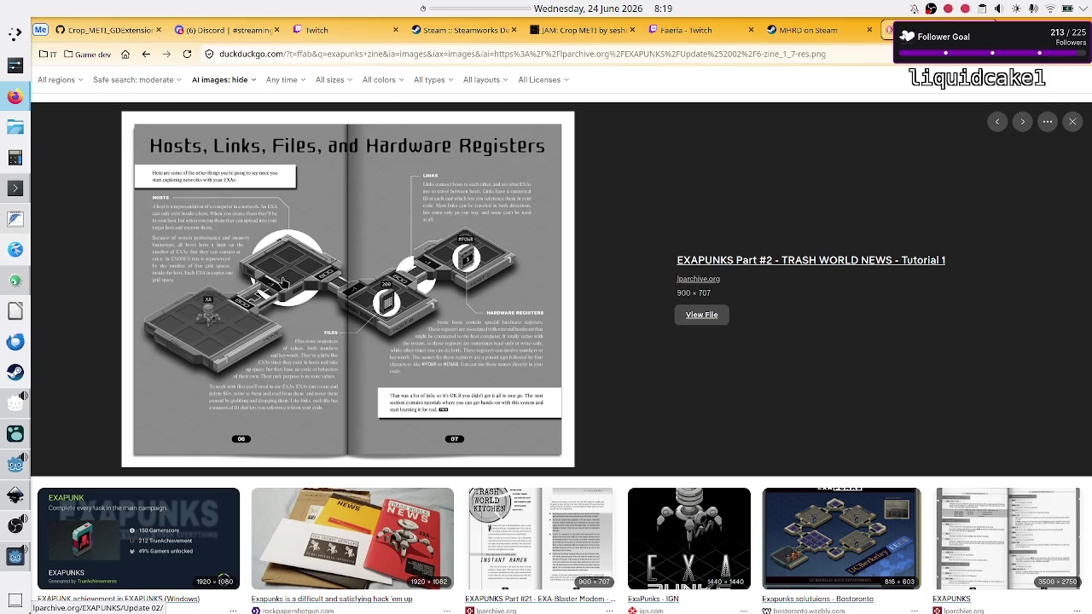
scroll(457, 269, up, 10)
scroll(458, 269, up, 4)
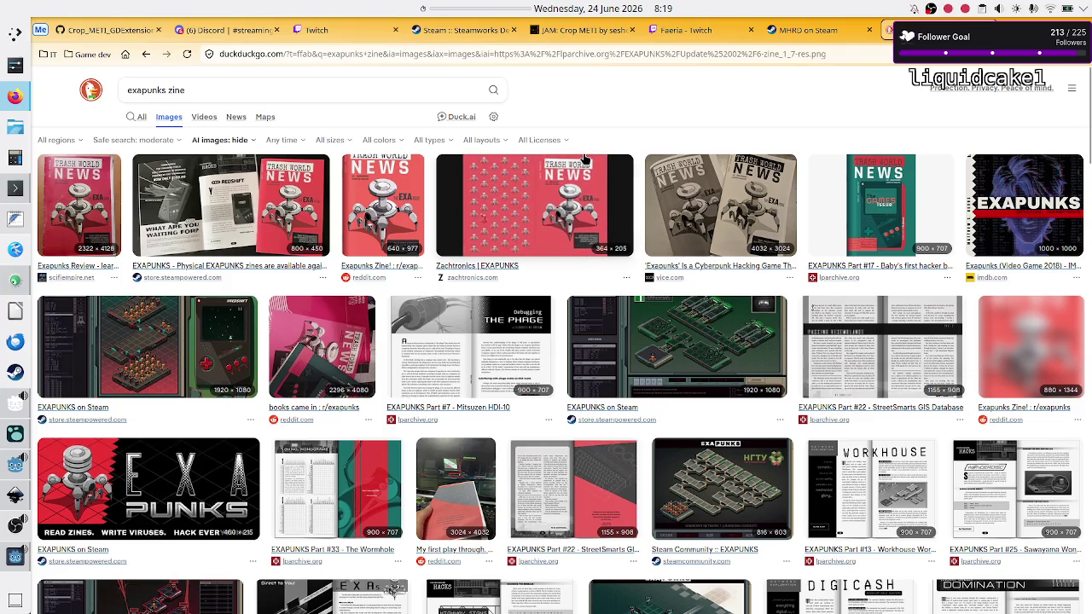
double_click(146, 90)
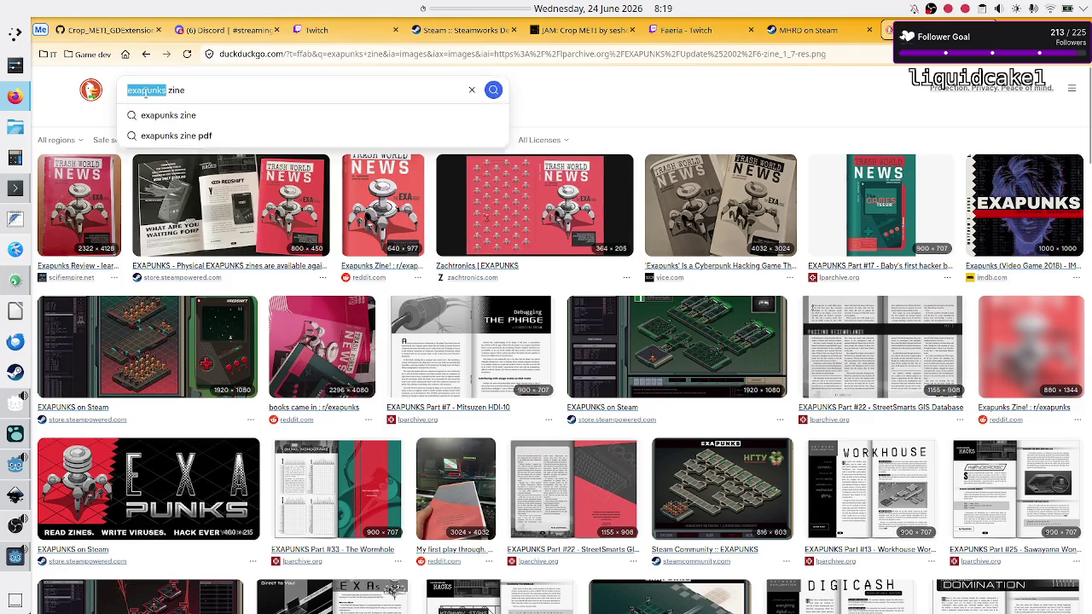
text(tis-100)
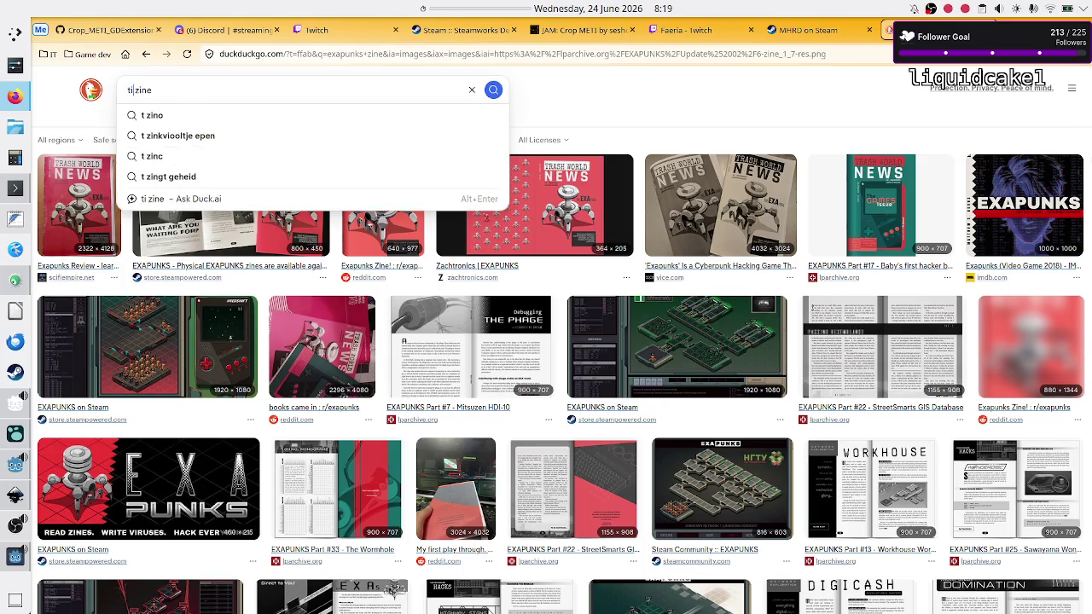
key(Return)
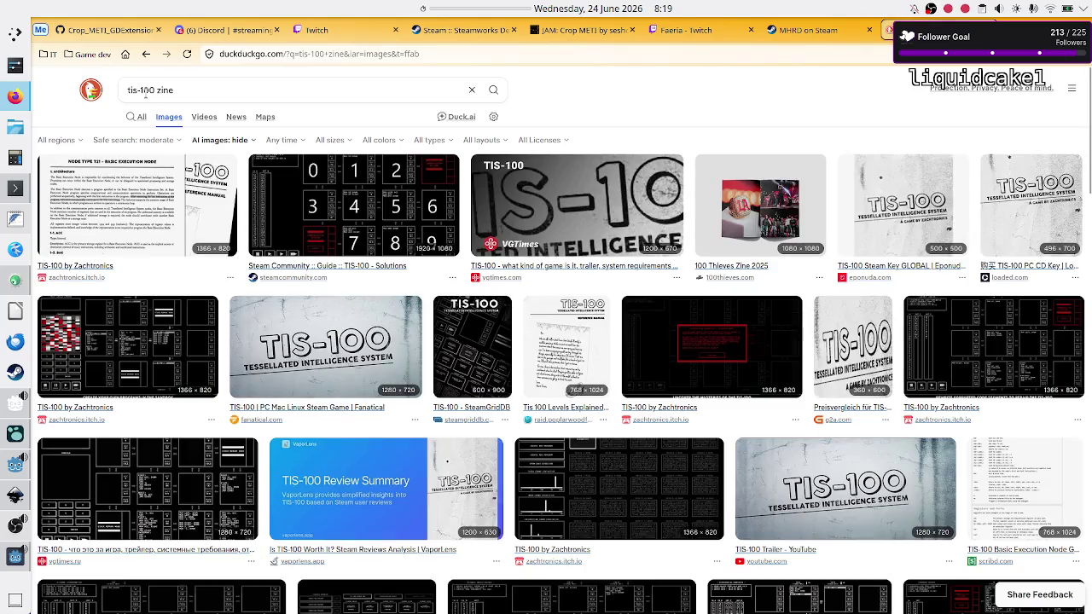
click(142, 175)
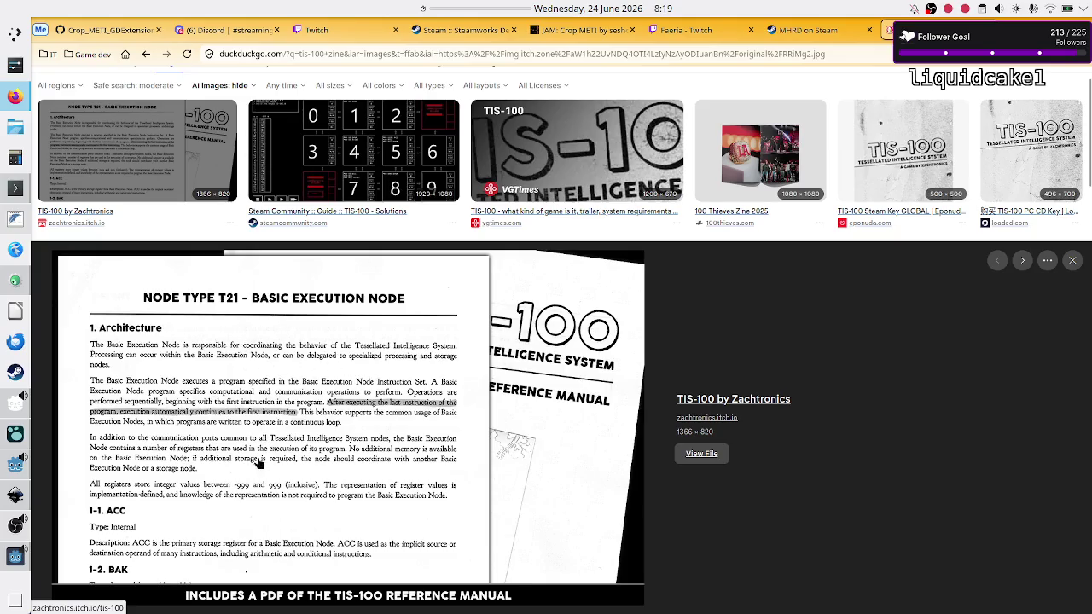
scroll(666, 356, up, 1)
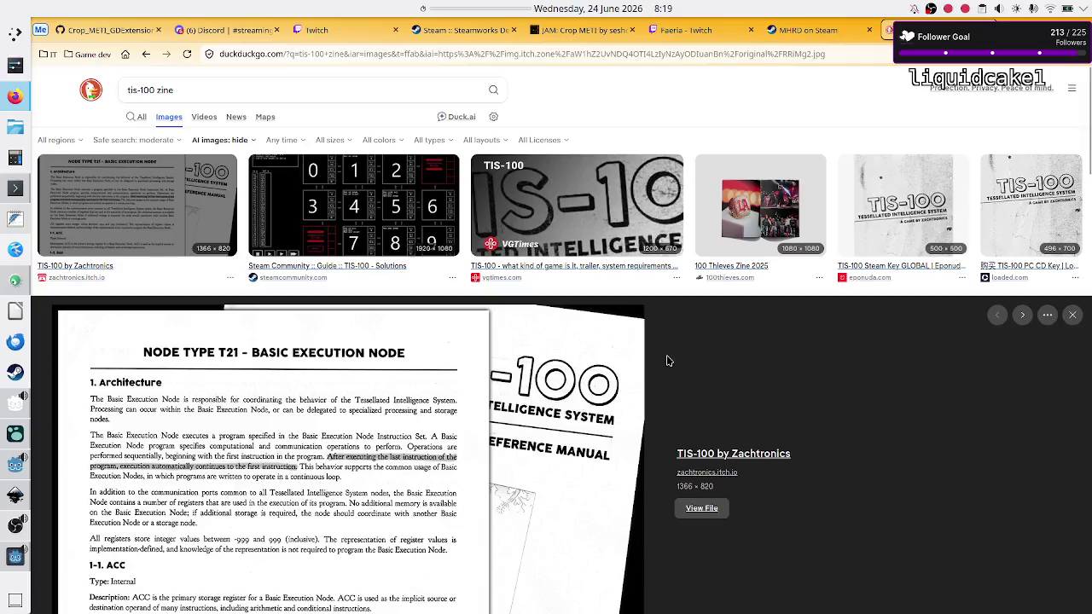
click(146, 54)
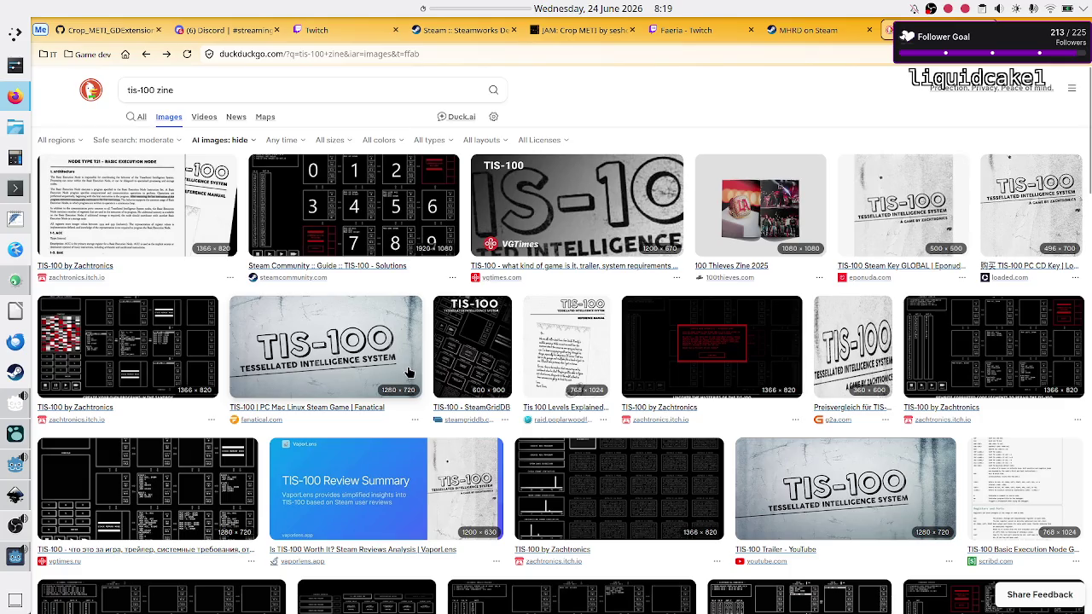
click(144, 53)
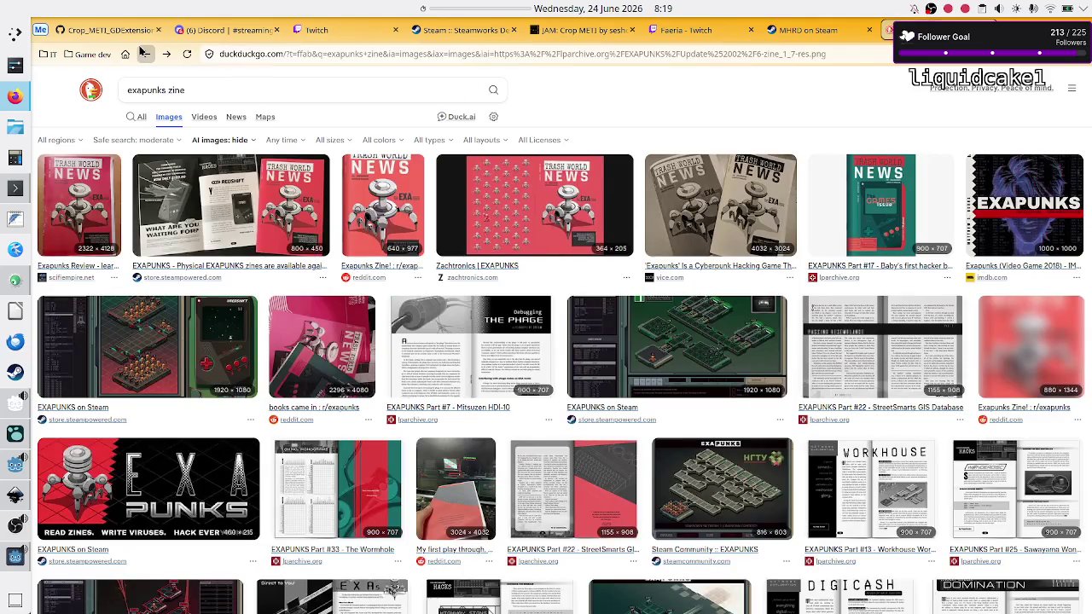
Preview the physical zines image, then the EXAPUNKS Part #7 Debugging THE PHAGE spread.
click(300, 247)
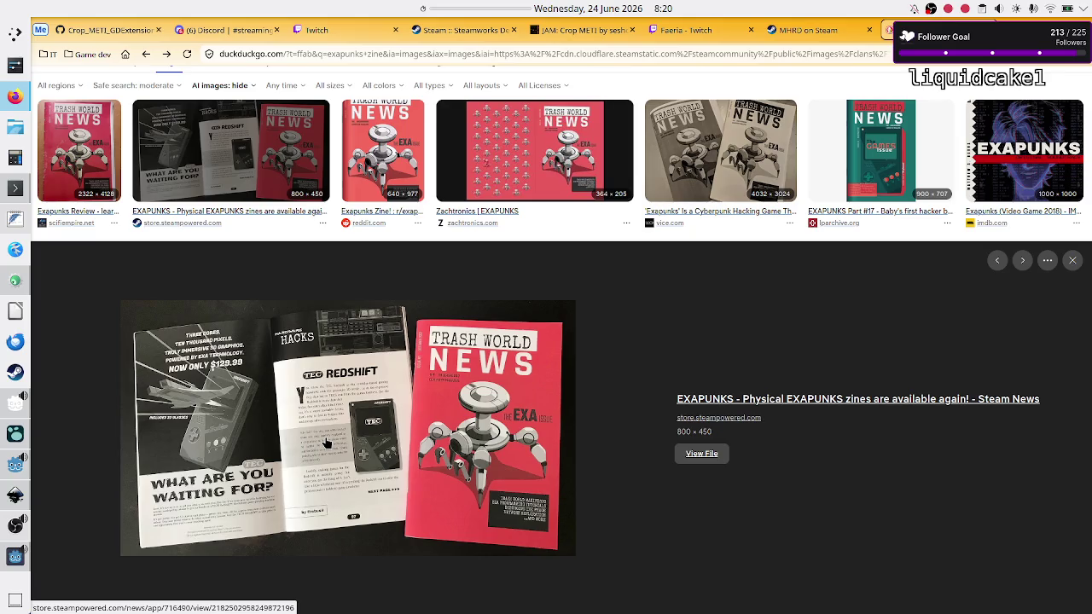
scroll(325, 443, up, 1)
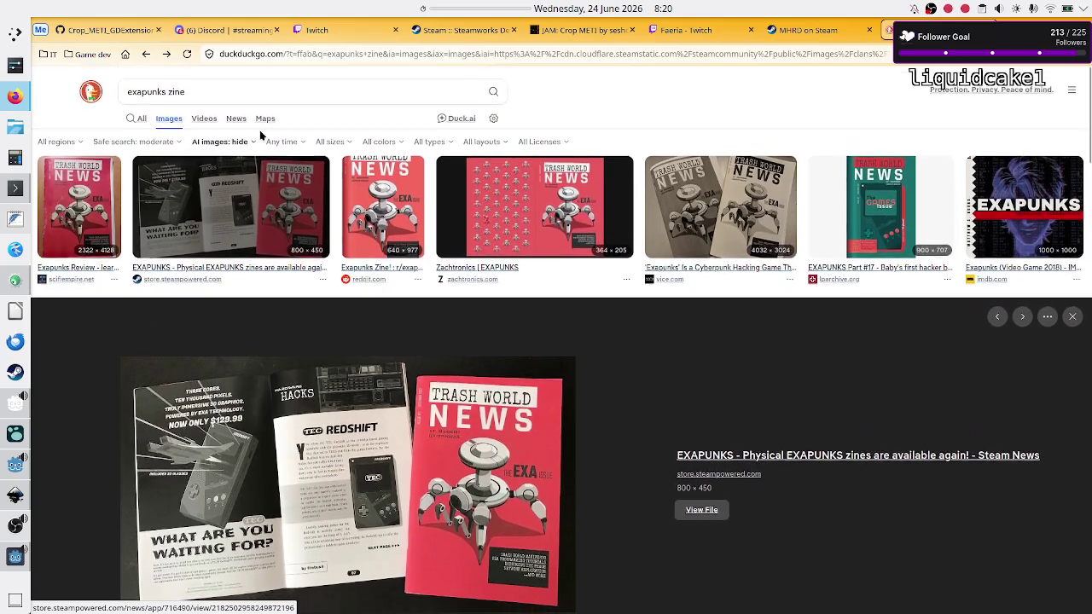
click(146, 54)
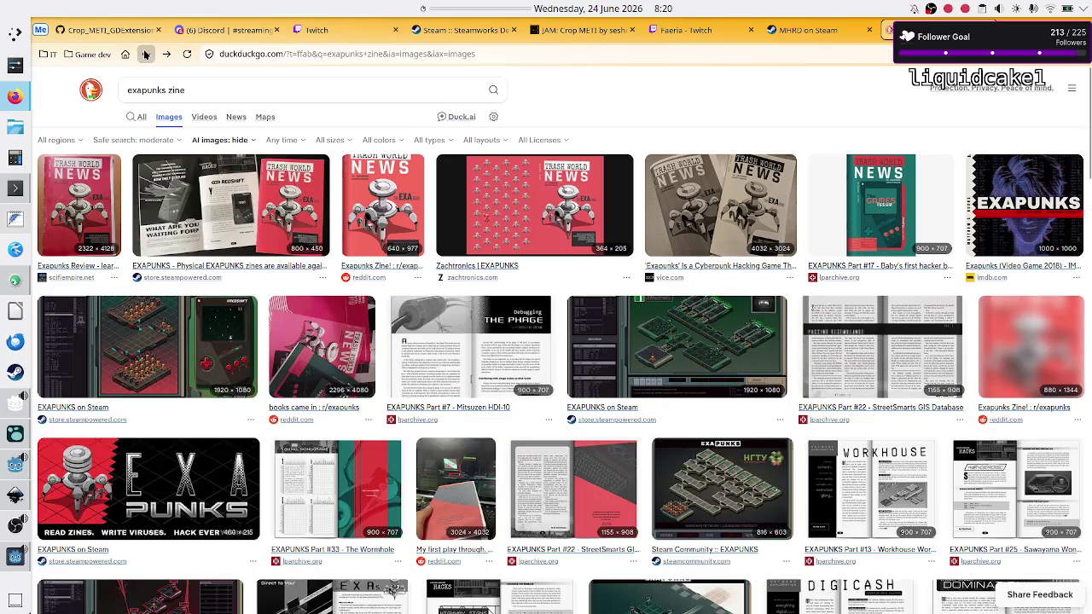
click(439, 345)
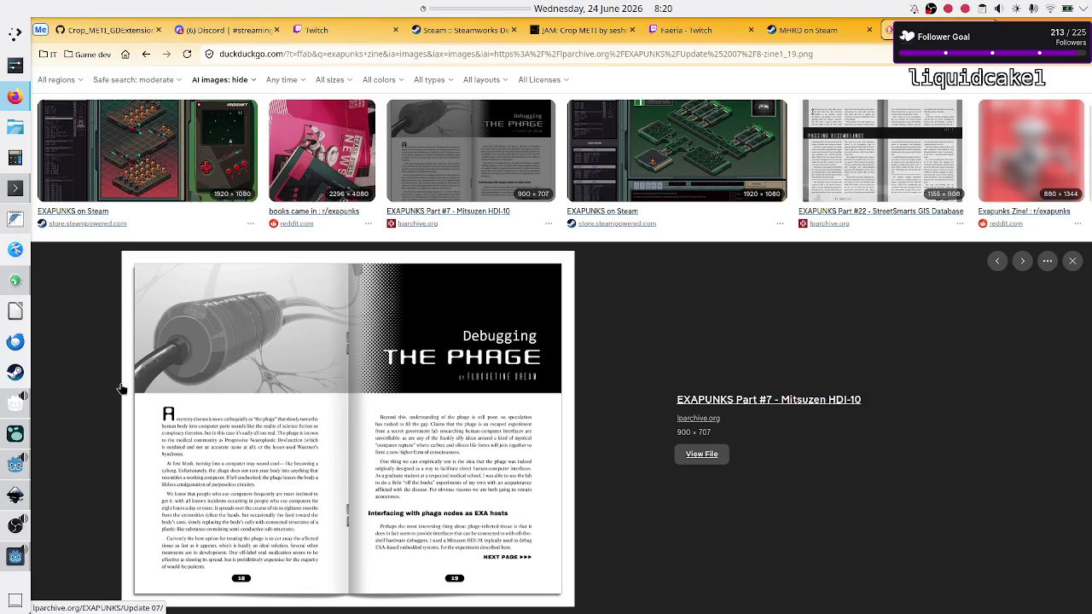
click(10, 557)
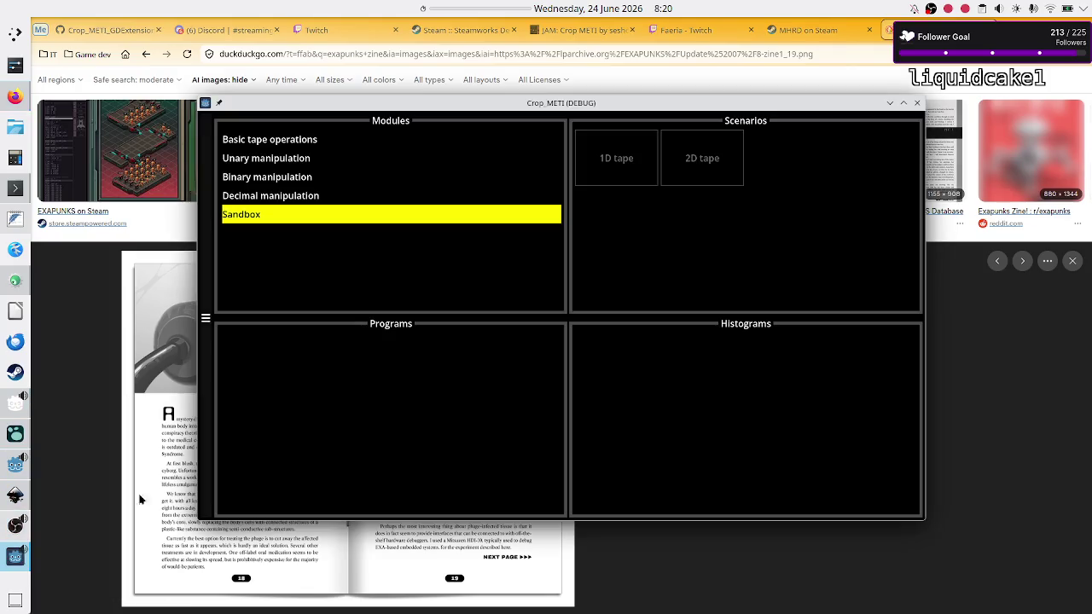
Load the Binary manipulation > Flip bit Test (Copy) program and open its manual.
click(357, 166)
click(352, 184)
click(640, 145)
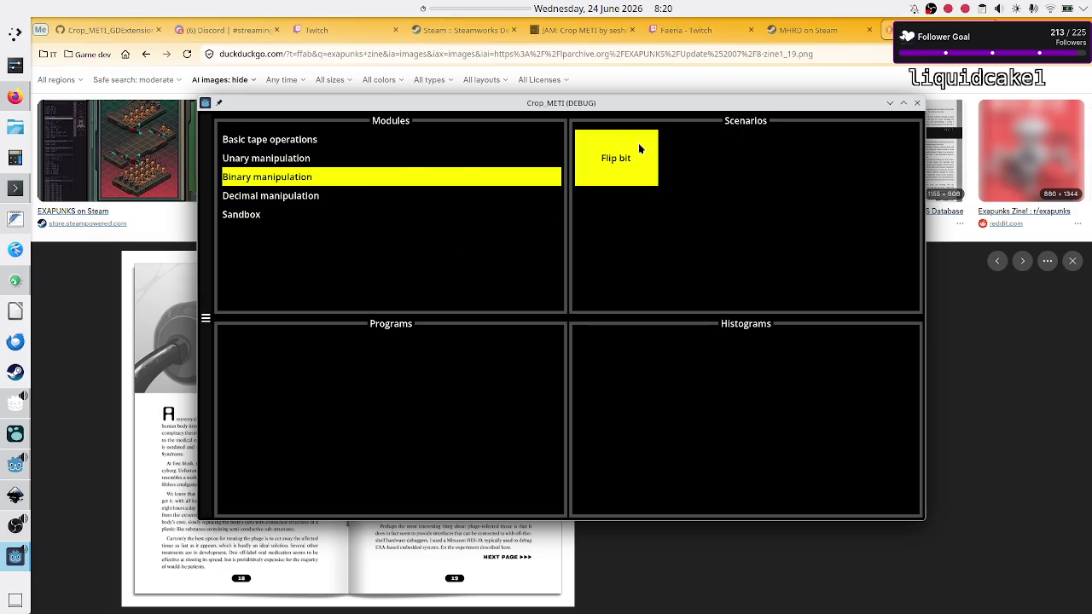
click(337, 427)
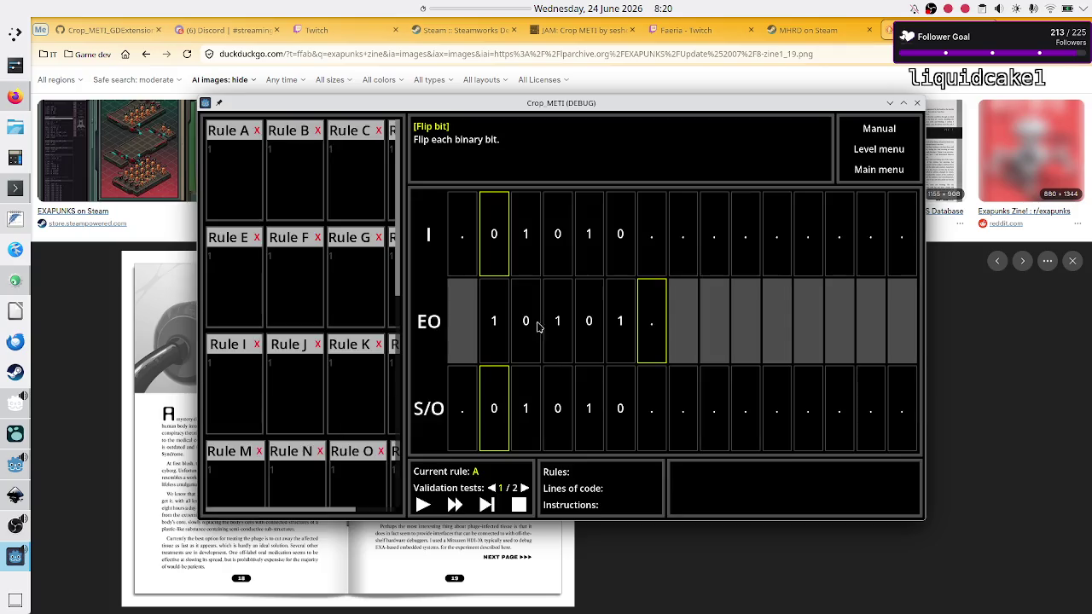
click(875, 133)
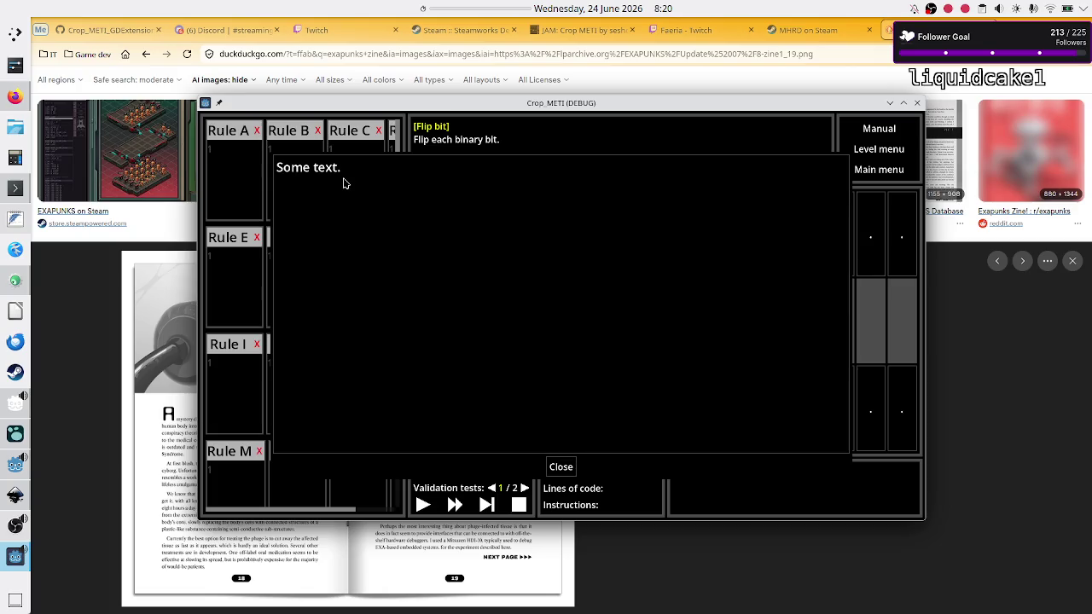
Glance at the June calendar, then switch to the MHRD Steam page in Firefox.
click(610, 5)
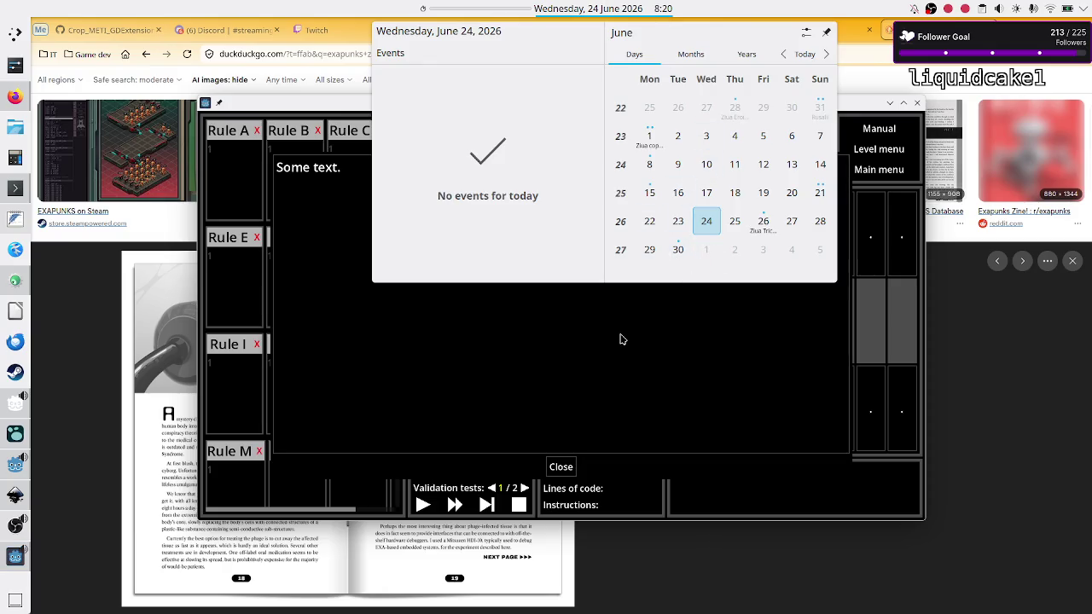
click(478, 318)
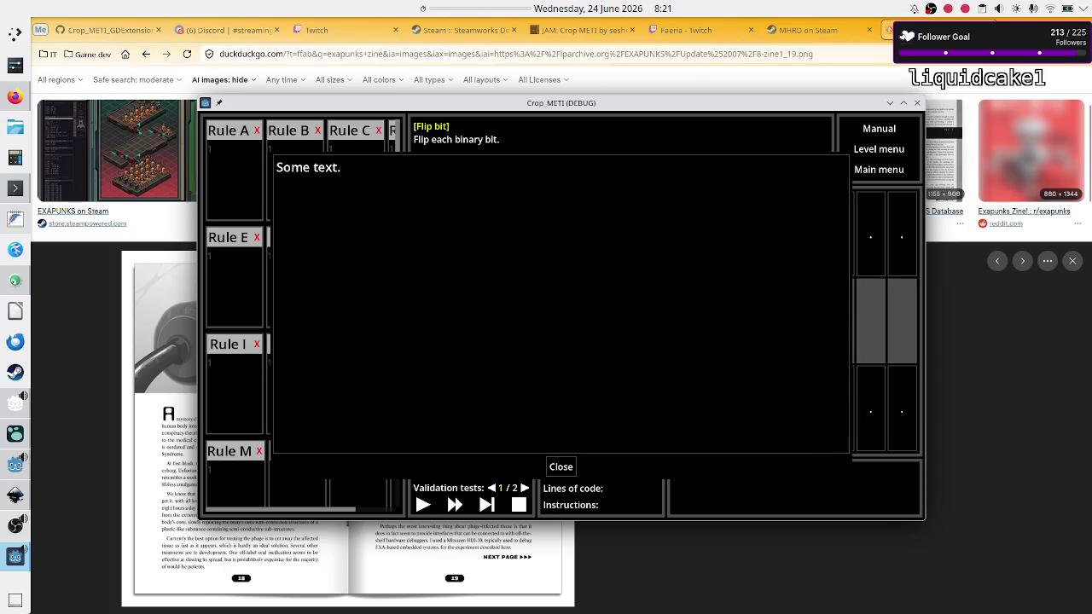
click(845, 30)
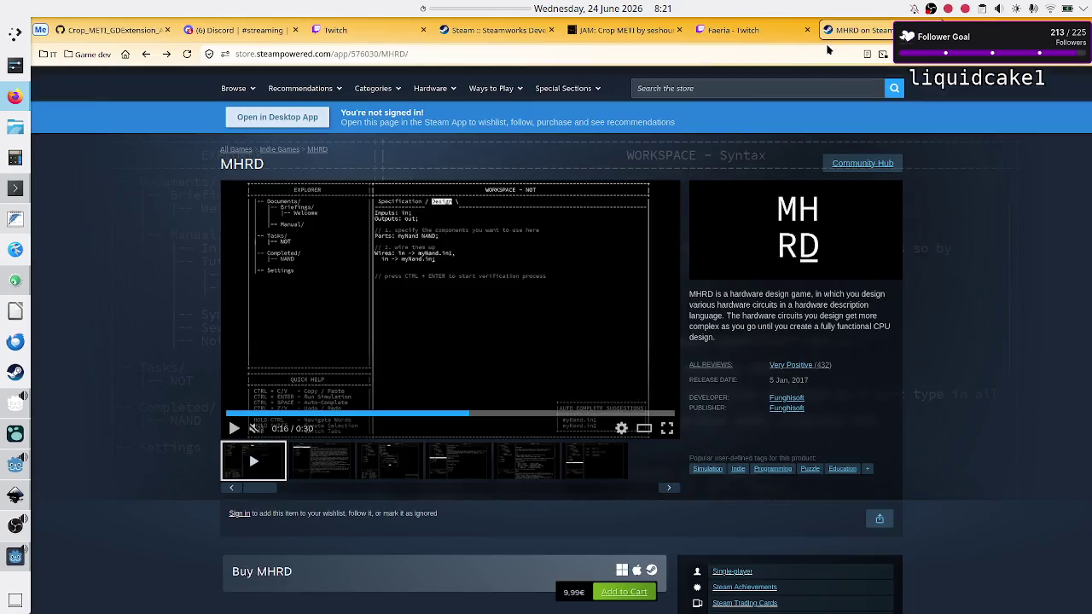
Close the MHRD store tab and check the Twitch and Discord tabs.
key(ctrl+w)
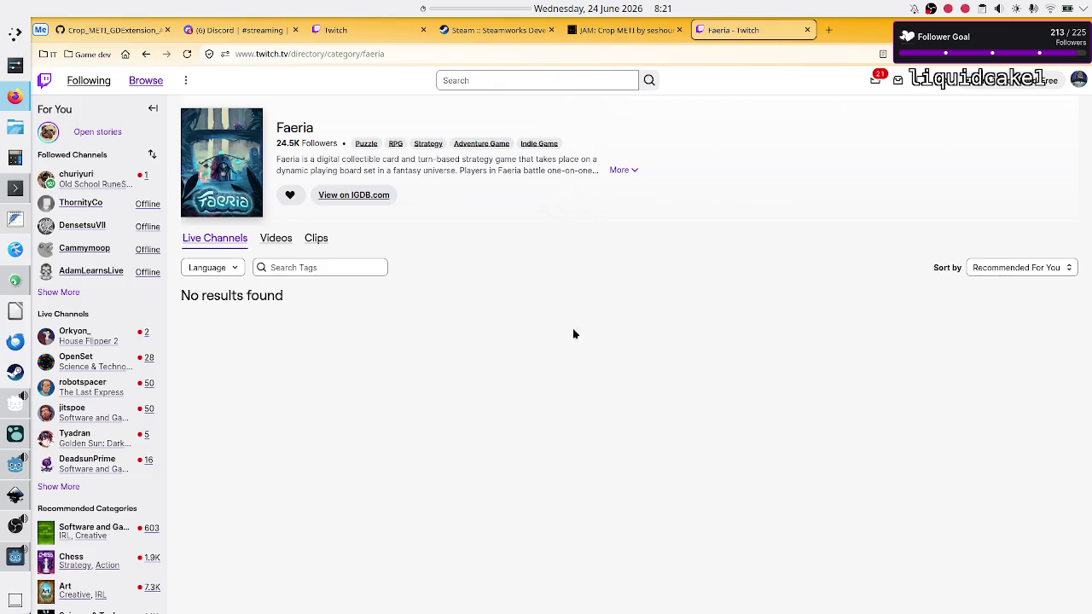
click(358, 30)
click(211, 30)
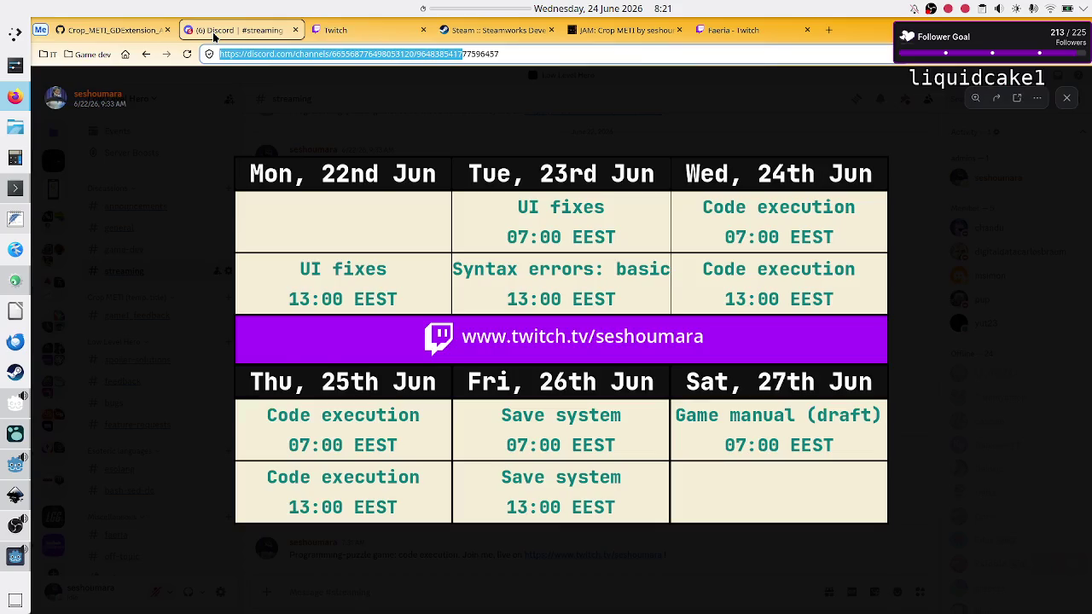
Close the Crop METI debug game and return to the Godot editor.
click(16, 556)
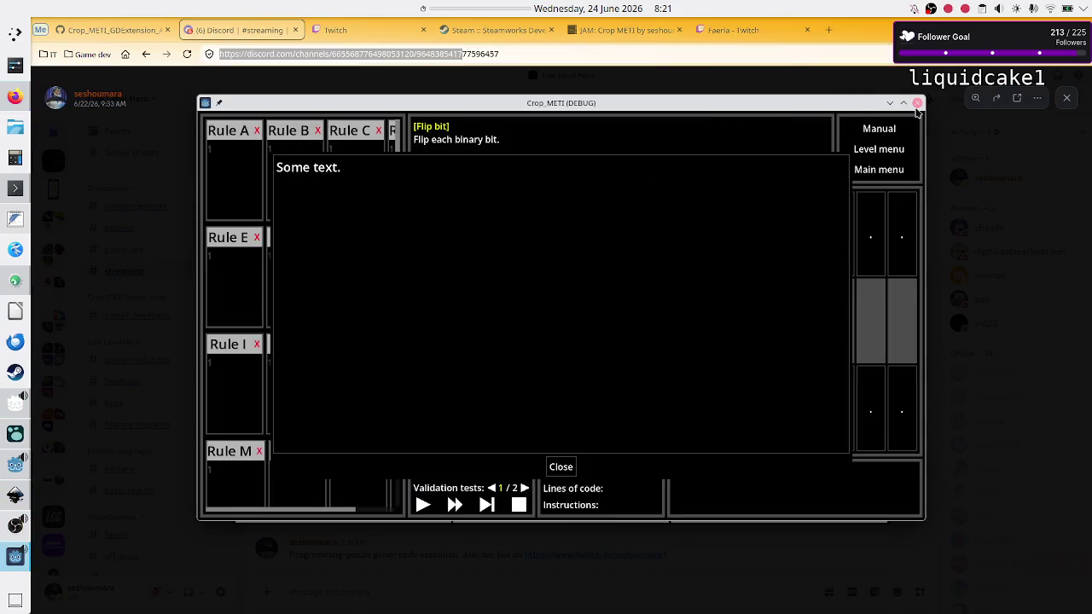
click(917, 103)
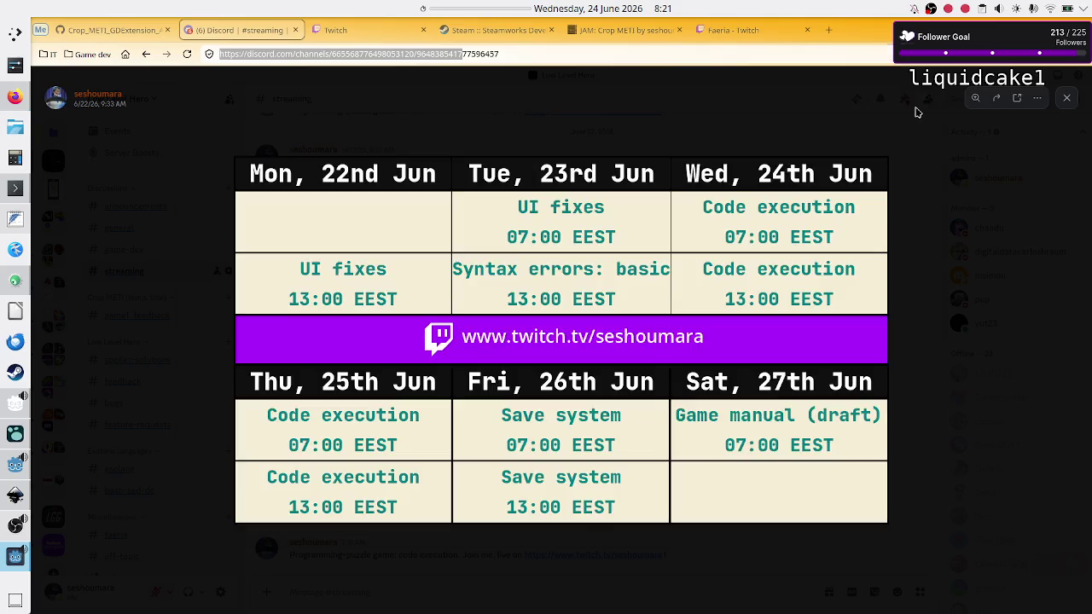
click(12, 478)
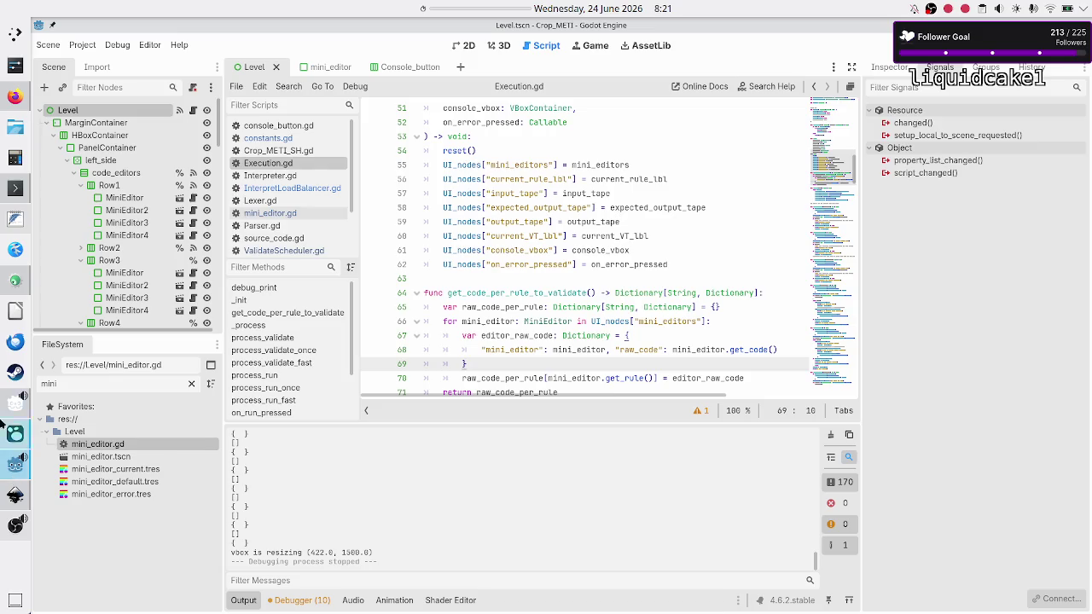
Launch the debug build with F5, try the Rule A, B, C, E, F and J editors, then raise Inkscape.
key(F5)
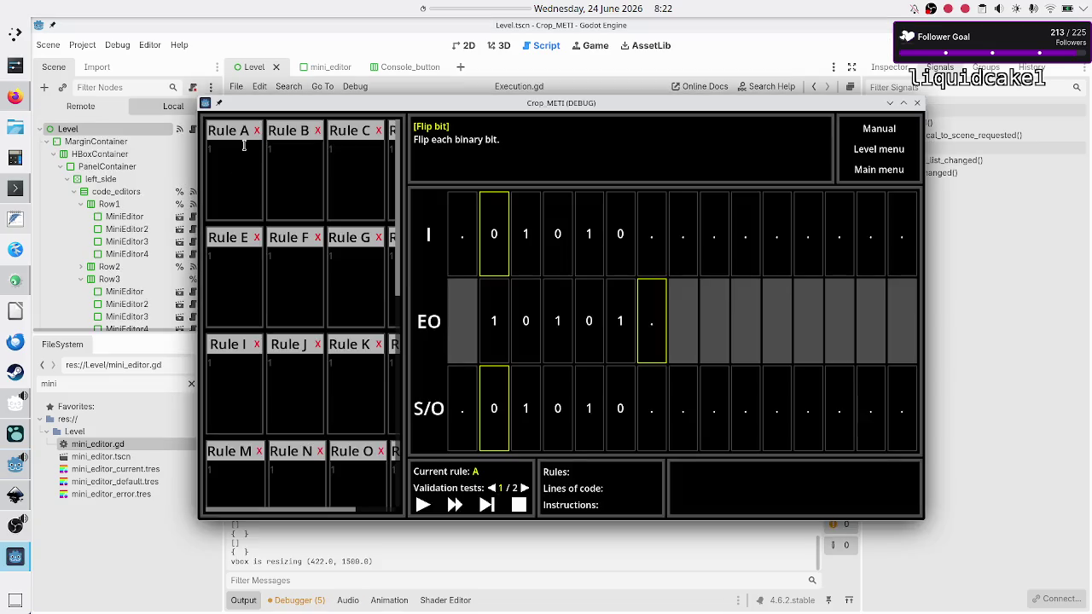
click(245, 146)
click(318, 171)
click(382, 172)
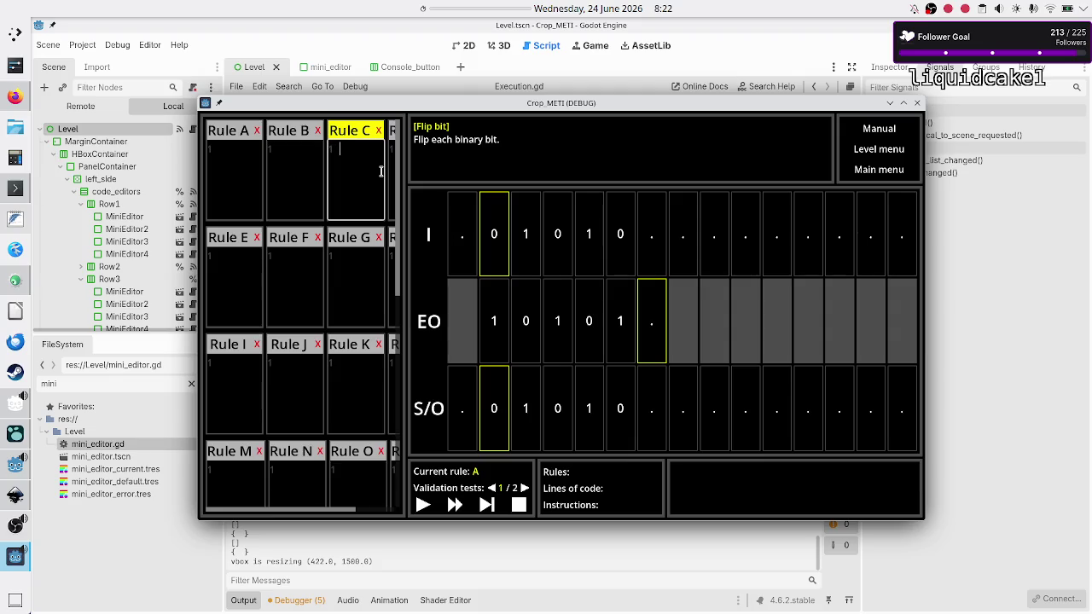
click(227, 175)
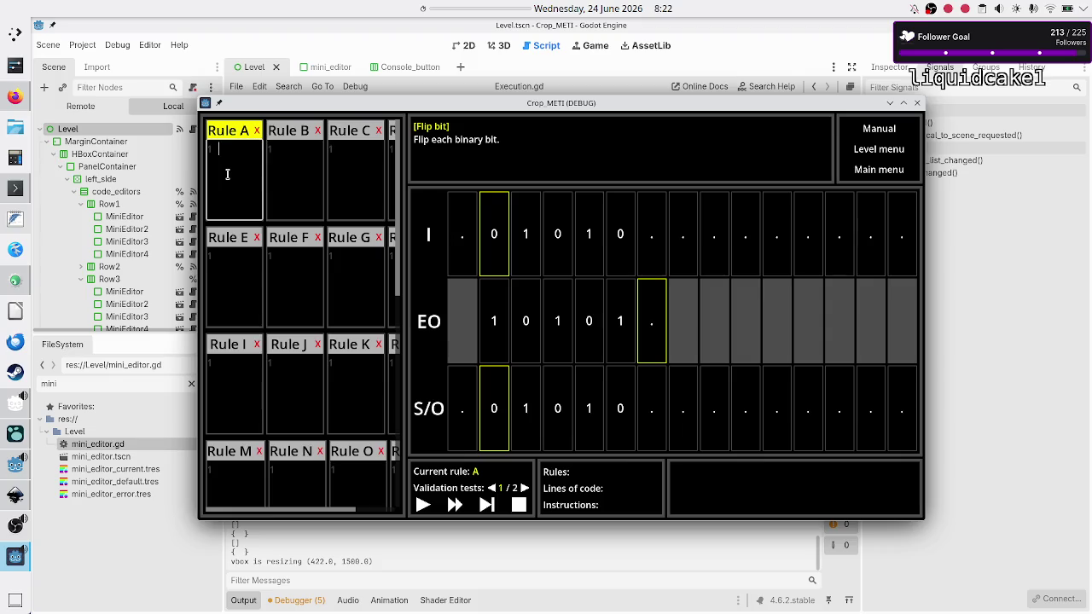
click(226, 279)
click(309, 286)
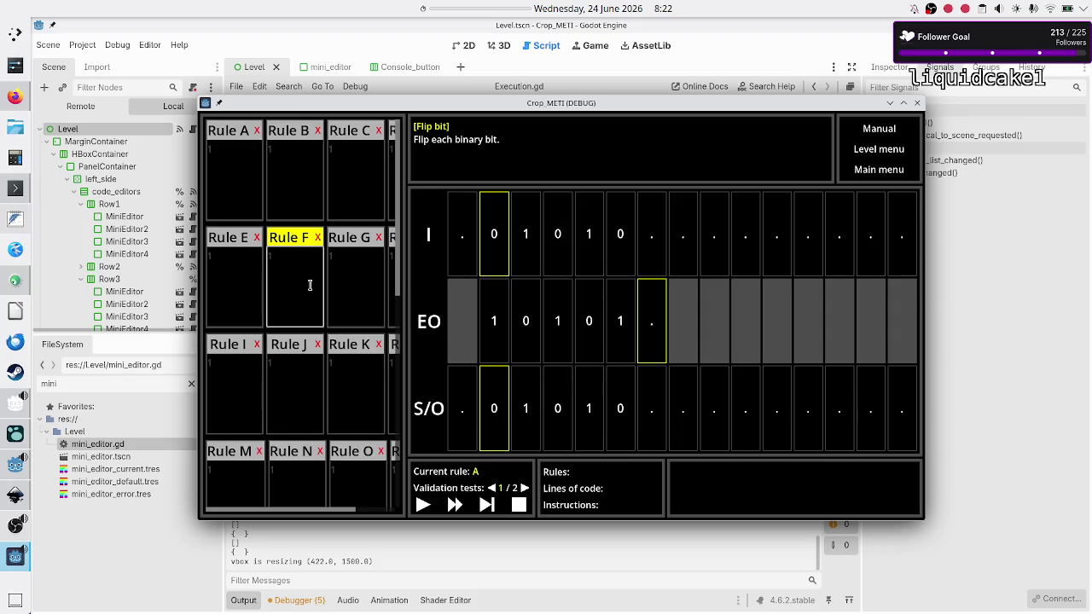
click(298, 389)
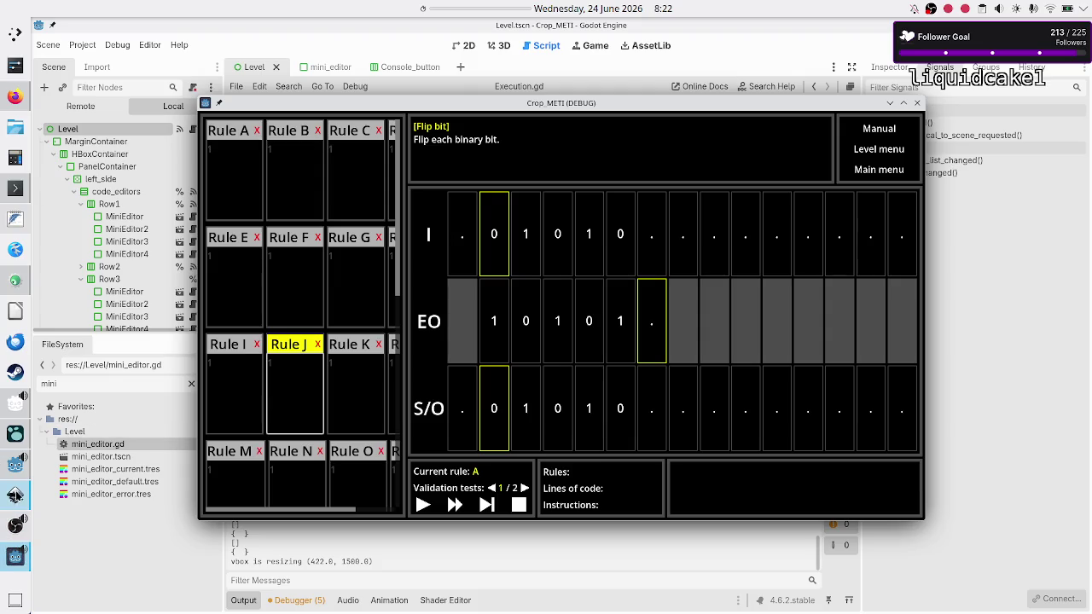
click(14, 502)
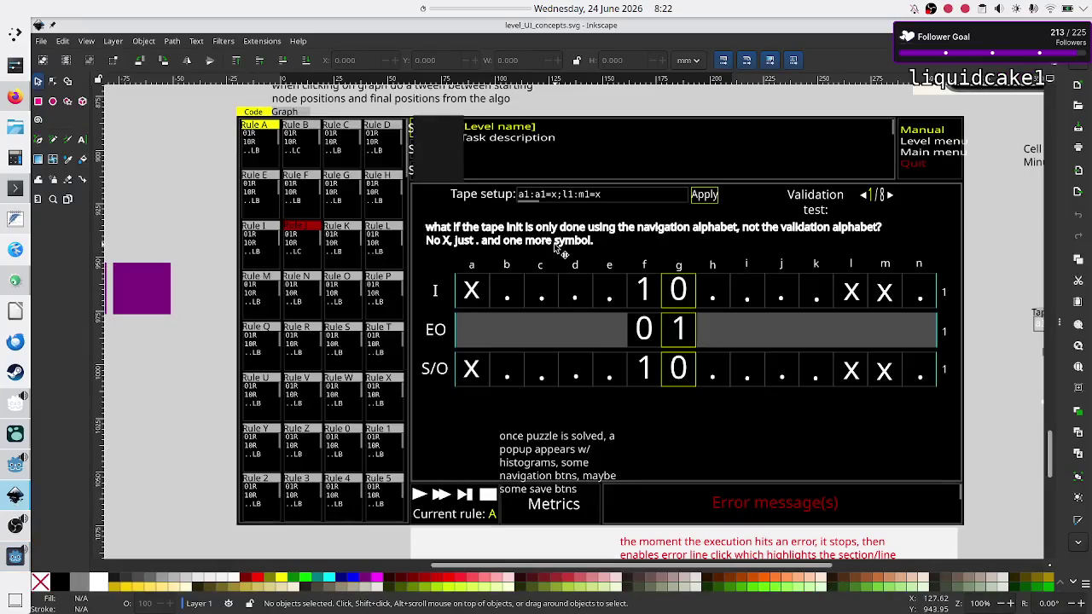
scroll(554, 248, up, 20)
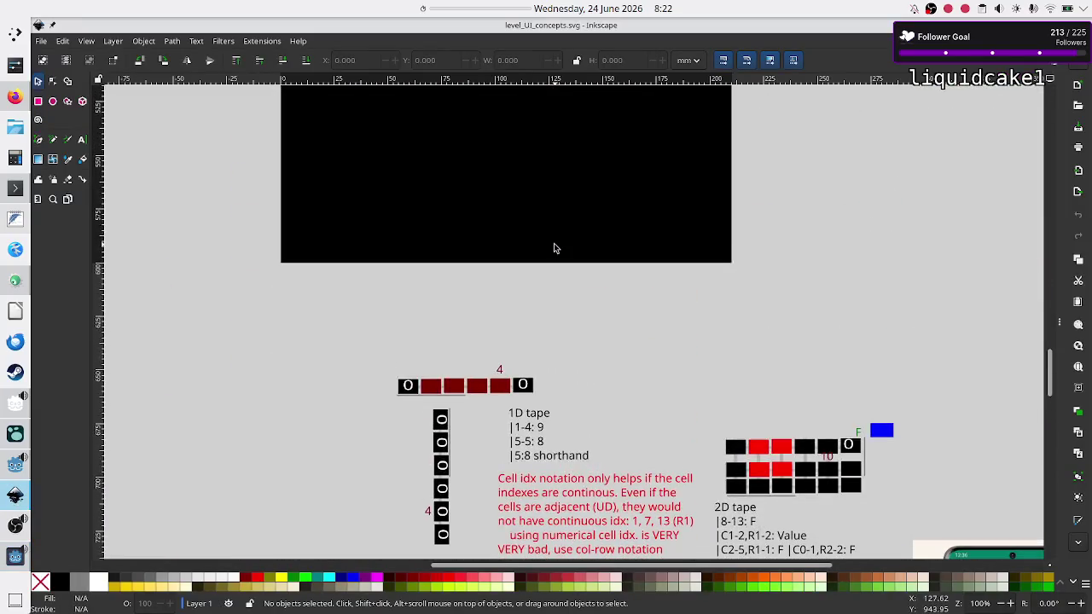
scroll(554, 248, up, 10)
scroll(559, 250, down, 2)
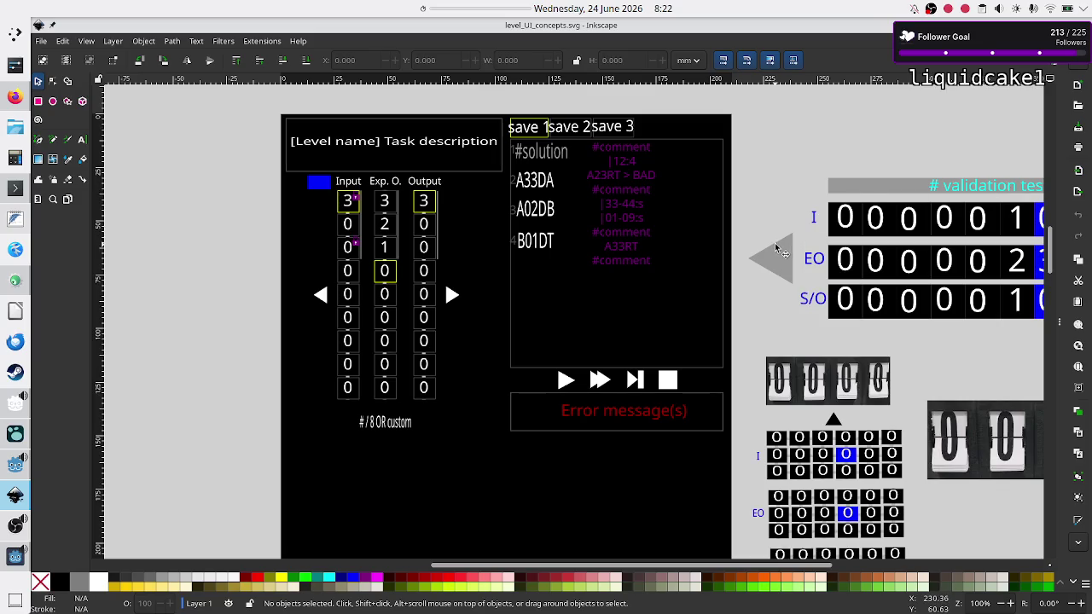
scroll(610, 255, up, 2)
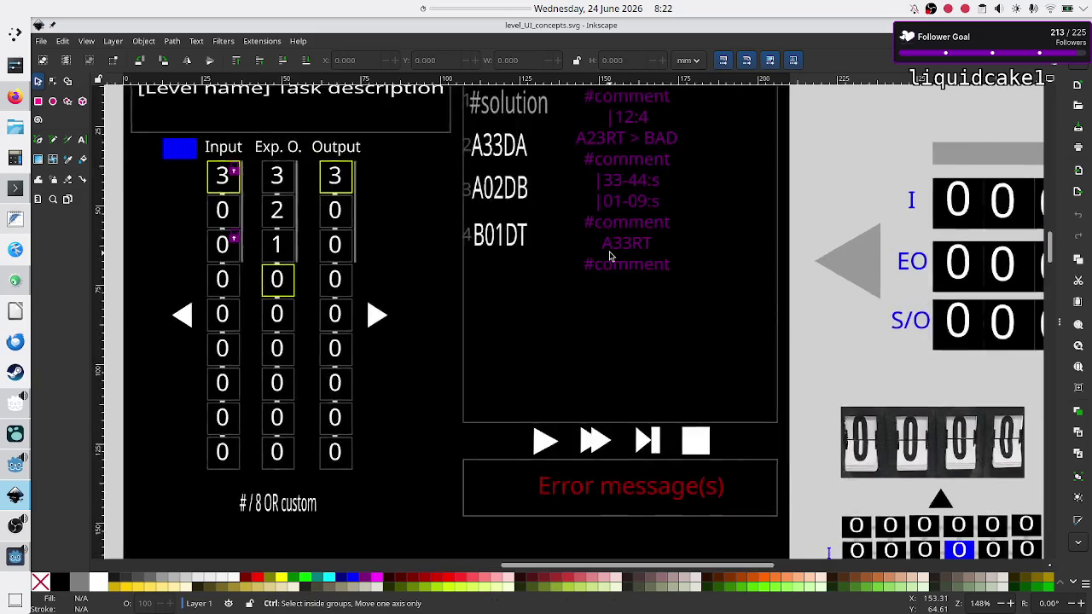
scroll(609, 256, up, 1)
scroll(610, 255, down, 3)
scroll(610, 255, up, 1)
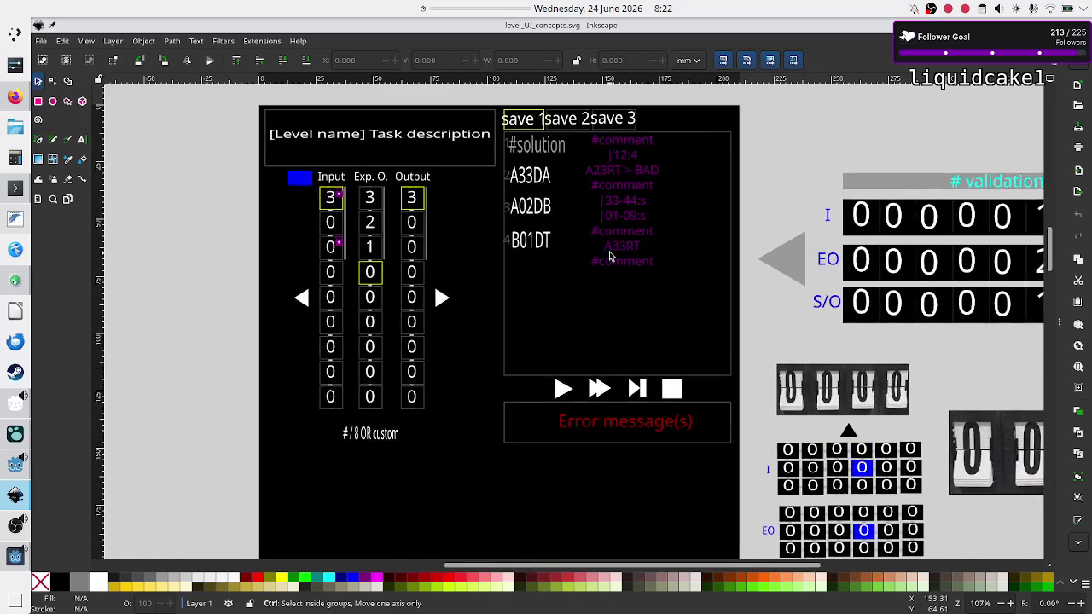
scroll(609, 255, down, 1)
right_click(611, 256)
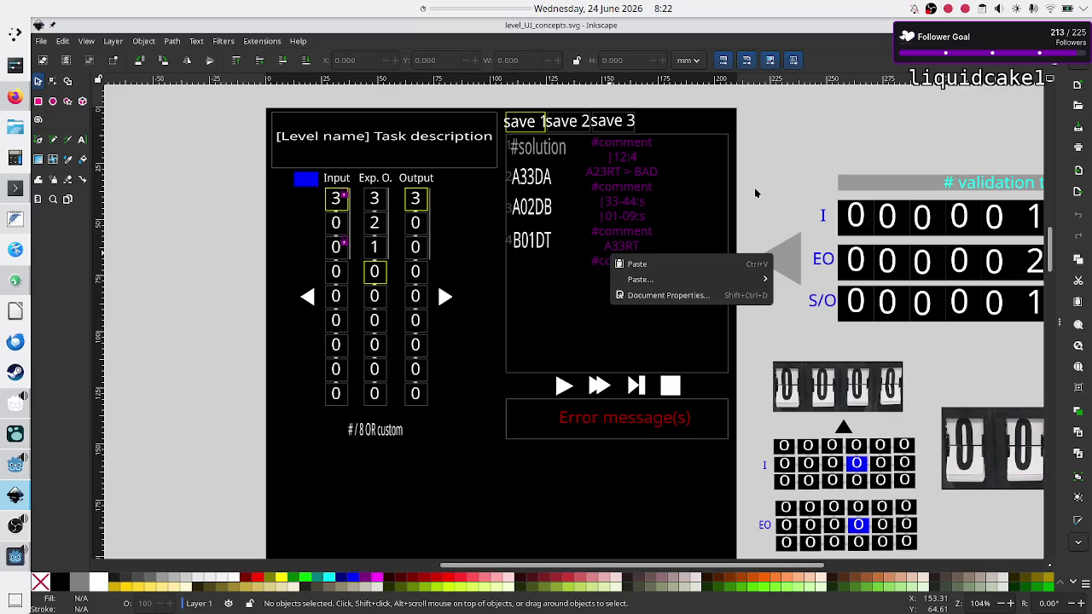
click(756, 193)
scroll(787, 199, right, 5)
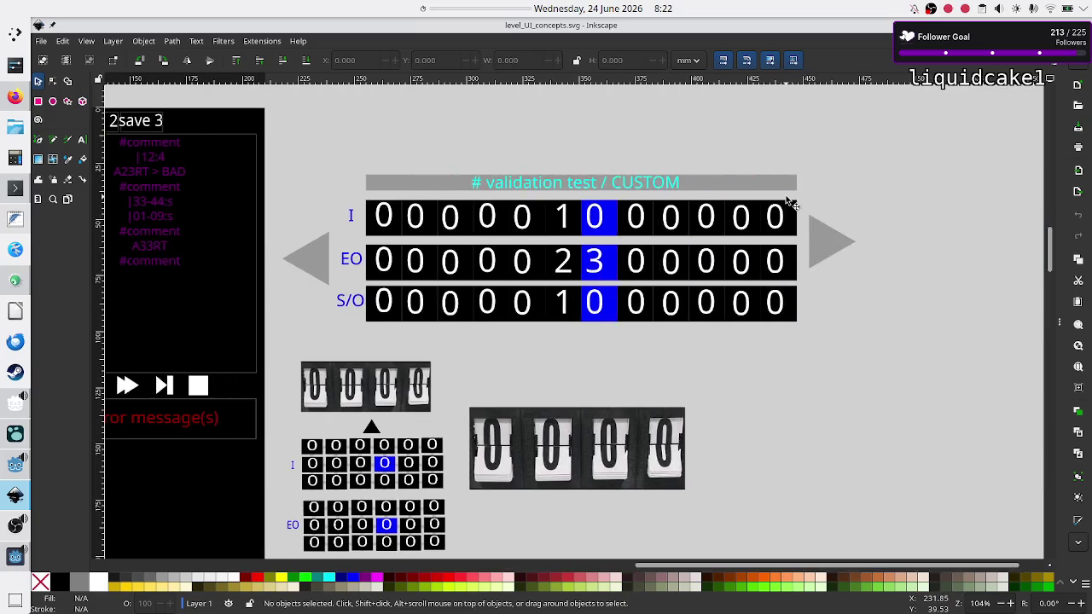
Select the validation-test and tape-counter mockups and move them far right of the page.
mouse_move(313, 113)
mouse_down()
mouse_move(437, 233)
mouse_move(471, 290)
mouse_move(524, 343)
mouse_move(666, 410)
mouse_move(726, 546)
mouse_move(833, 566)
mouse_move(854, 517)
mouse_move(892, 488)
mouse_move(947, 464)
mouse_move(995, 477)
mouse_up()
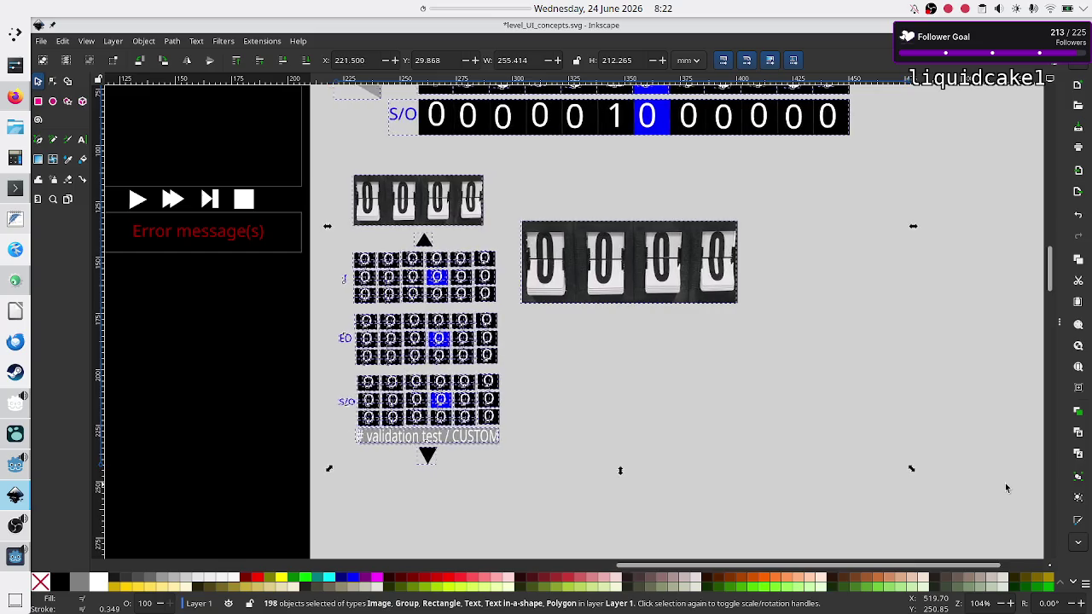
key(Right)
drag(620, 271, 1089, 264)
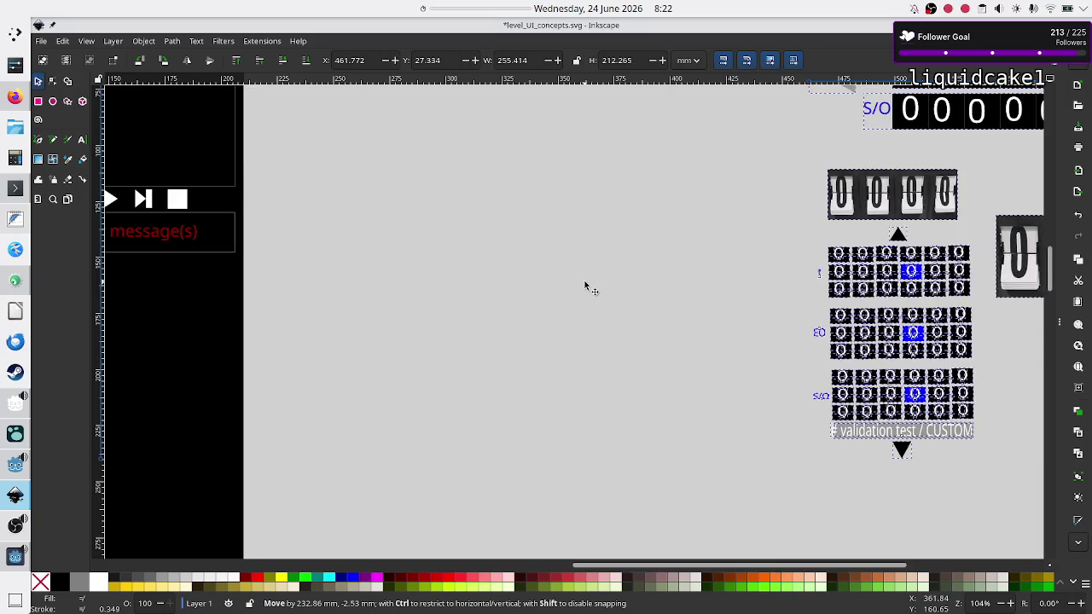
Deselect, look over the black level mockup, then bring the FeatherPad notes forward.
scroll(470, 285, left, 10)
click(641, 282)
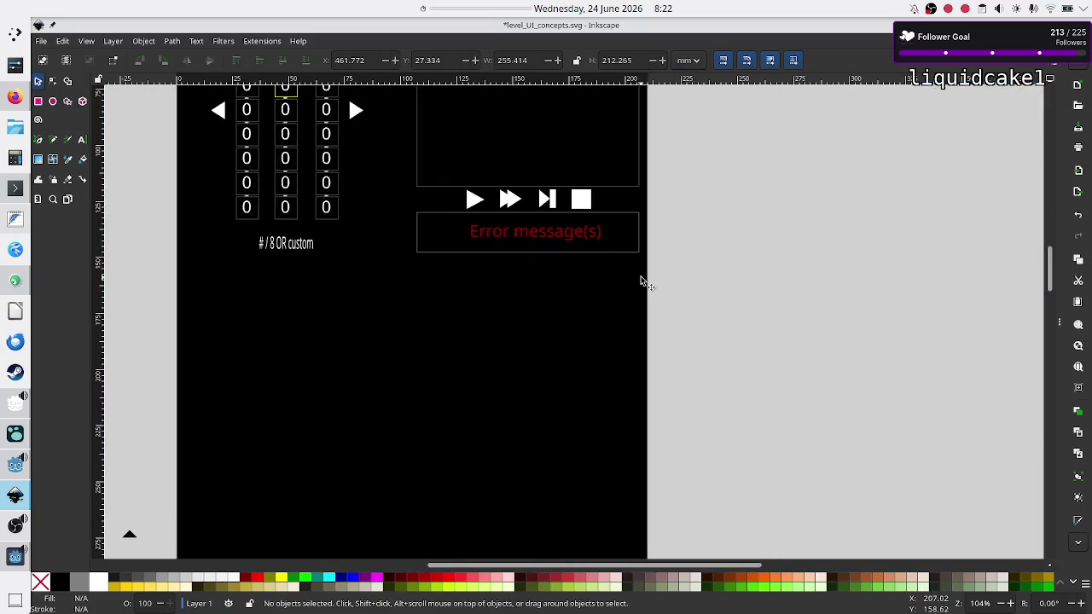
scroll(512, 274, up, 5)
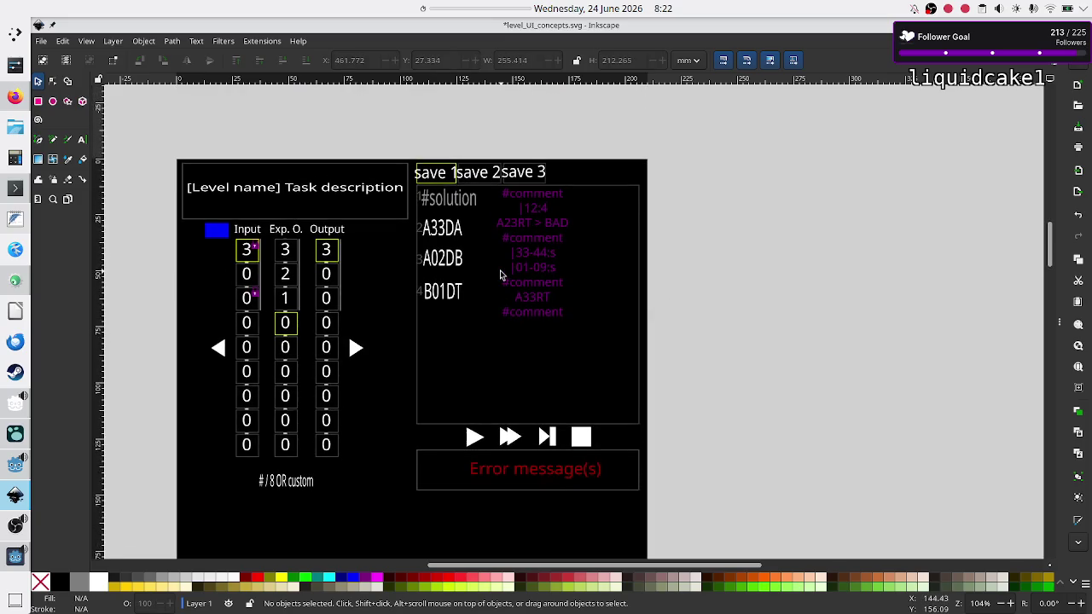
scroll(501, 275, down, 1)
ctrl+scroll(501, 275, up, 1)
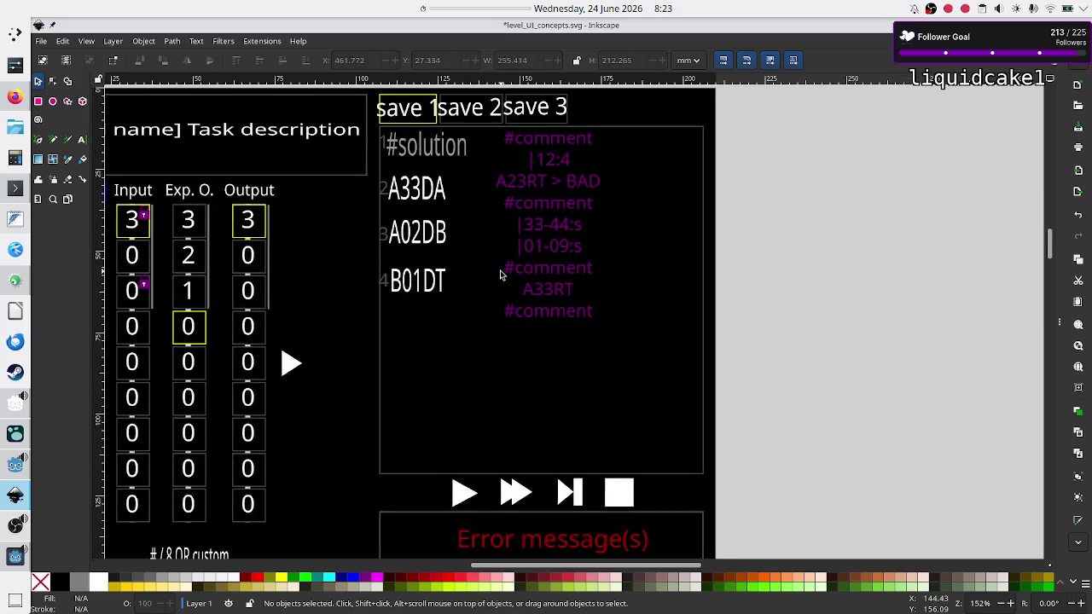
scroll(501, 275, left, 3)
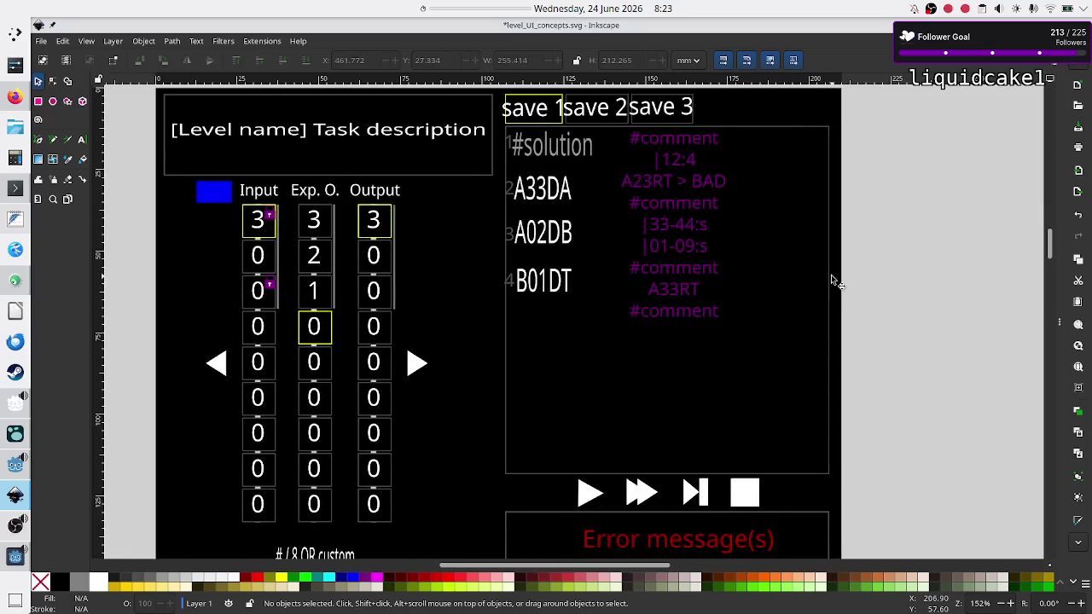
ctrl+scroll(834, 282, down, 1)
ctrl+scroll(834, 281, down, 2)
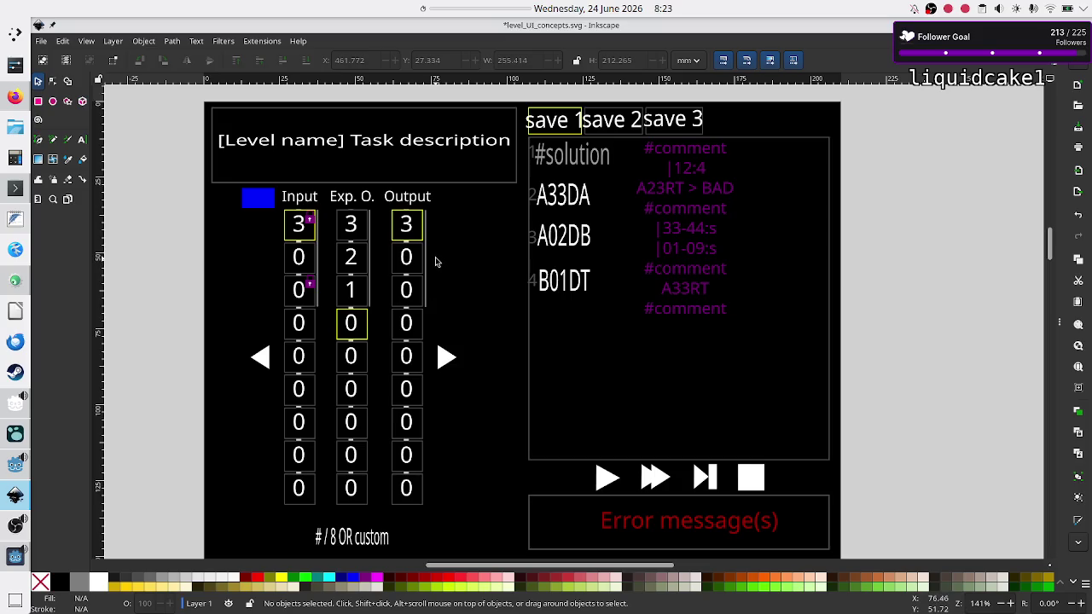
click(9, 221)
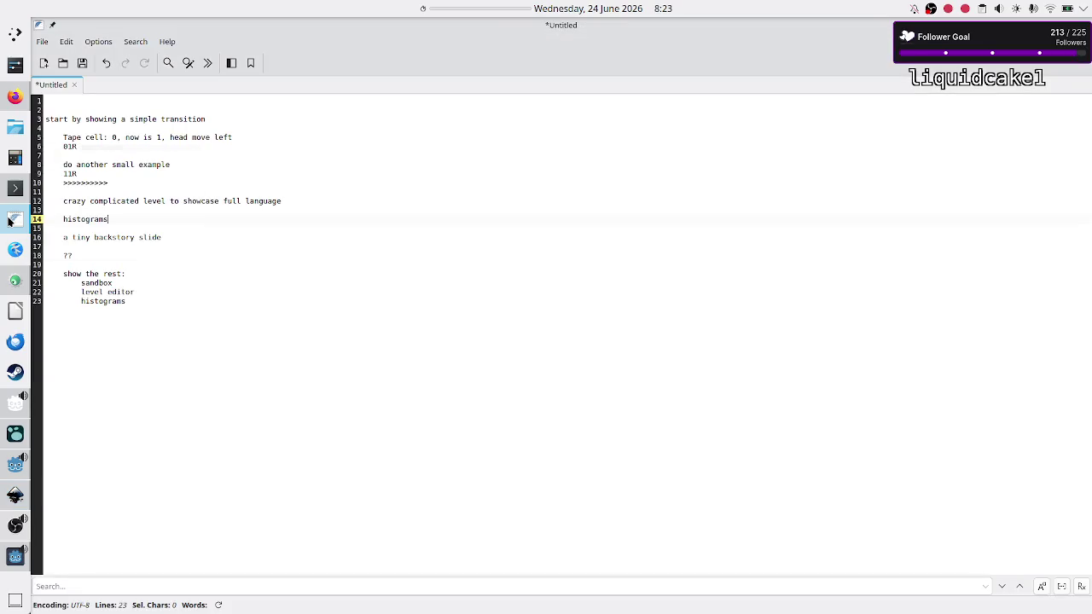
Shrink the FeatherPad window to reveal Inkscape and start a new empty Untitled tab.
mouse_move(451, 28)
mouse_down()
mouse_move(523, 230)
mouse_move(629, 322)
mouse_move(630, 344)
mouse_up()
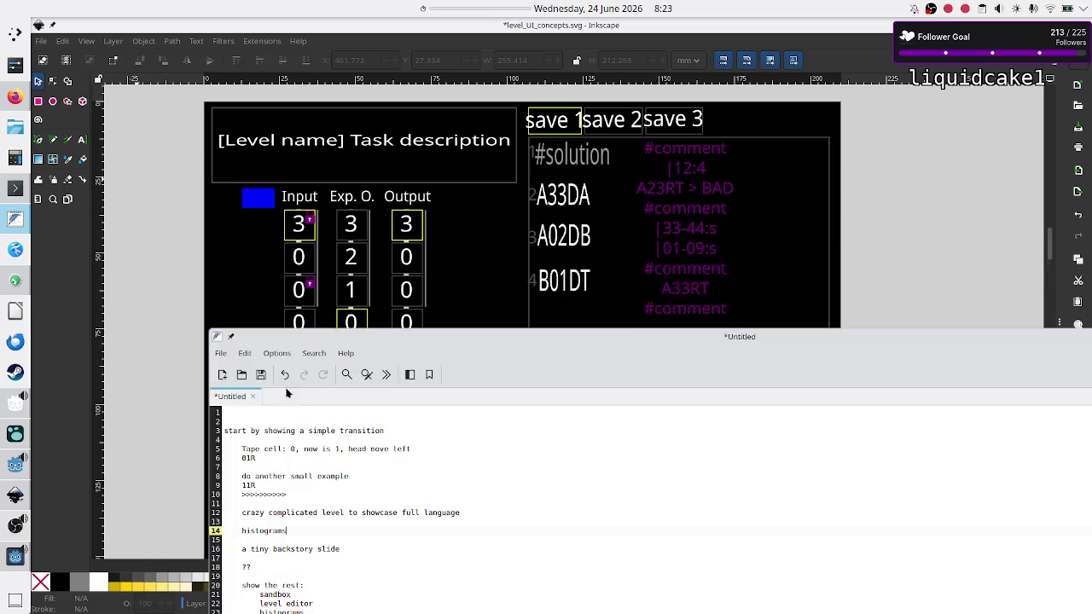
click(222, 375)
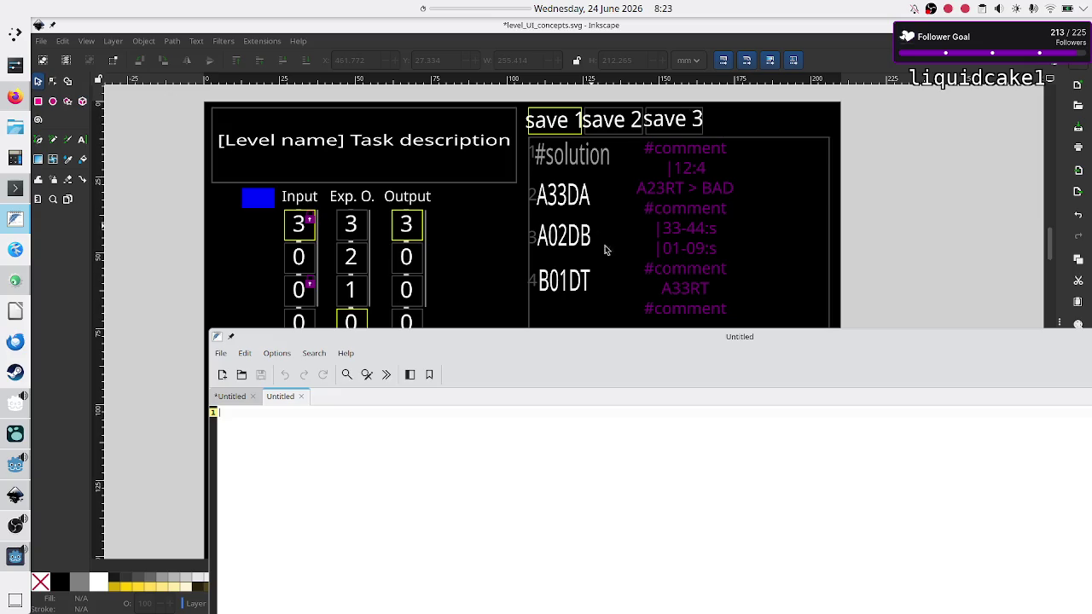
Draft the state A rules A01RA, A10RA and A...B on the first lines.
text(A)
text(01)
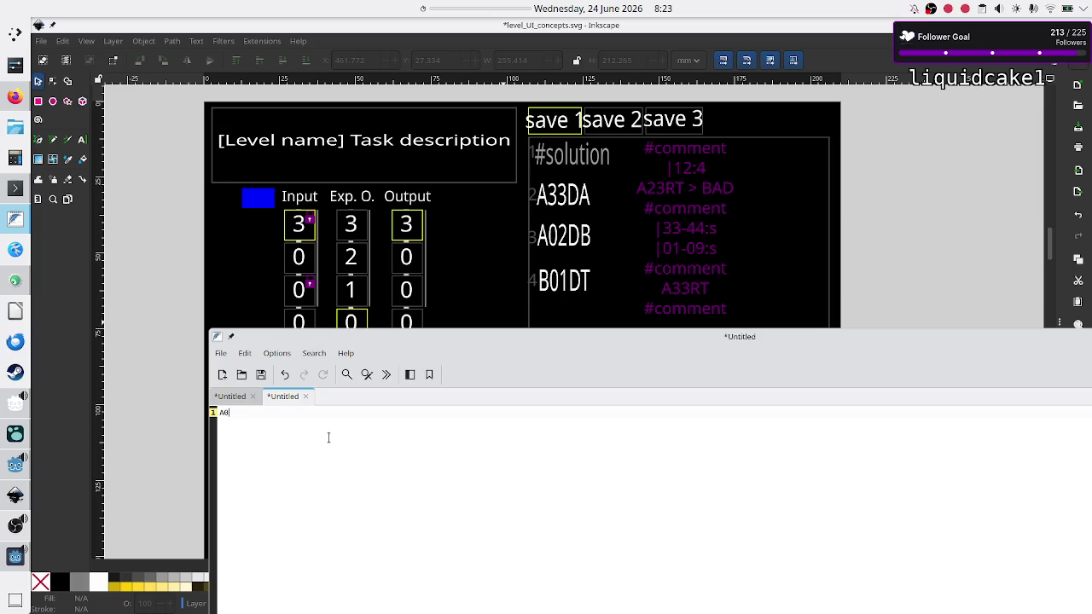
text(R)
key(shift+Left)
key(shift+Left)
key(shift+Left)
click(351, 480)
key(Return)
text(A10)
text(R)
key(Return)
key(Up)
click(490, 416)
key(shift+Left)
key(Down)
key(Return)
key(Return)
key(Return)
Add the state B rules B11RB, B00RB, B..RC and a separate C line.
text(B)
text(11)
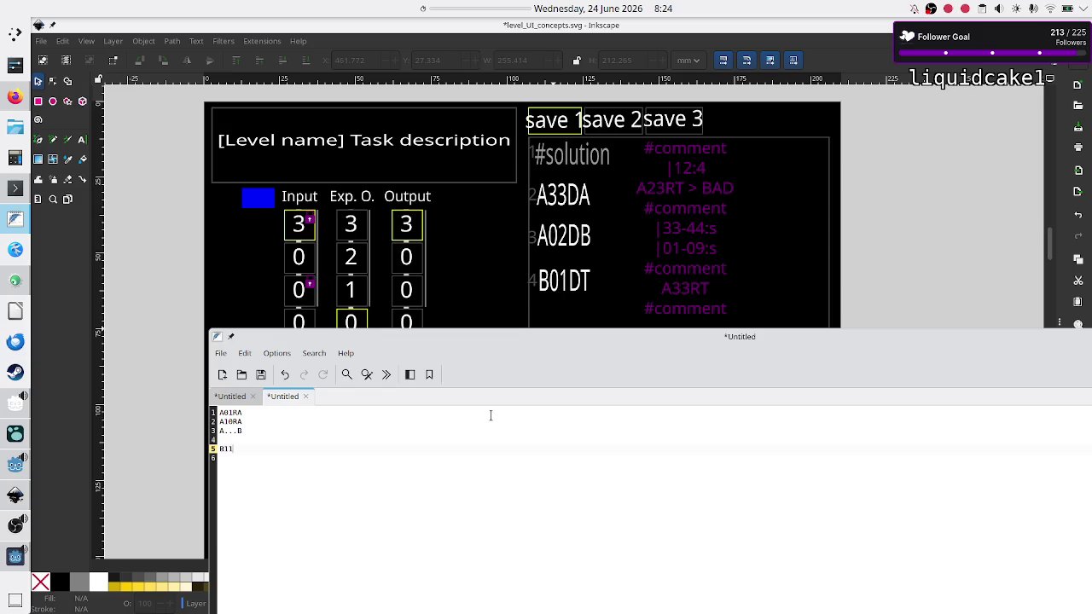
text(RB)
key(Return)
text(B22)
key(BackSpace)
key(BackSpace)
text(0R)
text(B)
key(Return)
text(B..RC)
key(Return)
key(Return)
text(C)
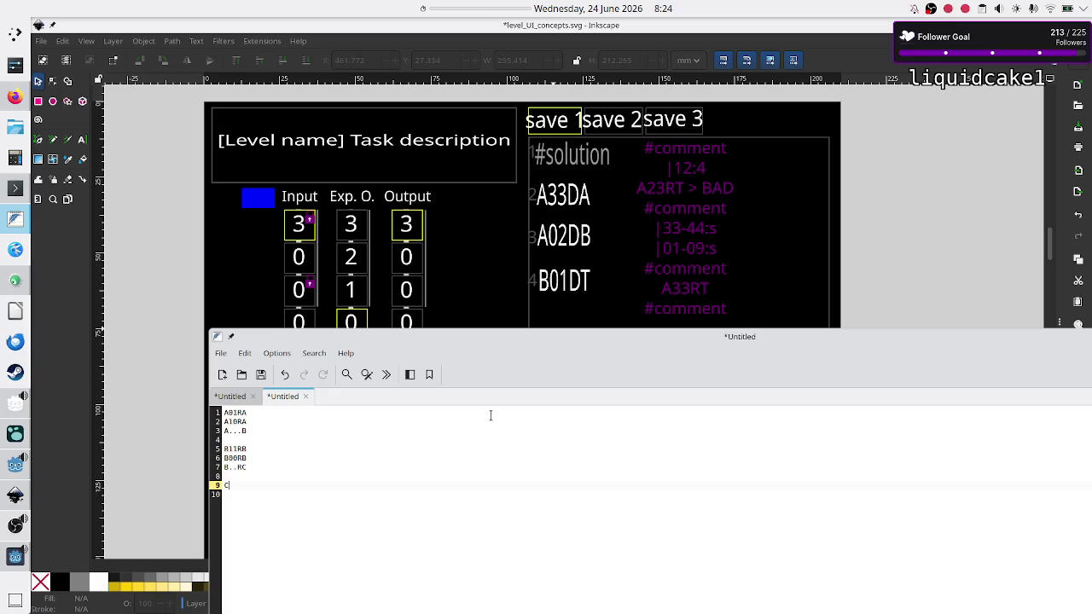
Add 'State: B' and 'Current cell value: 1' below the rules, then select the first A rules.
key(Up)
key(Up)
key(Up)
key(Down)
key(Down)
key(Down)
key(Return)
key(Return)
key(Return)
text(Stat)
text(B)
key(Return)
text(Current cel)
text(l value: )
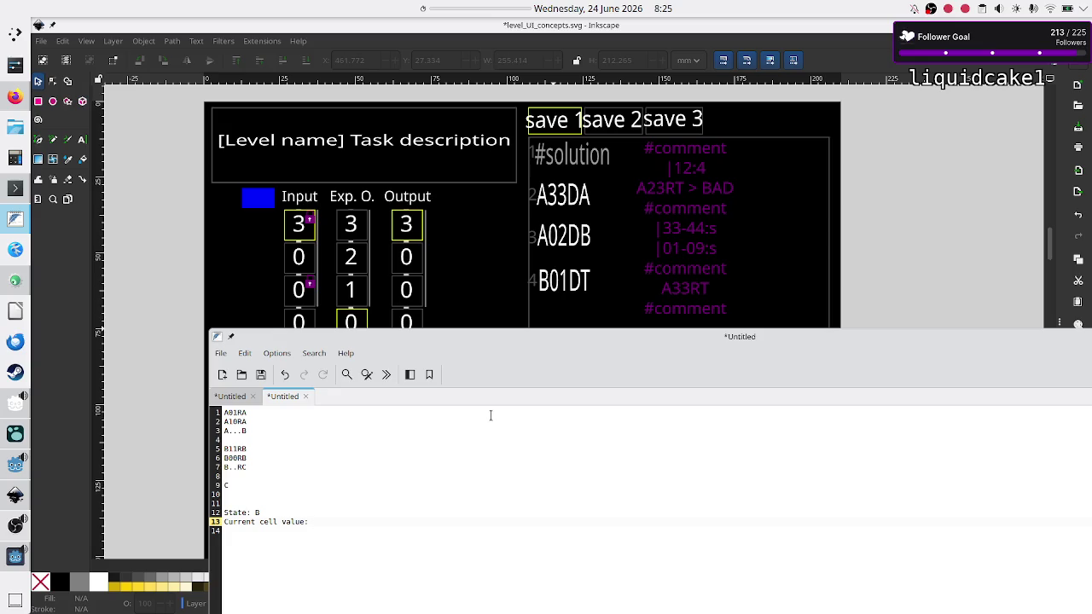
text(1)
key(Up)
key(Up)
key(Up)
key(Up)
key(Up)
key(Up)
key(shift+Right)
key(shift+Right)
key(shift+Right)
key(shift+Down)
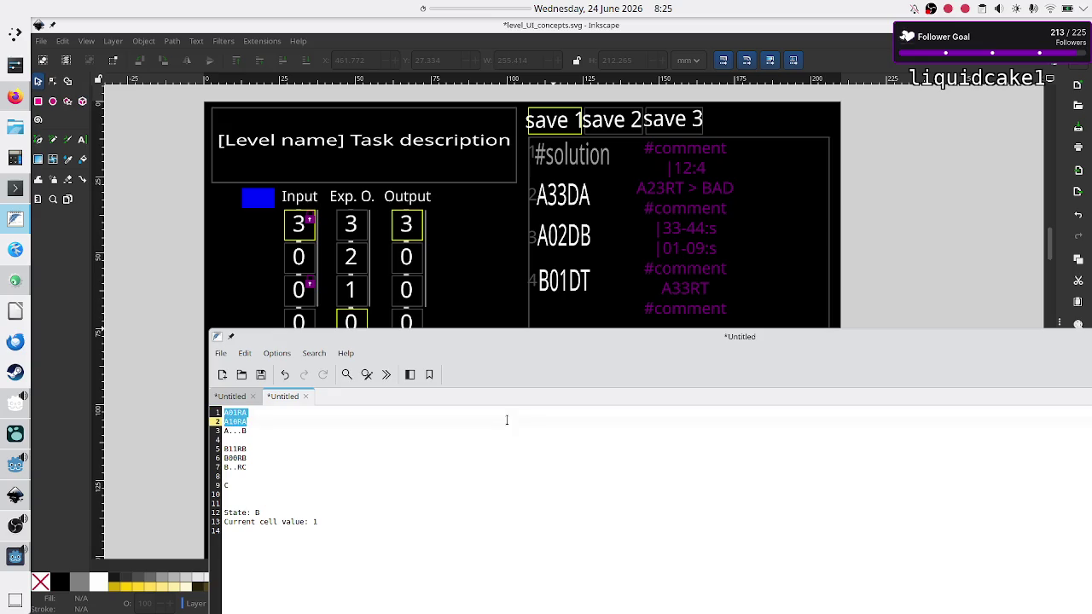
Cut the B00RB rule and paste it above B11RB.
key(shift+Down)
key(Down)
key(Down)
key(Down)
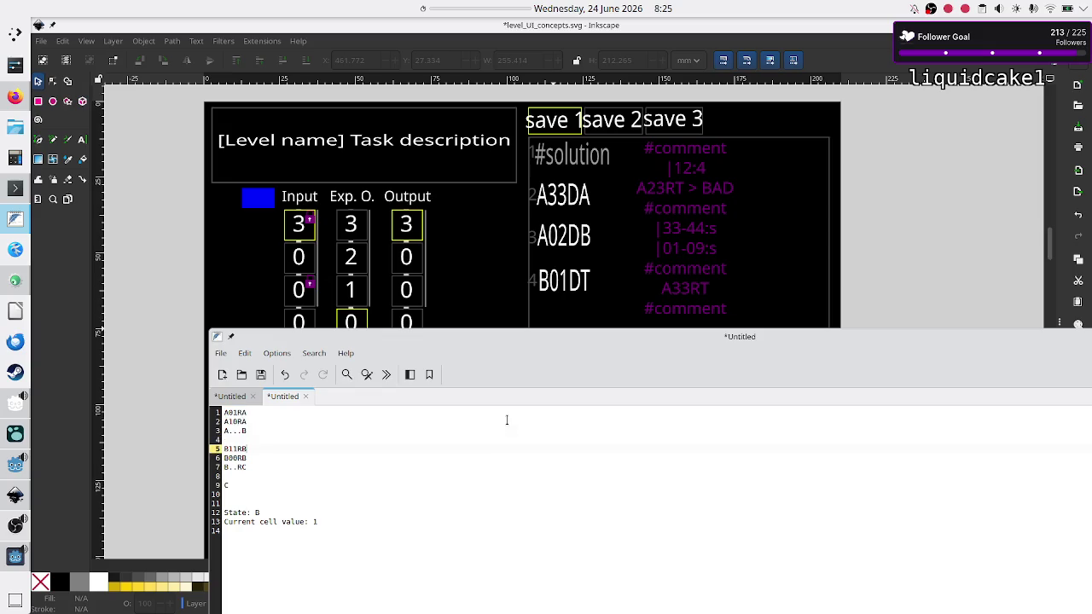
key(shift+Right)
key(shift+Right)
key(shift+Right)
key(ctrl+x)
key(Up)
key(Up)
key(Return)
key(ctrl+v)
key(Up)
key(Up)
key(Up)
key(Up)
Review the A01RA and A10RA rules and the B11RB line by selecting them.
key(shift+Down)
key(shift+End)
key(shift+Up)
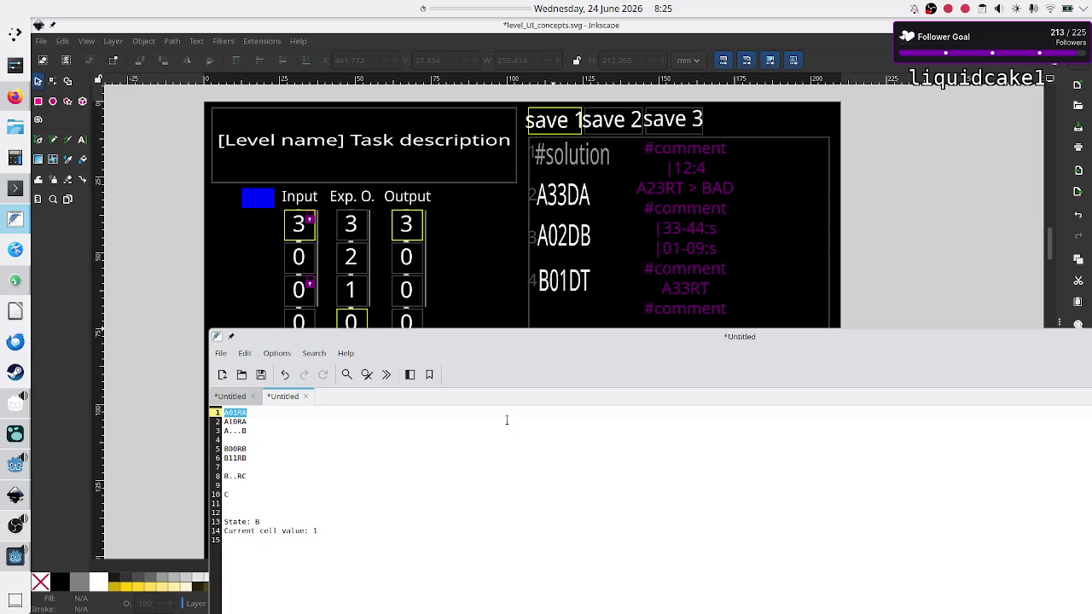
key(shift+Down)
key(shift+Down)
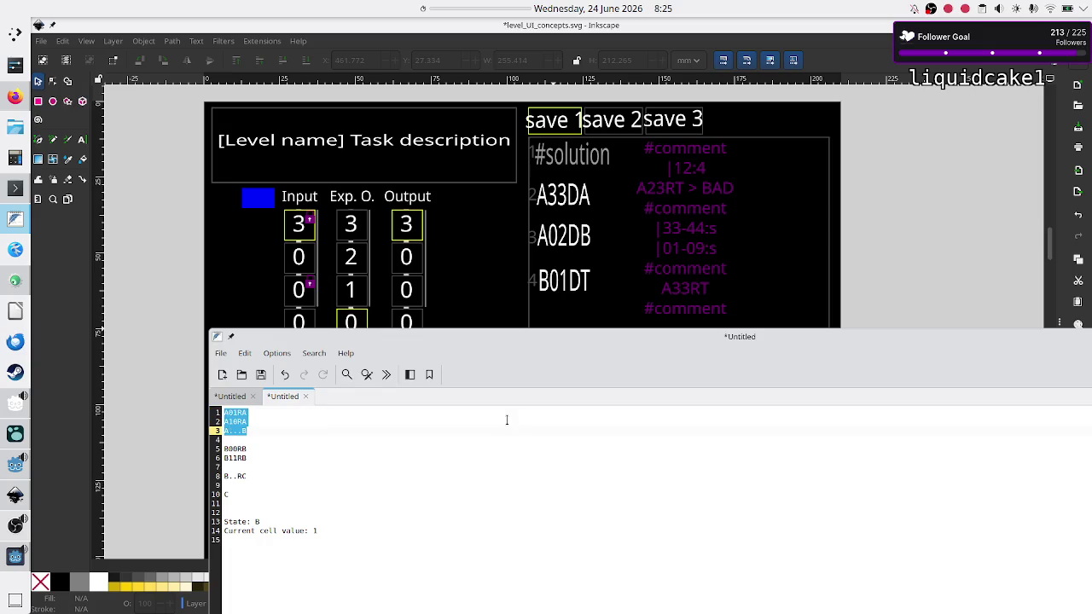
key(shift+Down)
key(shift+Down)
key(shift+Down)
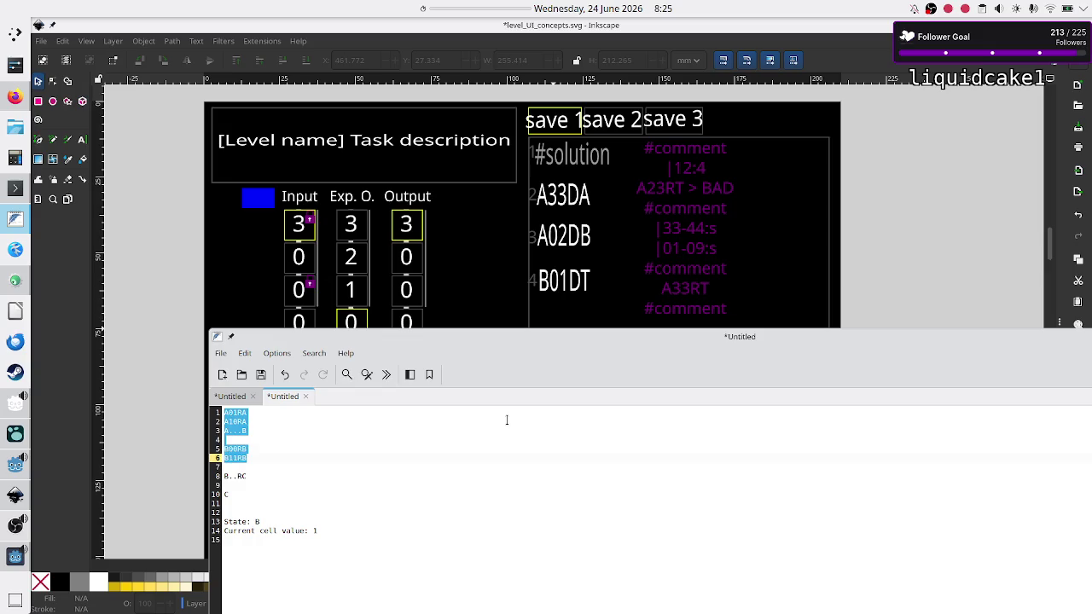
key(Home)
key(shift+Down)
key(shift+Left)
Replace the final B of the line 6 rule so it reads B11RA.
key(Down)
key(Down)
key(Down)
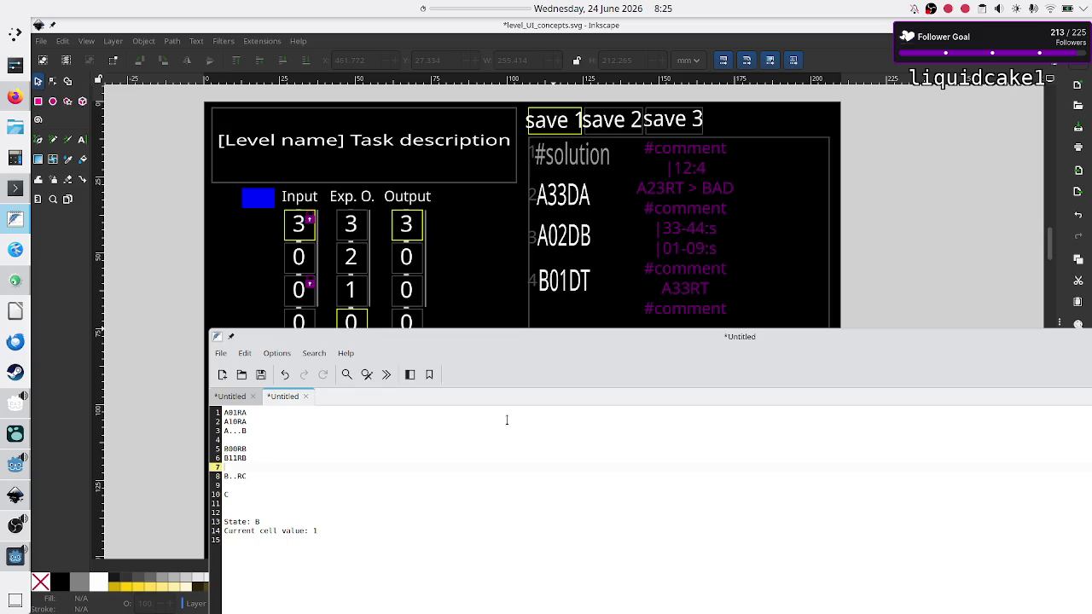
key(Down)
key(Up)
key(Up)
key(Up)
key(shift+End)
key(Up)
key(Up)
key(Up)
key(Down)
key(Down)
key(Down)
key(Up)
key(shift+Left)
text(B)
key(Down)
Skim the rule draft, selecting lines 7 to 10, the B11RA line, then all rules 1 to 10.
key(Down)
key(Down)
key(Down)
key(Up)
key(Up)
key(Up)
key(Down)
key(Down)
key(Down)
key(Up)
key(Up)
key(Up)
key(shift+Down)
key(shift+Down)
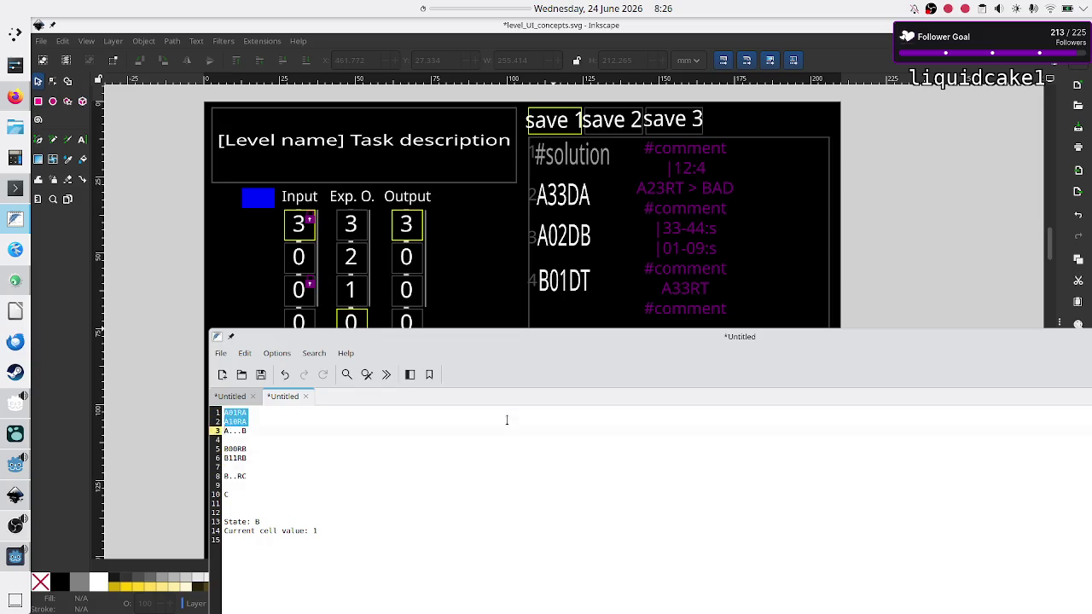
key(Down)
key(Down)
key(Down)
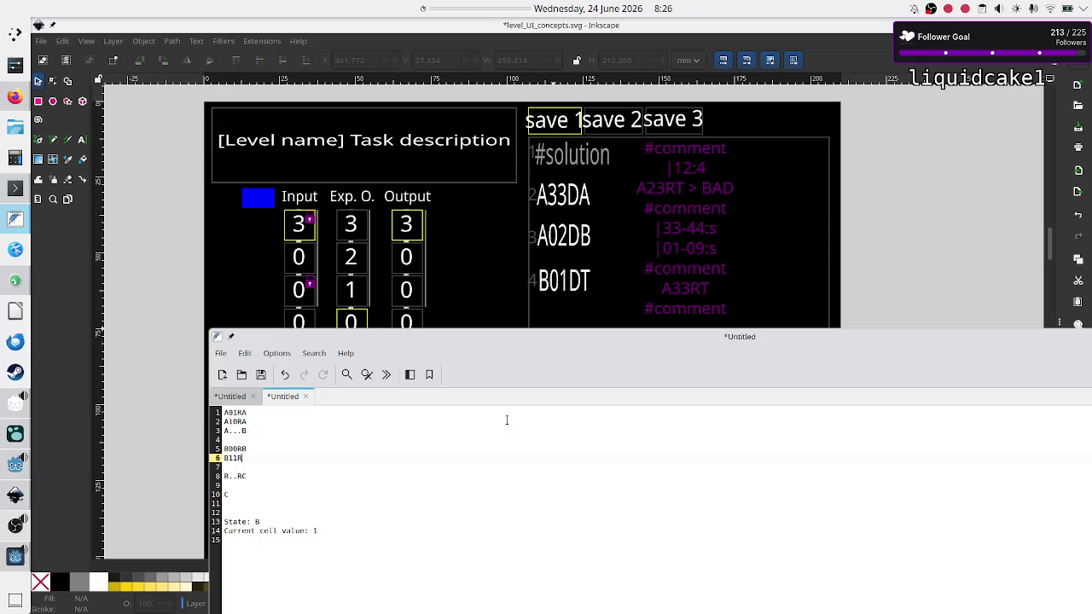
key(Down)
key(shift+Down)
key(shift+Down)
key(shift+Down)
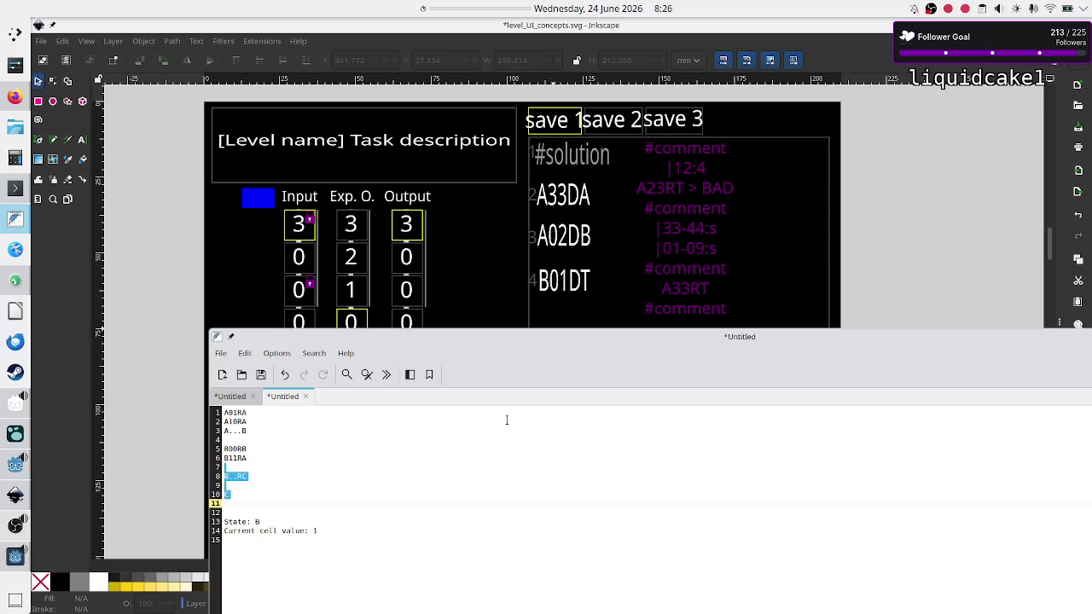
key(Up)
key(Up)
key(Up)
key(shift+Up)
key(Up)
key(Up)
key(Up)
key(shift+Down)
key(shift+Down)
key(shift+Down)
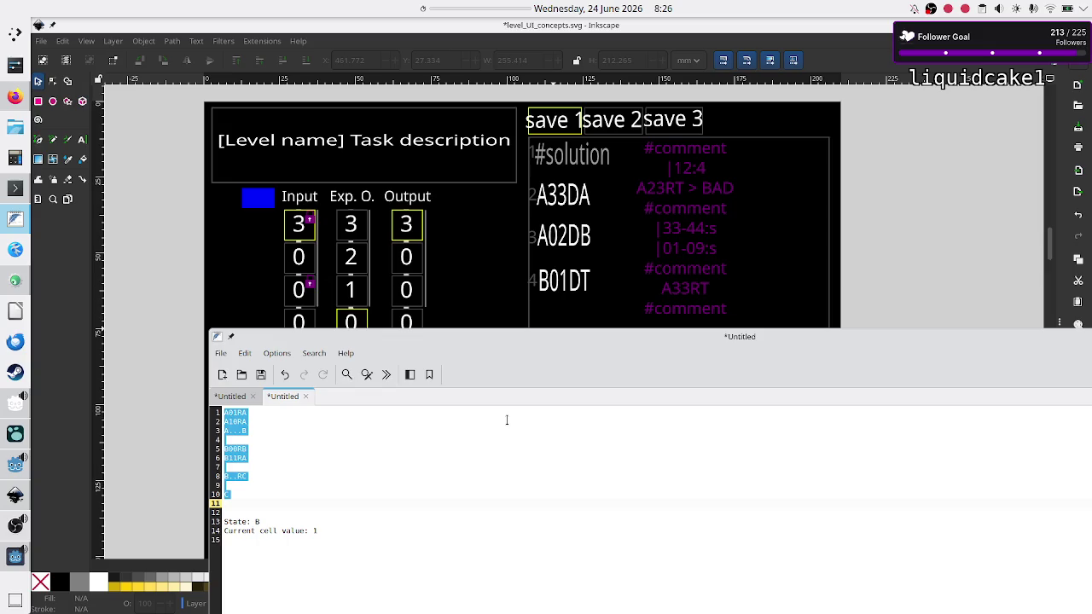
Reselect the A01RA and A10RA lines, deselect, and bring the Inkscape mockup forward.
key(Up)
key(Up)
key(Up)
key(Up)
key(Up)
key(Up)
key(shift+Down)
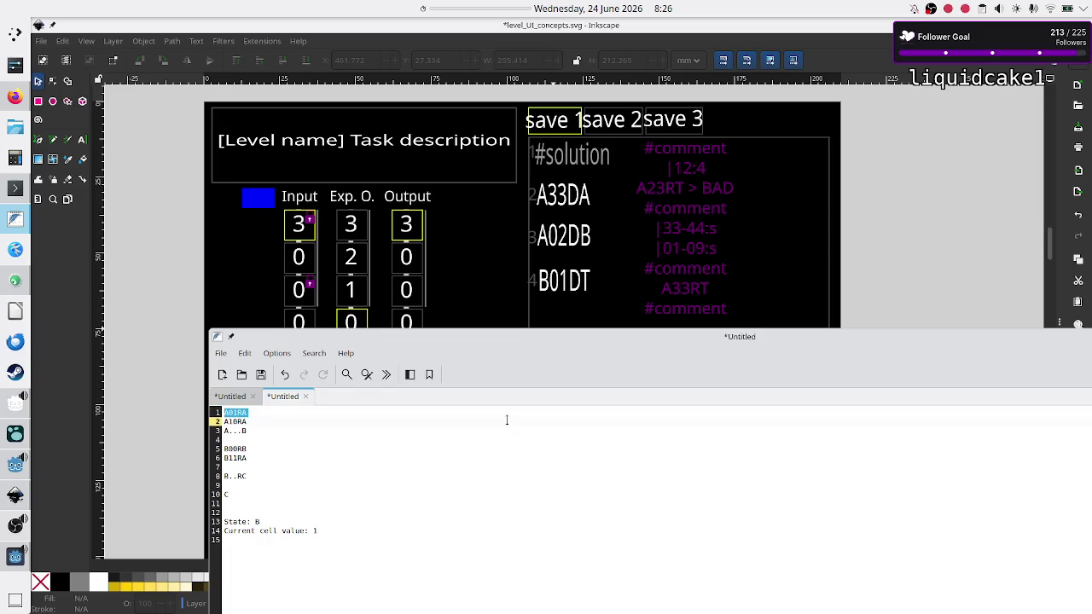
key(shift+Down)
key(shift+Down)
key(shift+Down)
key(shift+Down)
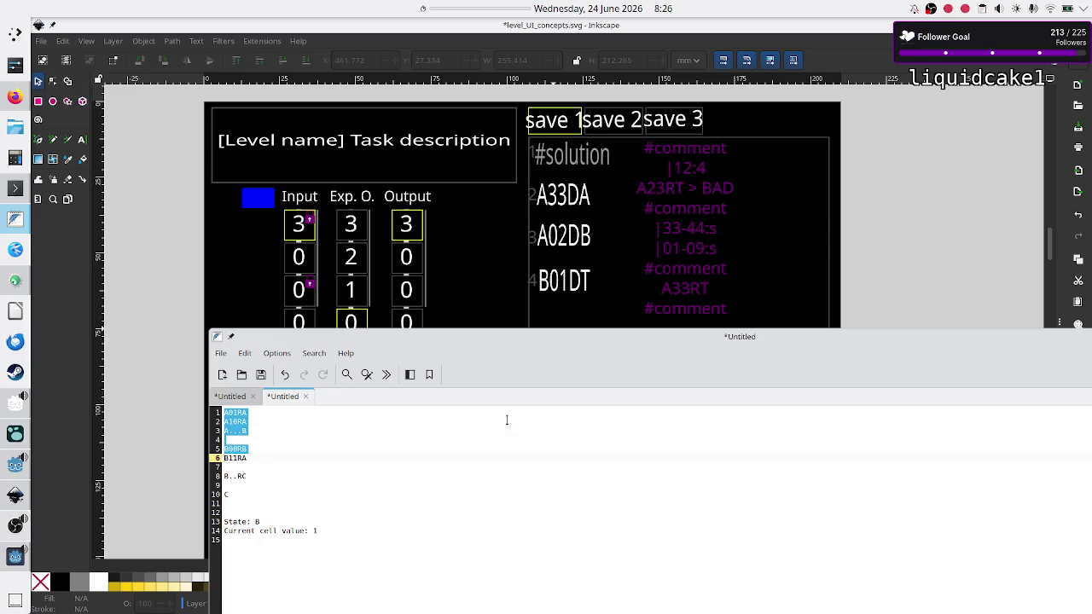
key(Down)
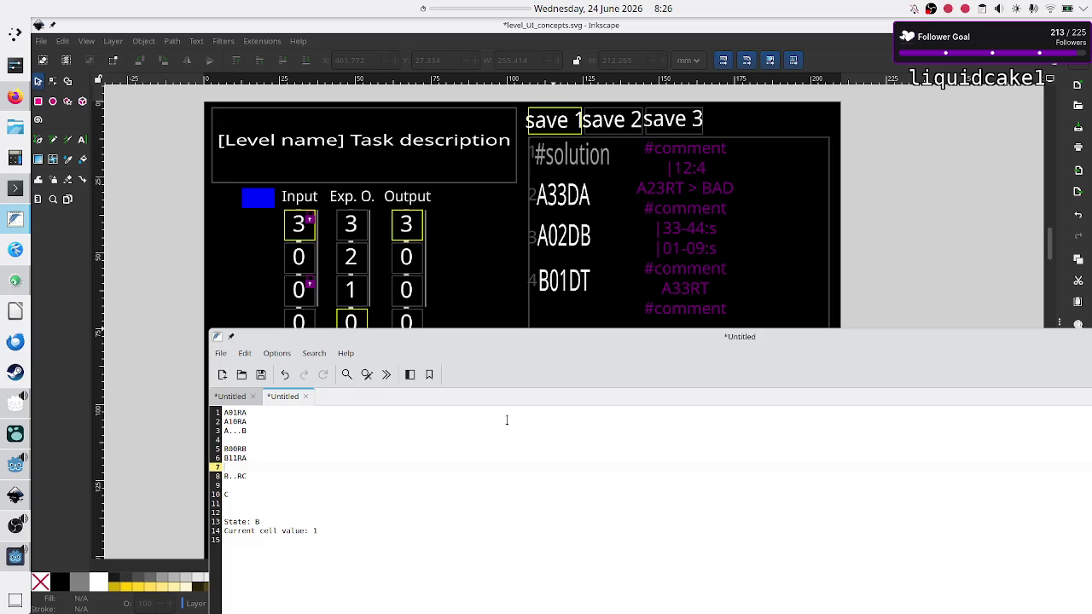
click(137, 367)
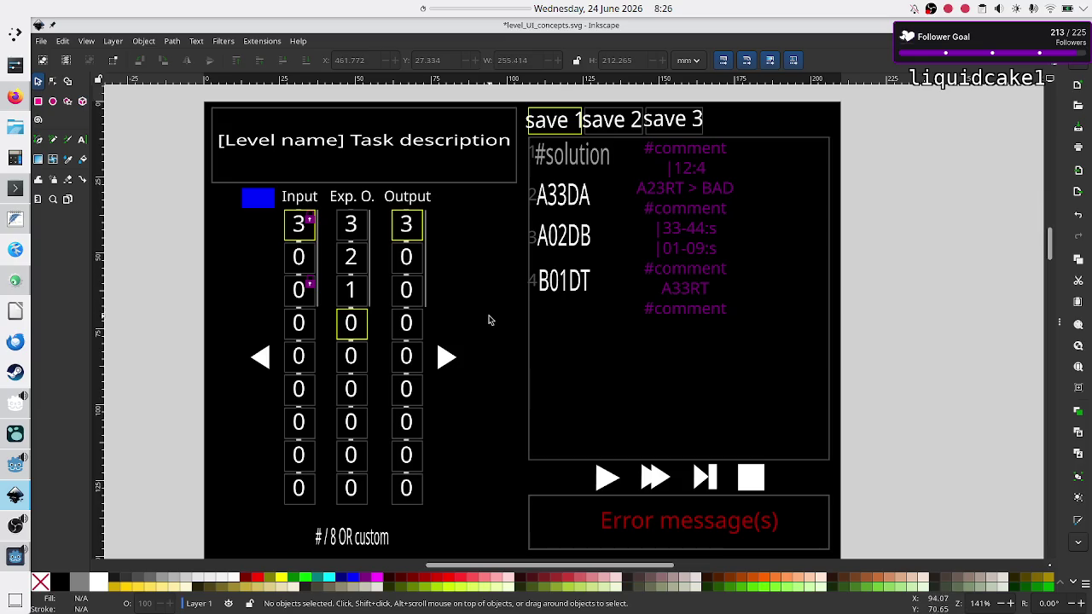
Scroll the mockup down to the Code/Graph rule grid and the Tape setup panel.
scroll(489, 322, down, 5)
scroll(490, 326, up, 5)
scroll(490, 326, down, 10)
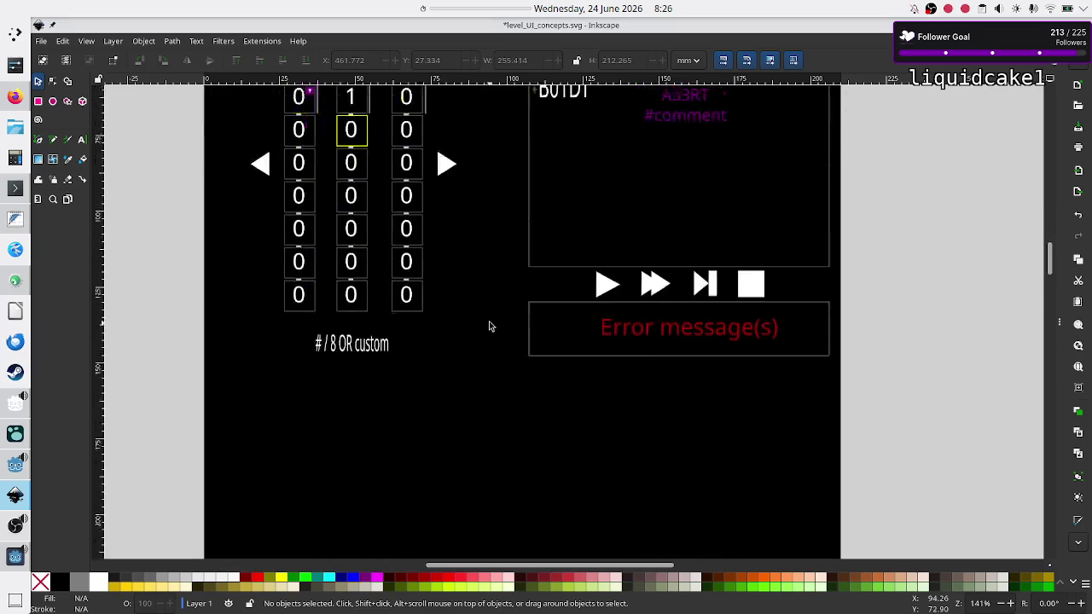
scroll(489, 326, down, 12)
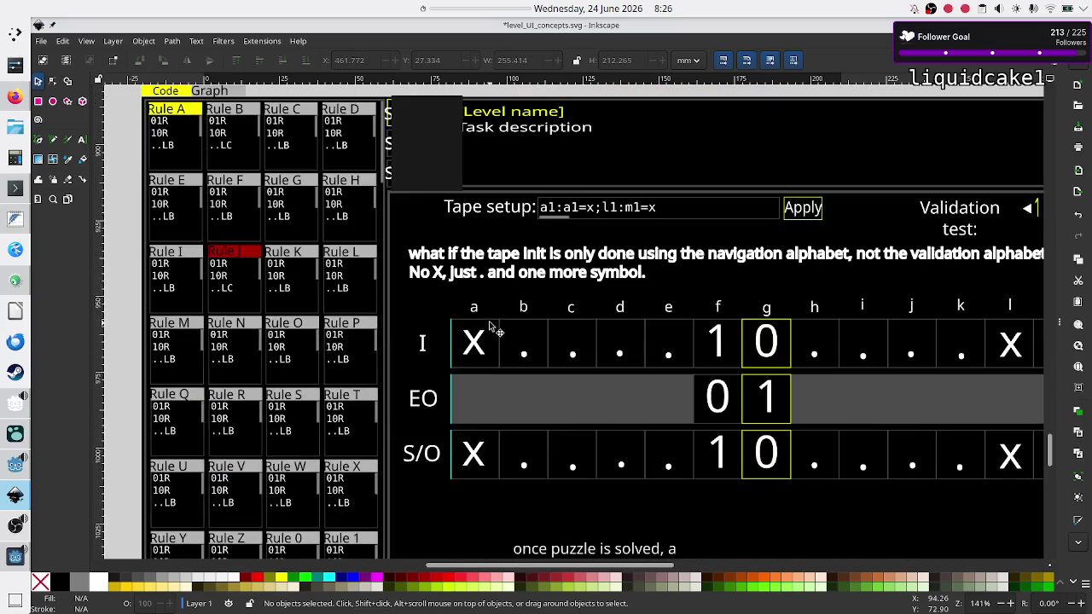
scroll(490, 325, up, 3)
scroll(489, 323, down, 1)
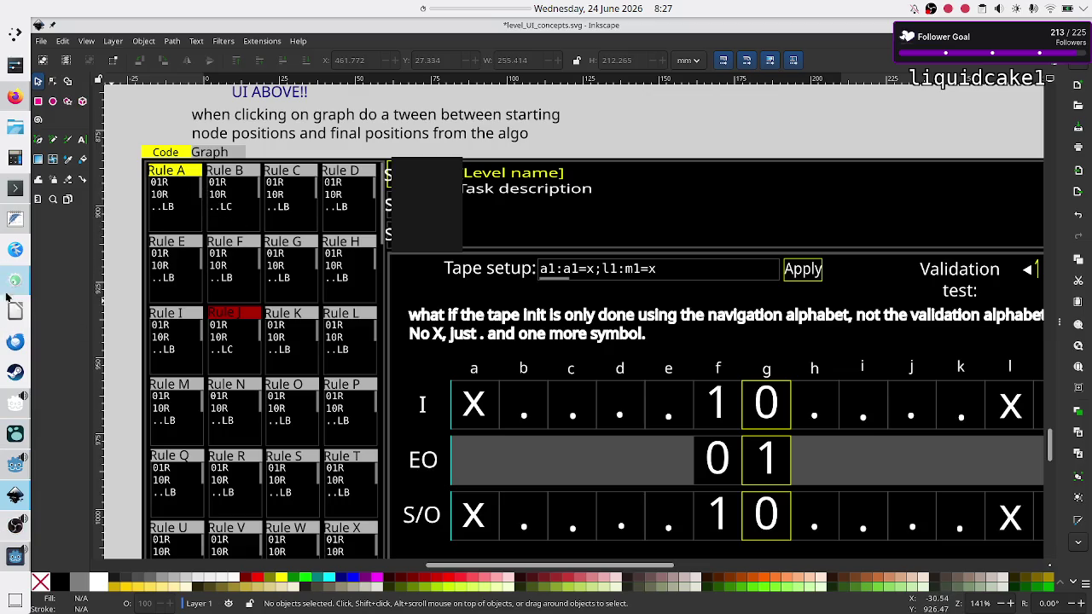
Raise the rule notes and review the A rules and the B00RB, B11RA and B..RC lines.
click(12, 227)
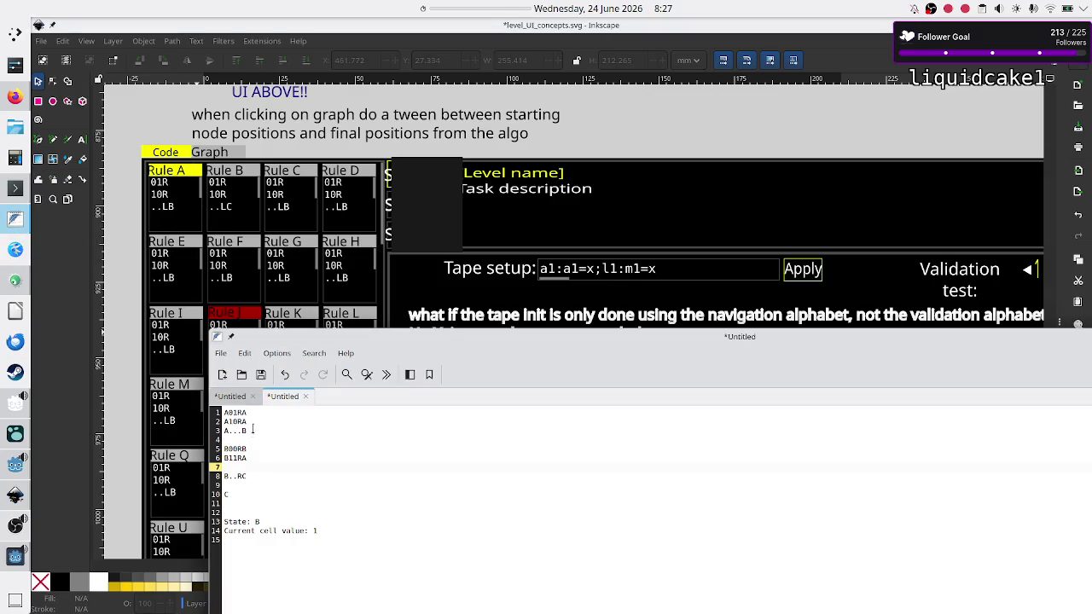
drag(215, 437, 215, 412)
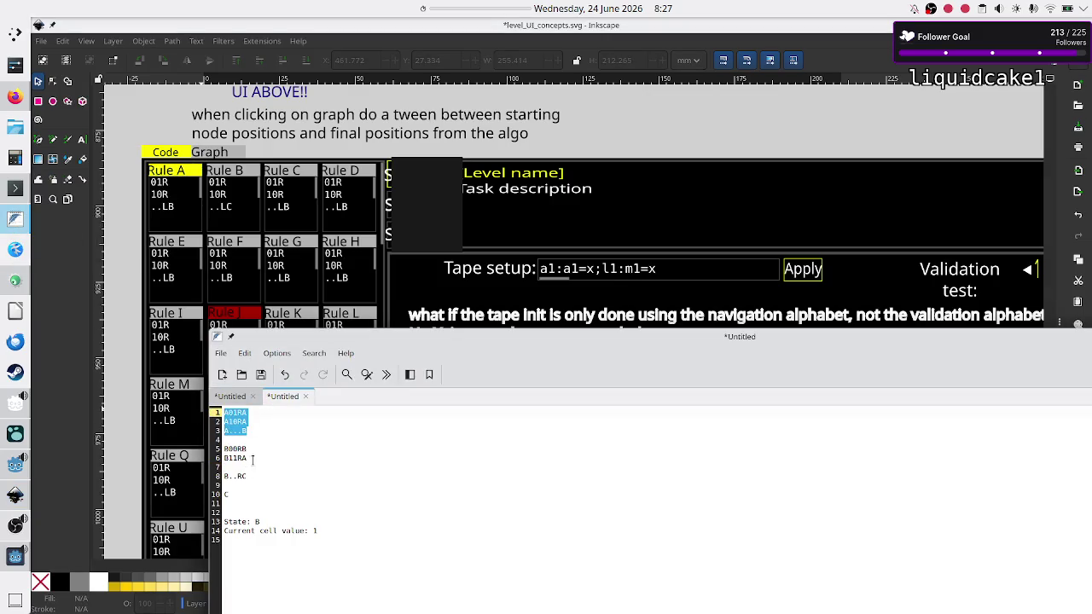
drag(215, 461, 214, 449)
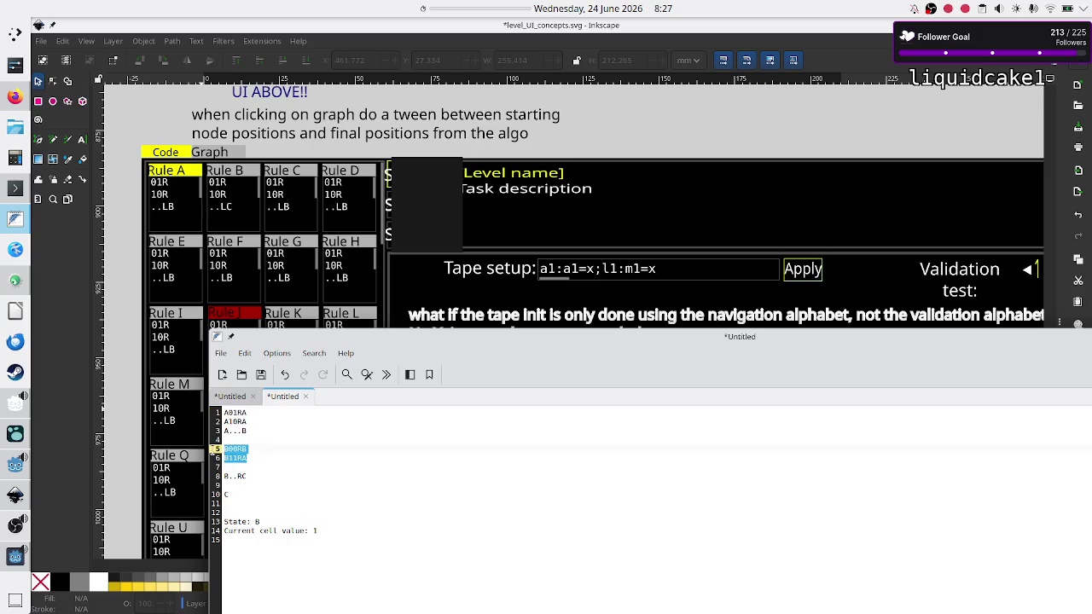
click(247, 476)
shift+click(224, 458)
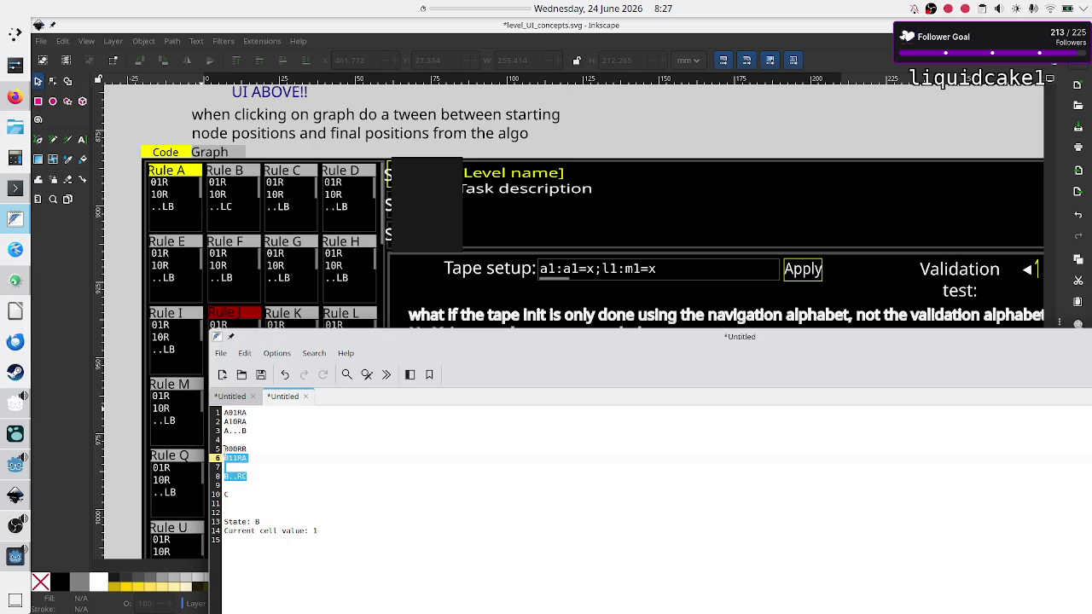
drag(250, 431, 215, 413)
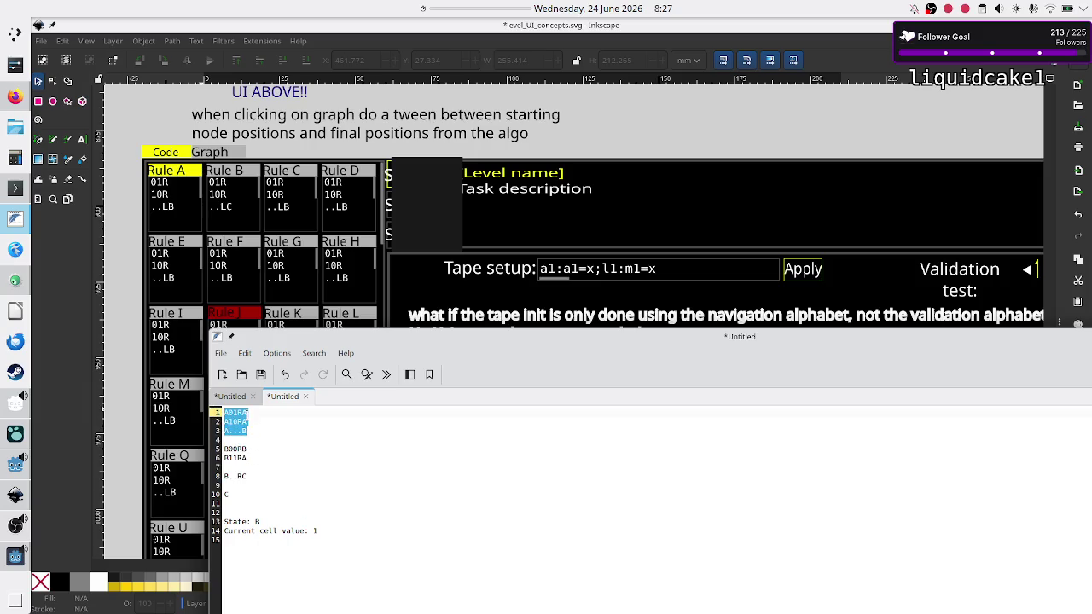
click(248, 417)
Reselect the A and B rule blocks, deselect, then bring the Crop METI debug game forward.
drag(248, 431, 206, 405)
mouse_move(251, 477)
mouse_down()
mouse_move(198, 440)
mouse_move(203, 450)
mouse_up()
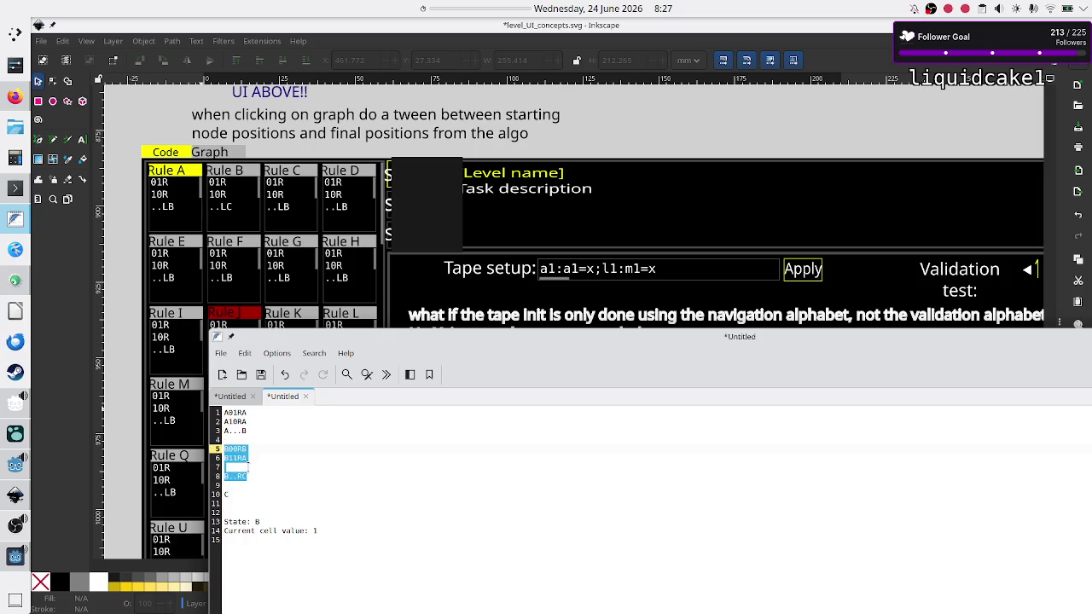
drag(251, 431, 205, 405)
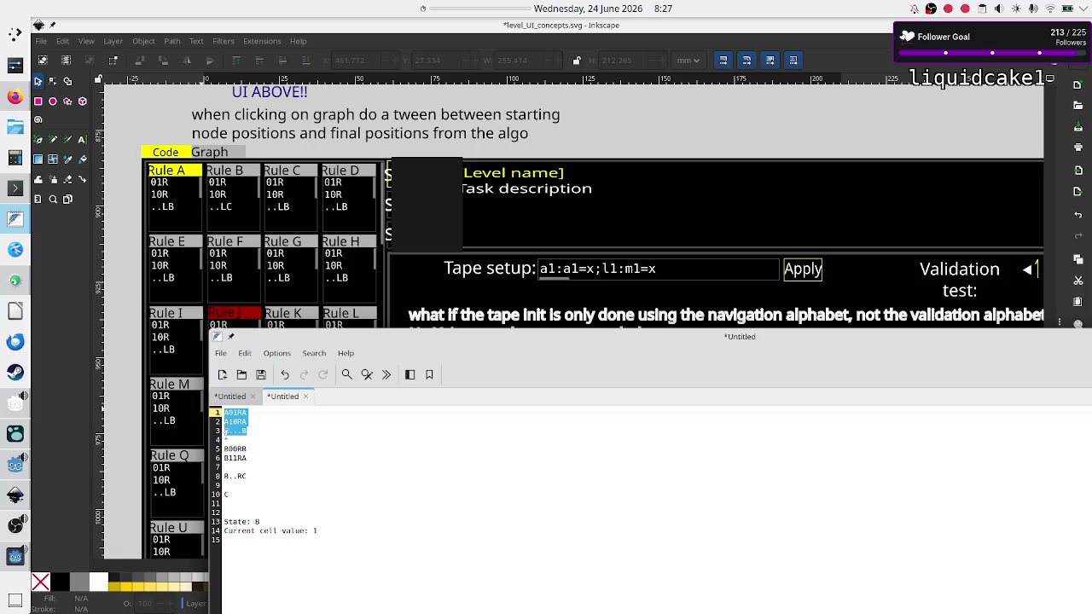
click(243, 440)
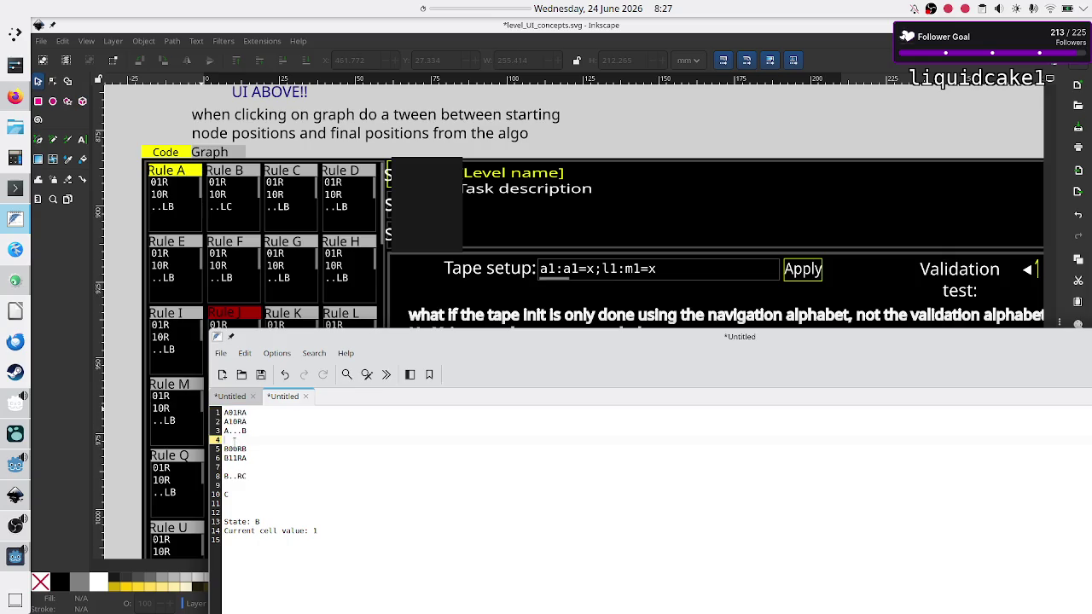
click(10, 557)
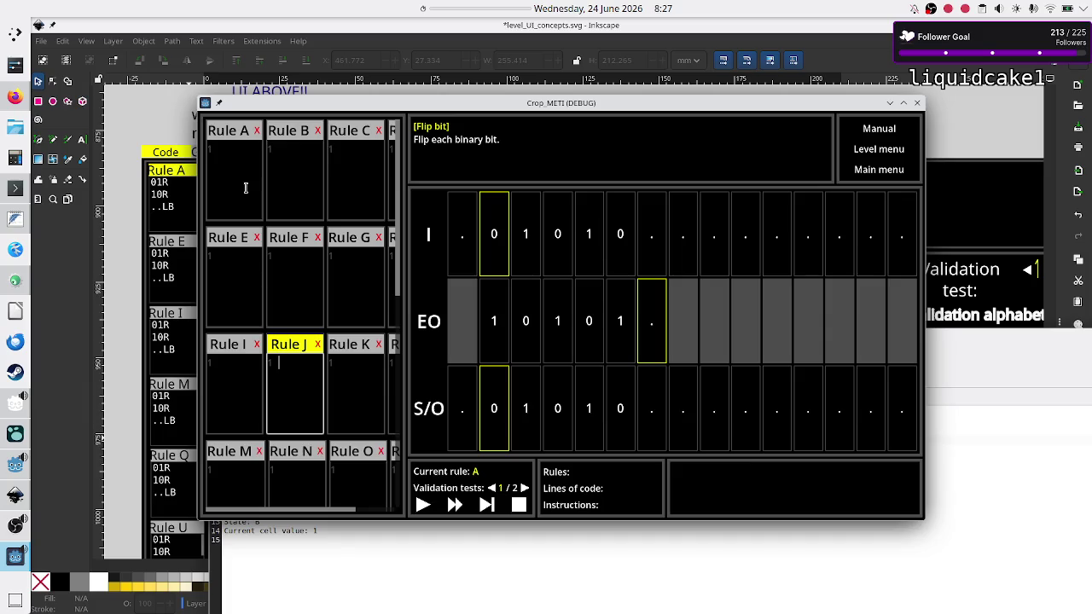
Change Rule A's code to 01RB in the Flip bit level and compare it with Rule B.
click(247, 189)
click(295, 175)
click(297, 286)
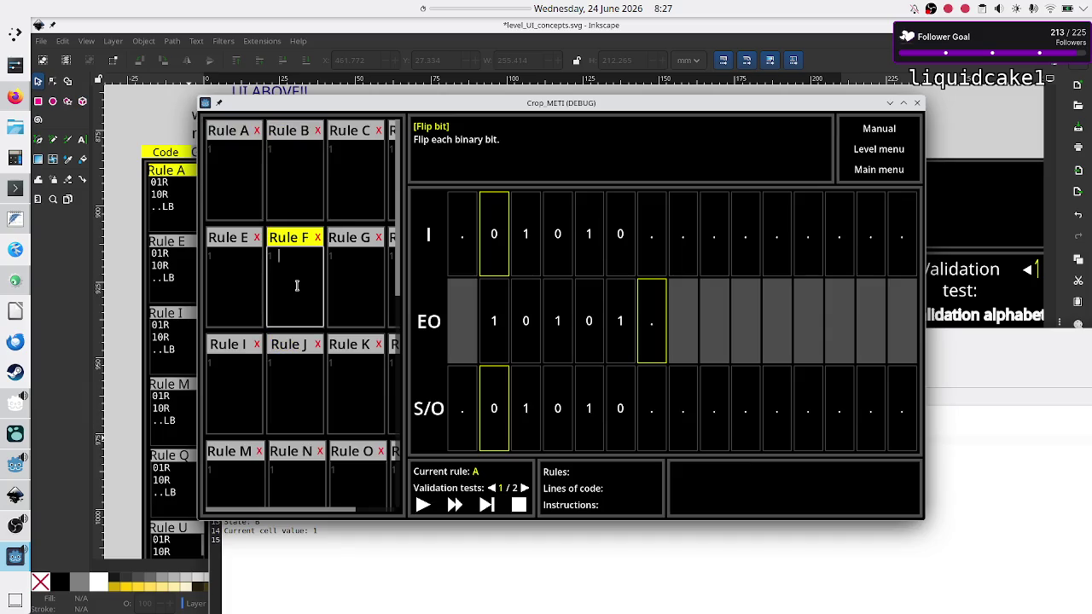
click(233, 184)
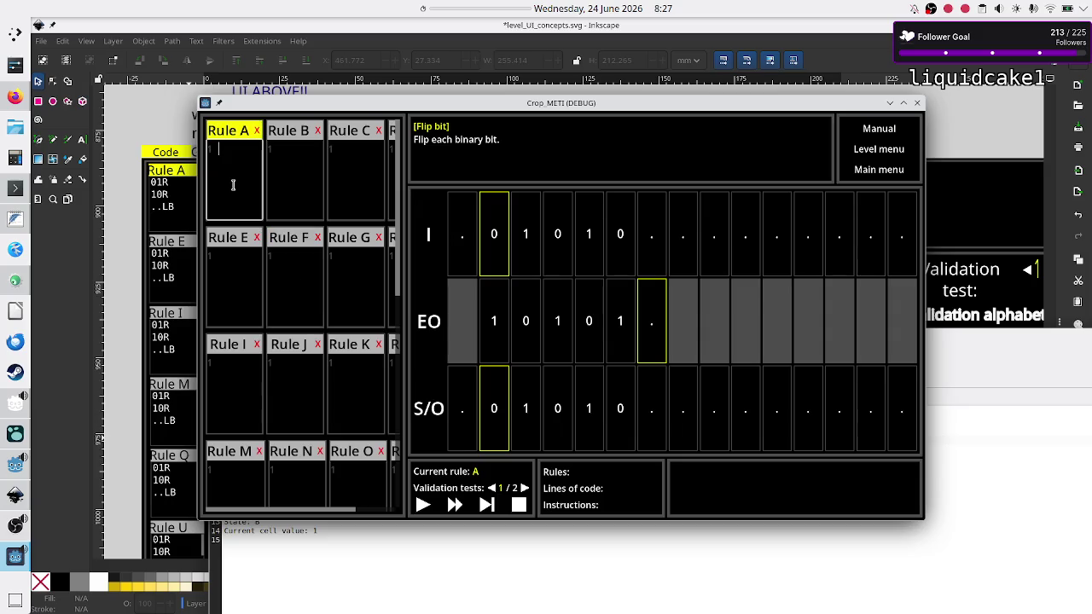
text(A)
text(01R)
text(A)
key(BackSpace)
key(BackSpace)
click(234, 183)
text(B)
click(304, 164)
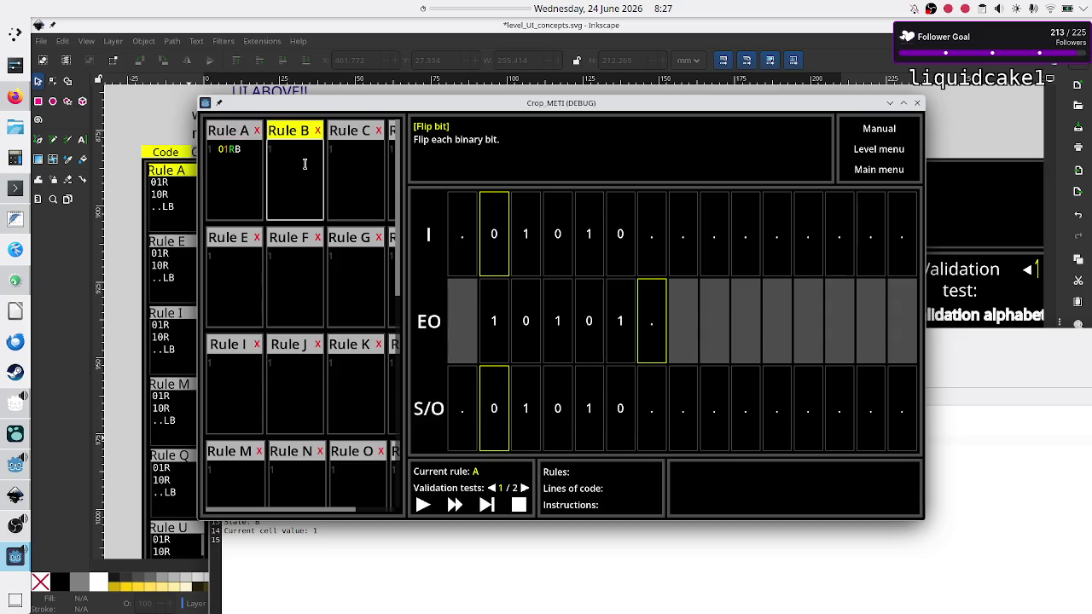
click(233, 176)
click(306, 164)
Review the B11RA and A01RA lines in the FeatherPad rule notes.
click(297, 533)
click(289, 440)
key(Down)
key(Right)
key(Right)
key(Down)
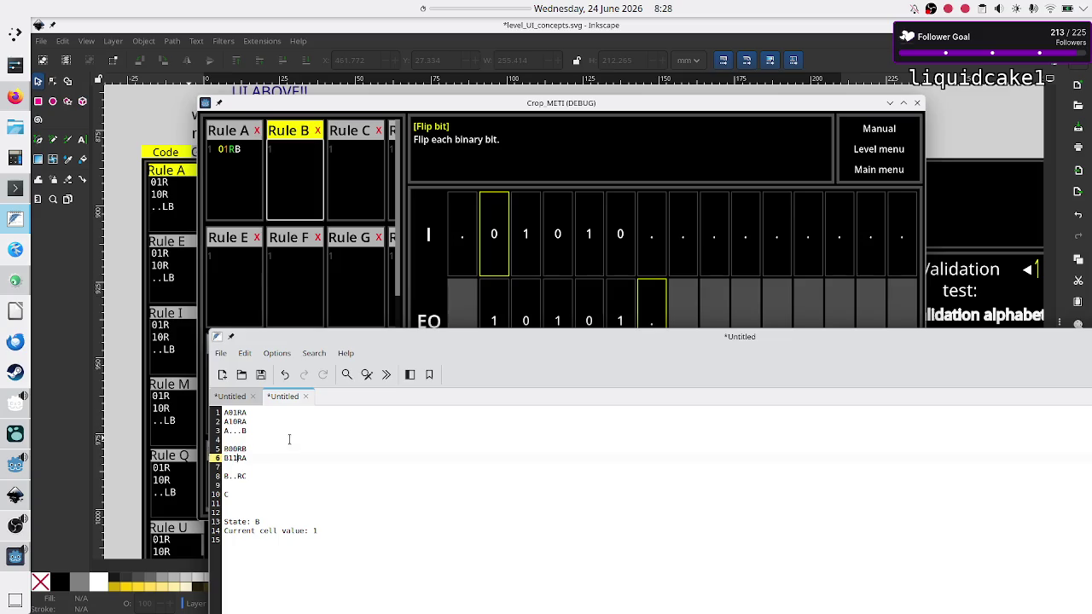
key(shift+Right)
key(Up)
key(Up)
key(Up)
Recheck Rules A and B in the game, compare with the Inkscape mockup, then close the debug game.
click(310, 146)
click(247, 170)
click(303, 172)
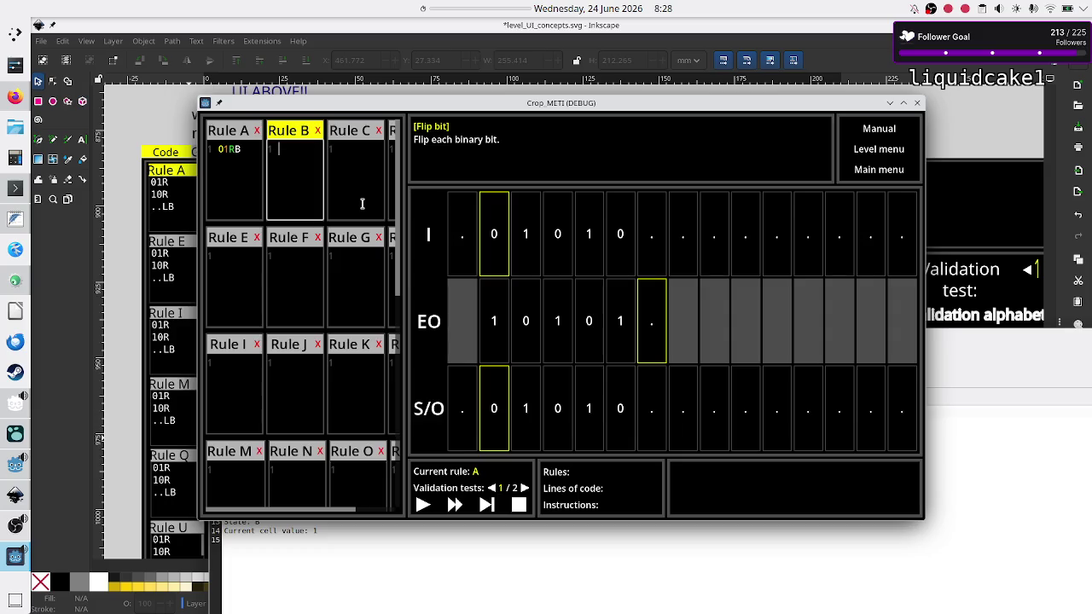
click(120, 327)
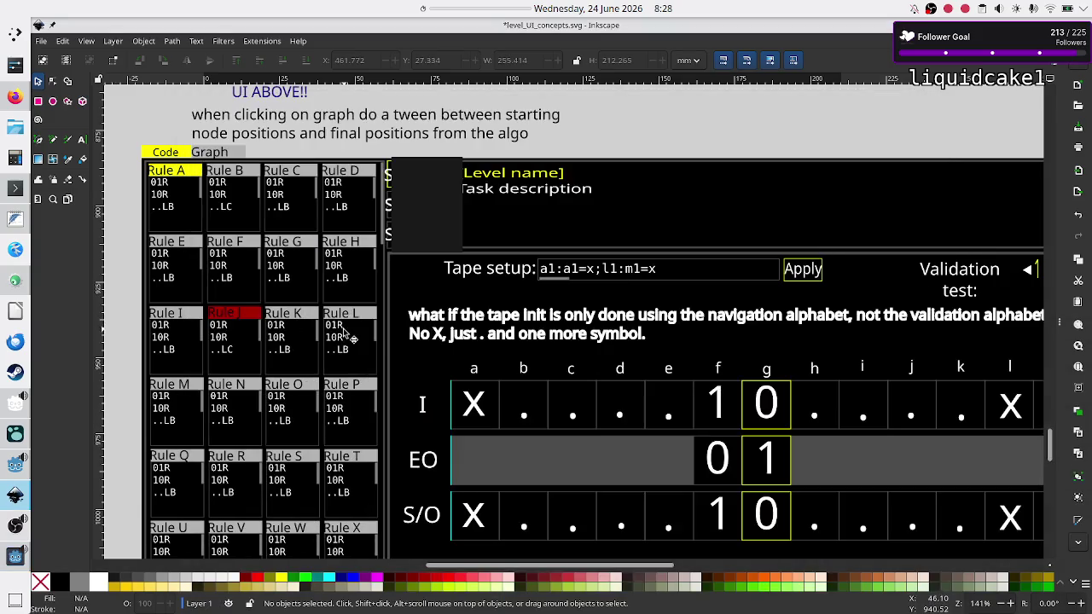
scroll(393, 341, down, 6)
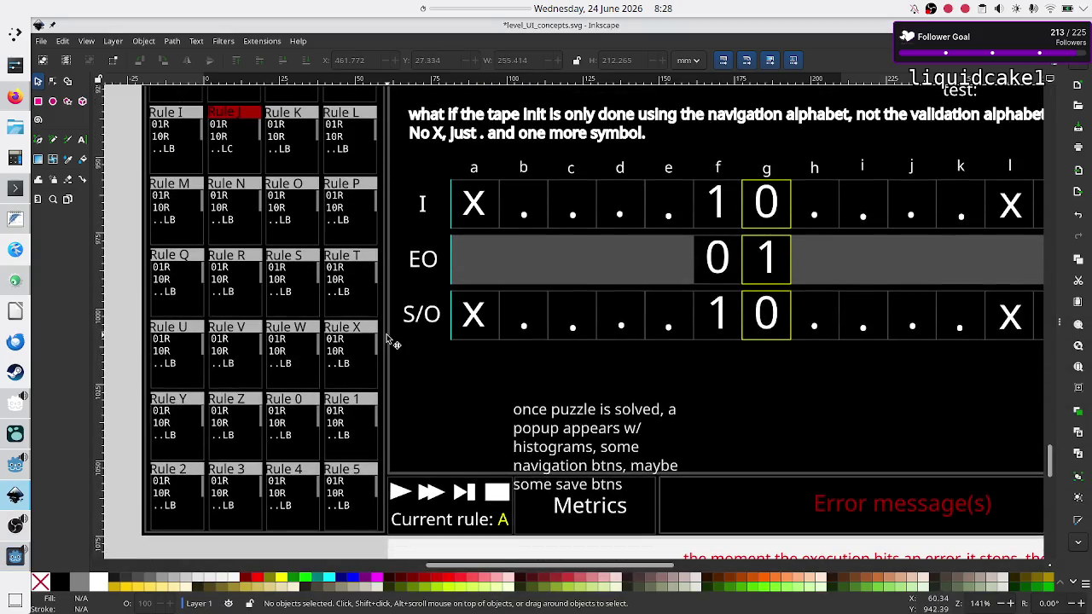
scroll(392, 341, up, 1)
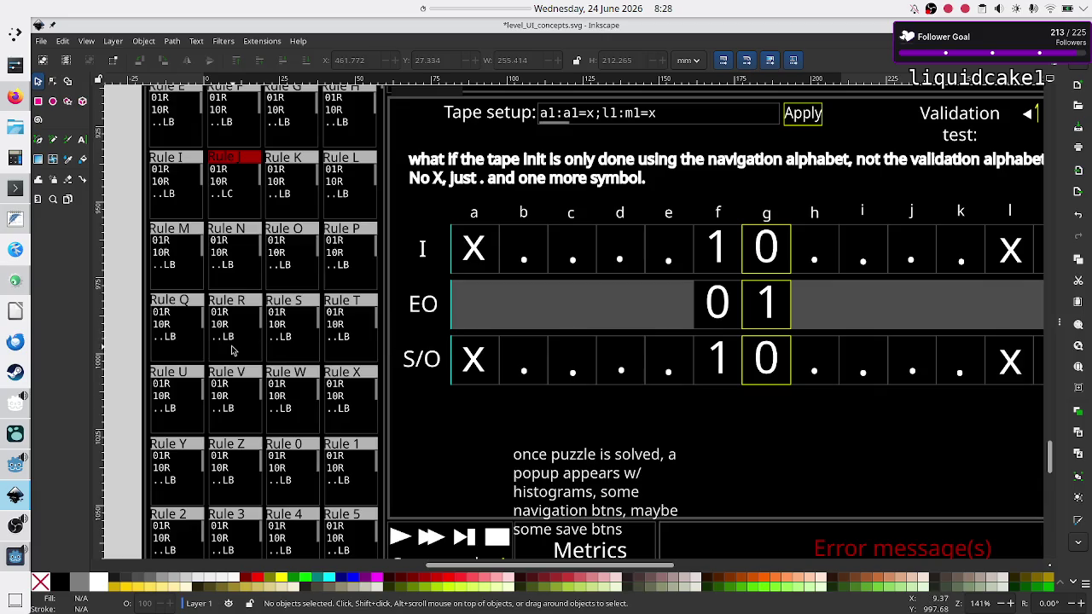
click(10, 553)
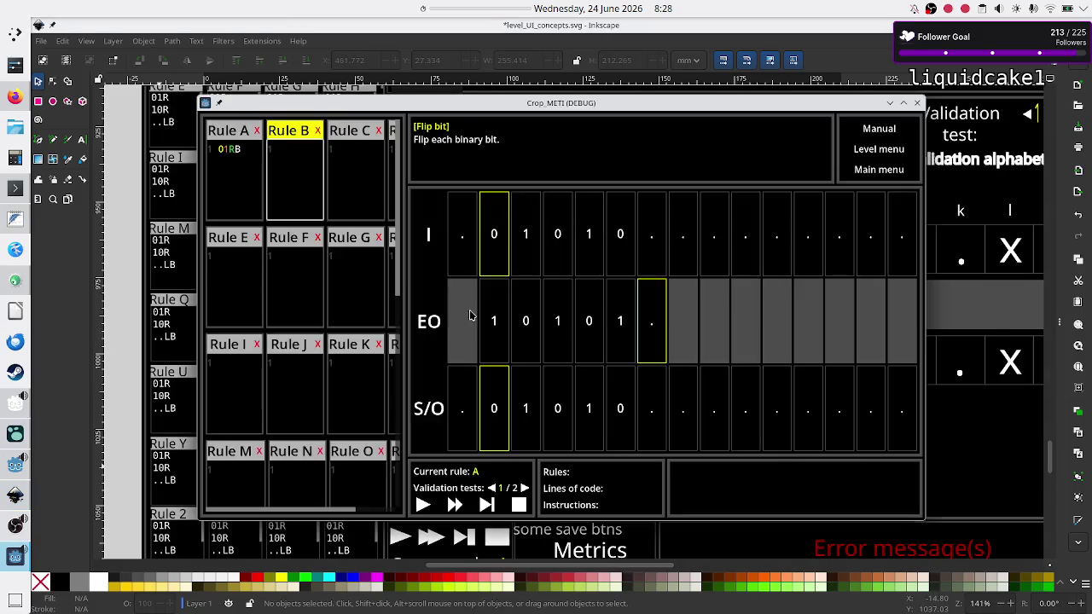
click(918, 104)
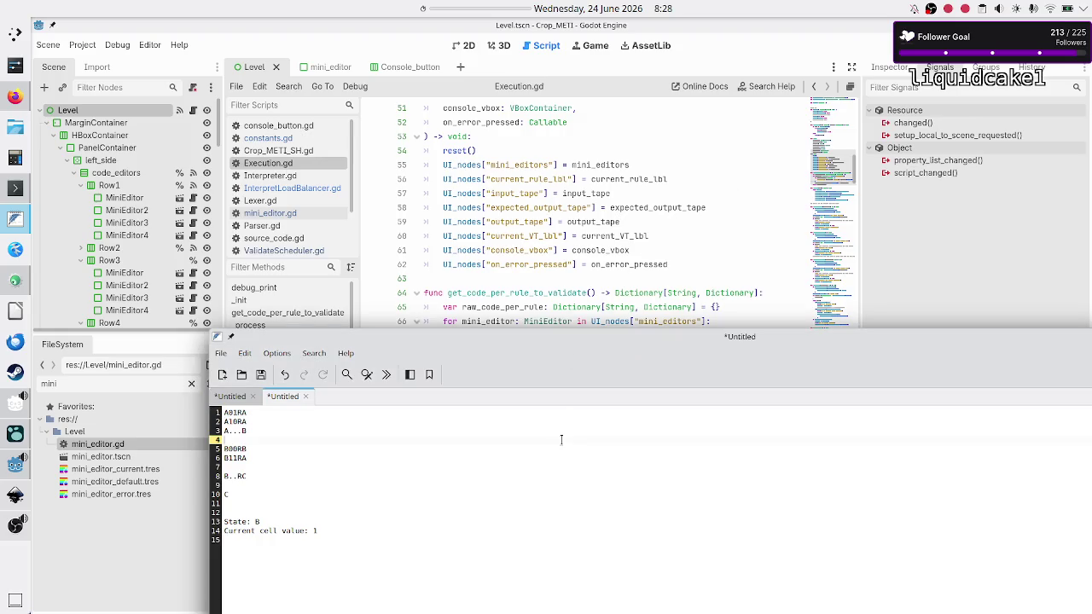
Maximize FeatherPad and close both Untitled notes, discarding their unsaved changes.
drag(666, 347, 479, 236)
double_click(480, 237)
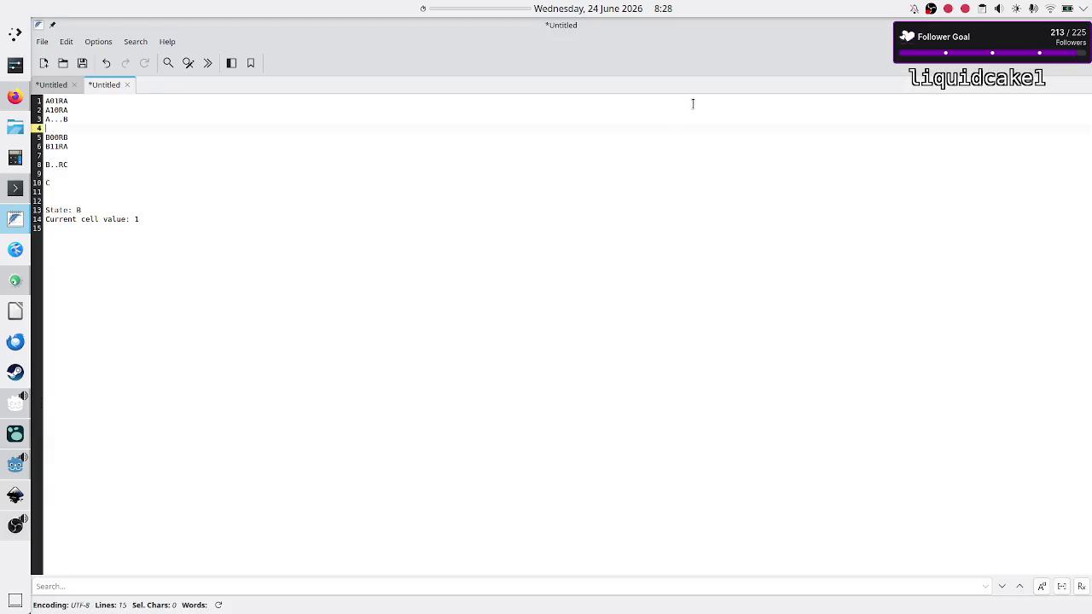
key(ctrl+q)
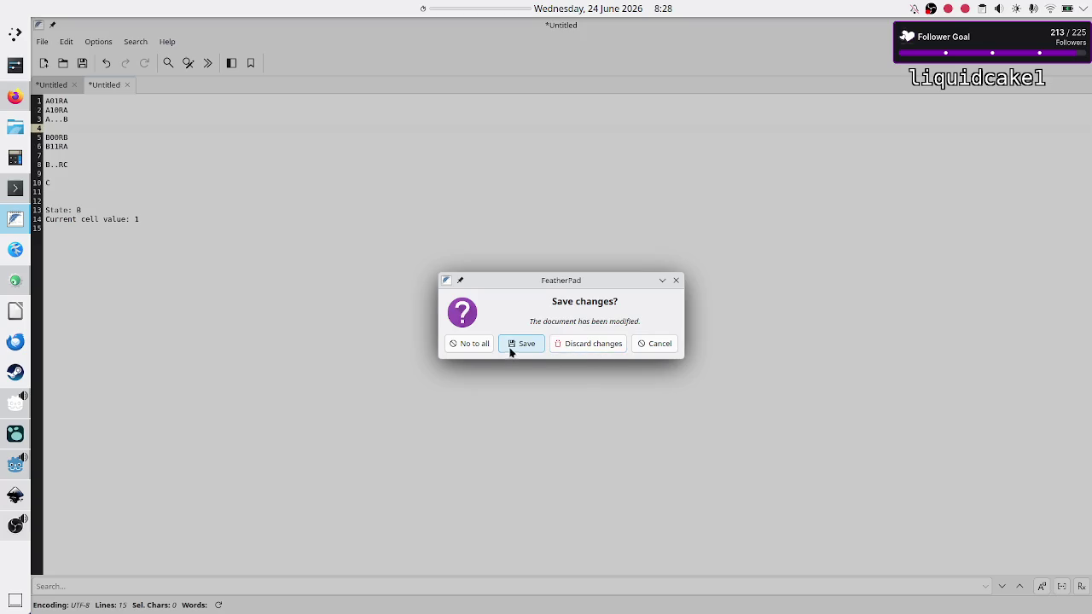
click(589, 345)
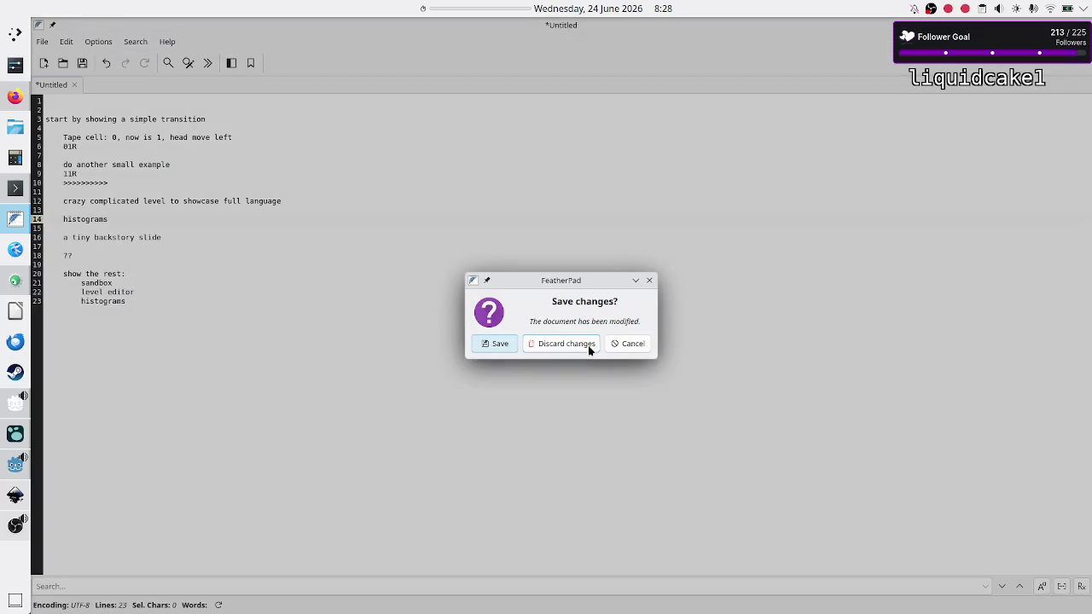
click(572, 346)
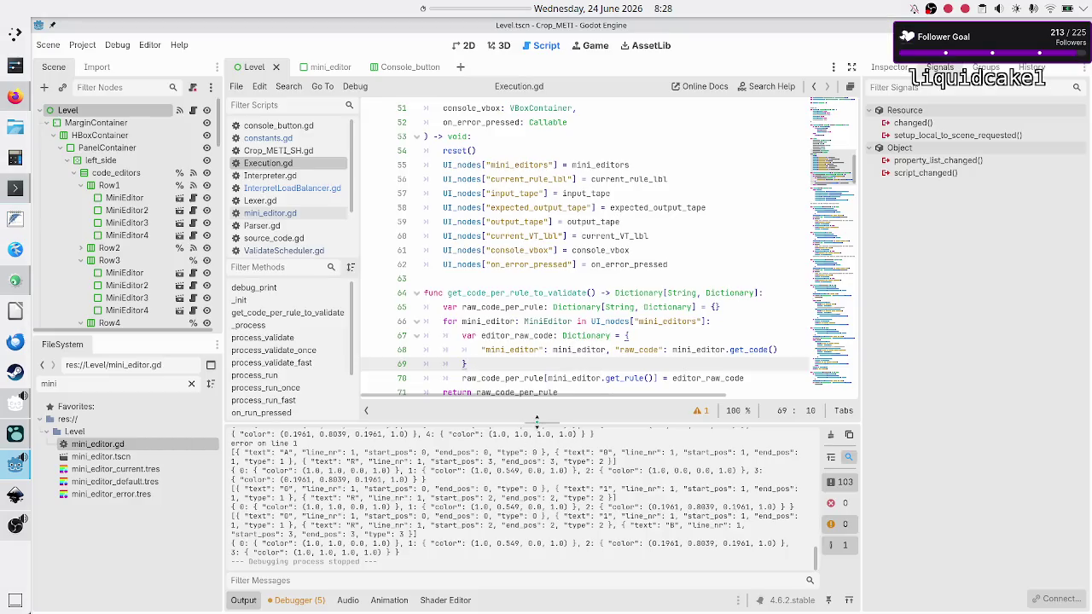
Resize the output log and open Crop_METI_SH.gd, scrolling down to its debug prints.
mouse_move(540, 420)
mouse_down()
mouse_move(540, 262)
mouse_move(527, 205)
mouse_up()
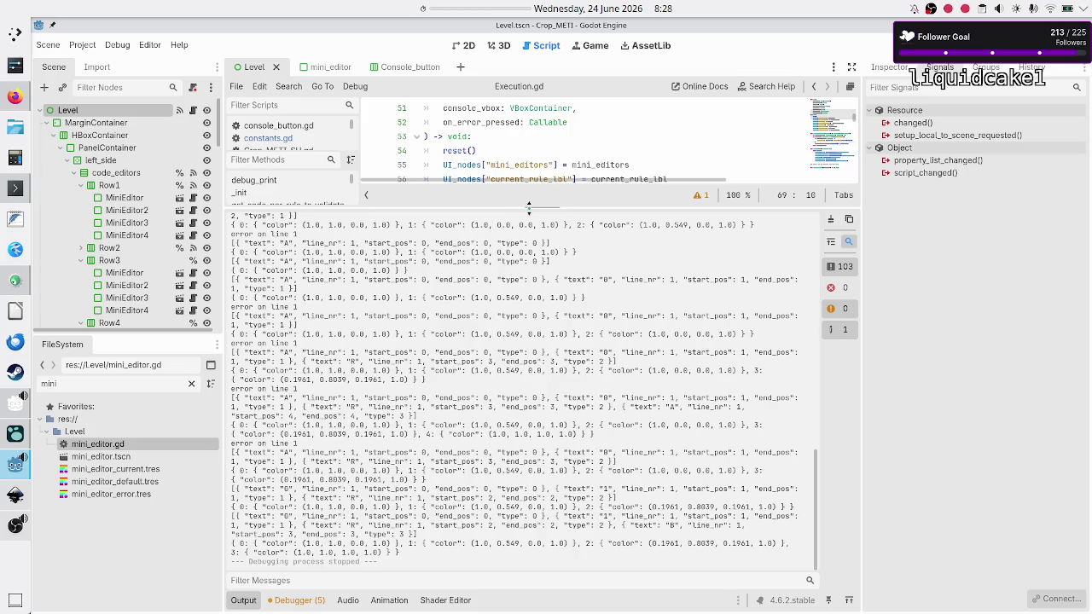
drag(529, 207, 527, 445)
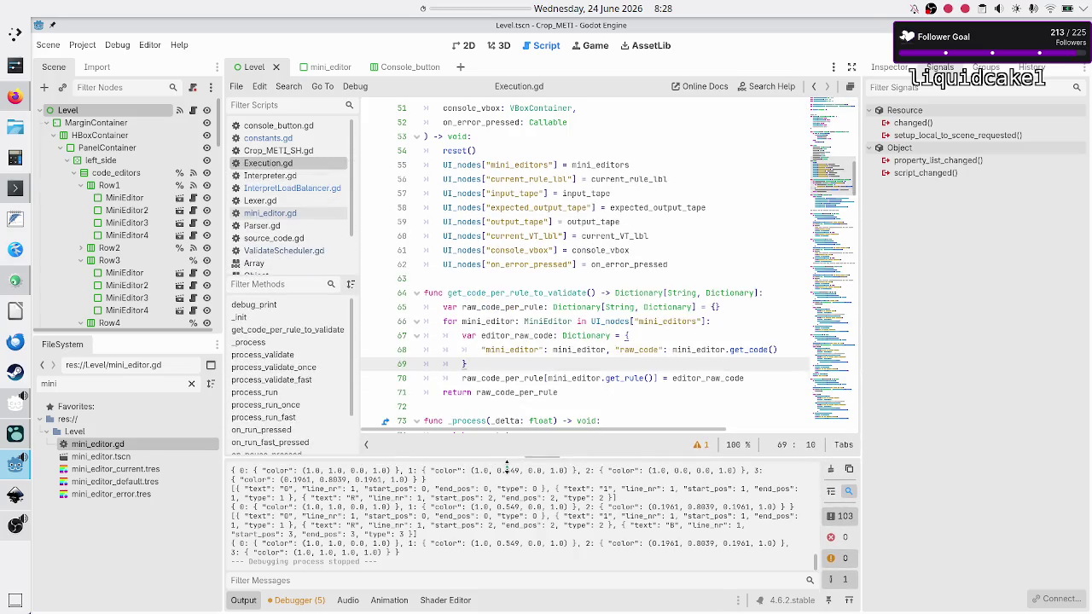
click(278, 150)
scroll(533, 265, down, 1)
scroll(533, 265, down, 5)
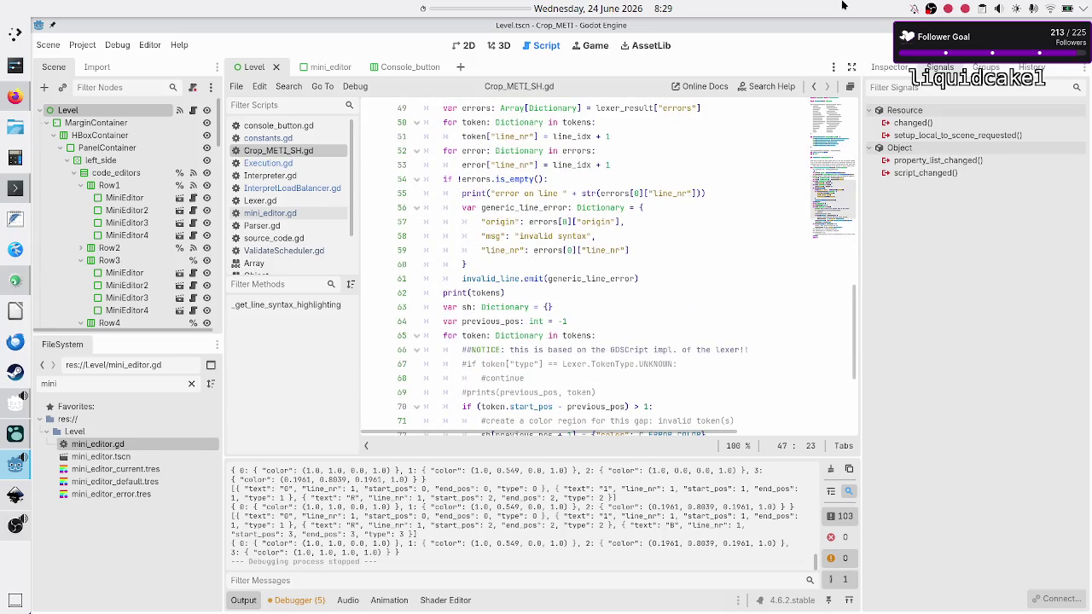
scroll(644, 222, up, 3)
scroll(644, 213, down, 6)
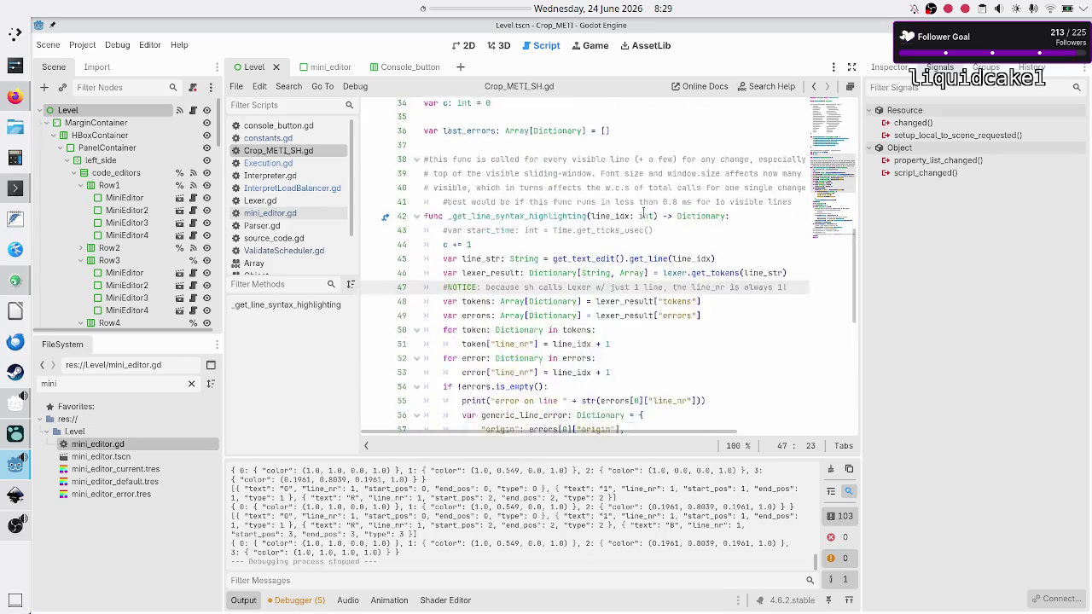
Comment out print(sh) with Ctrl+K and print(tokens) with a leading #.
click(684, 279)
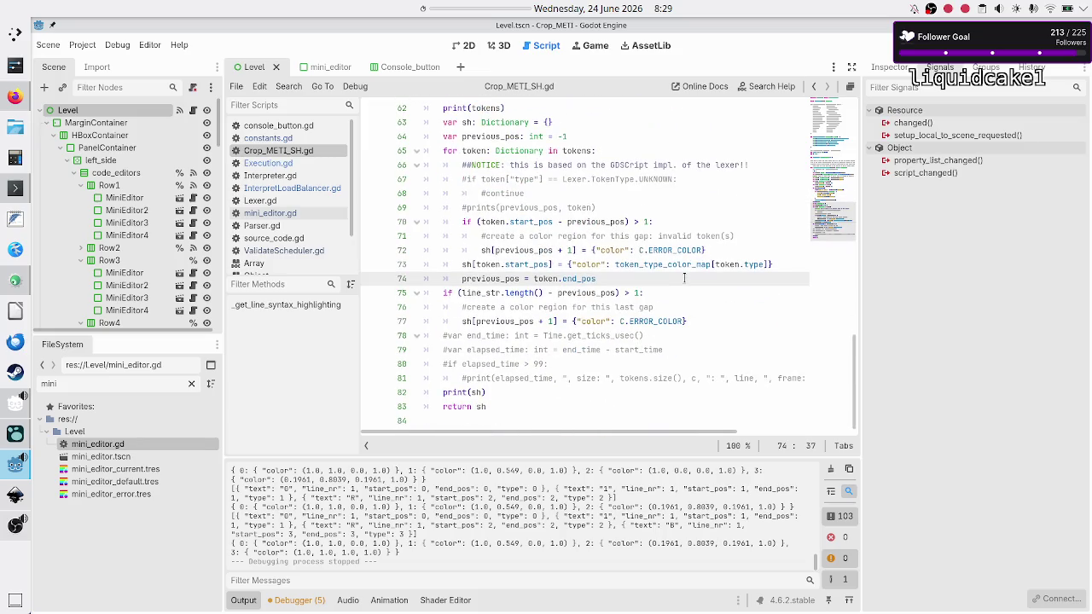
key(Down)
key(Down)
key(Down)
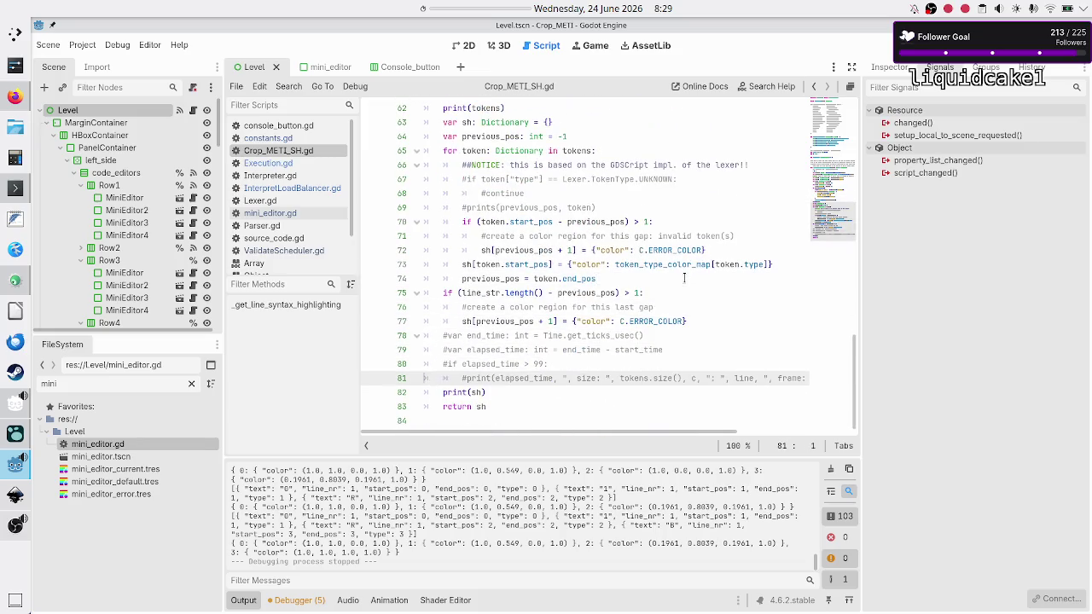
key(Up)
key(Home)
key(ctrl+k)
key(Up)
key(Up)
key(Up)
key(Down)
key(Down)
key(Down)
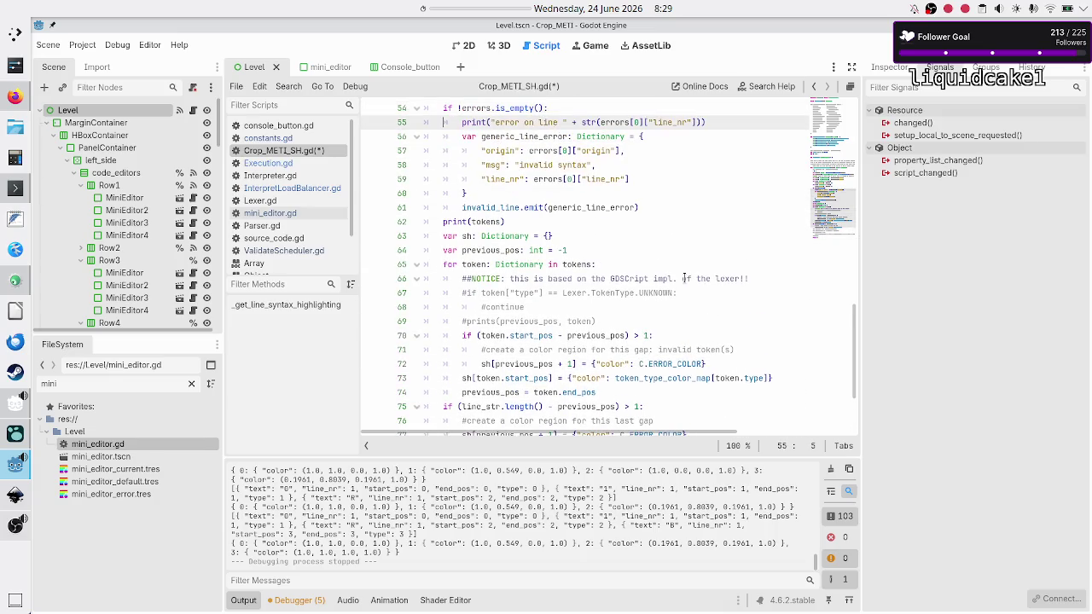
key(Up)
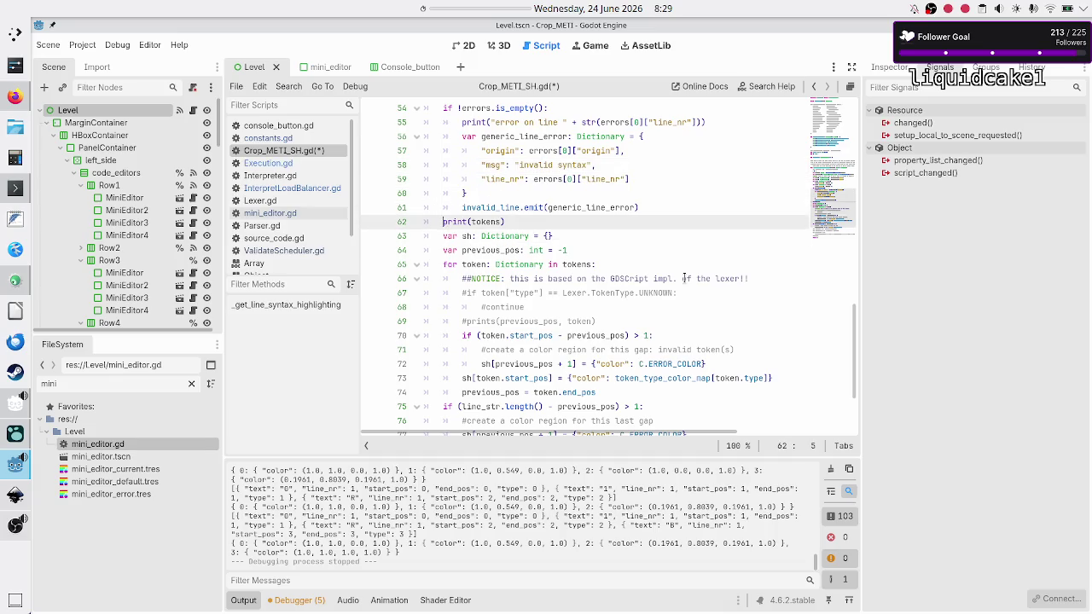
text(#)
key(Escape)
Read through Lexer.gd, Parser.gd and Interpreter.gd in the script editor.
click(261, 201)
scroll(534, 222, down, 20)
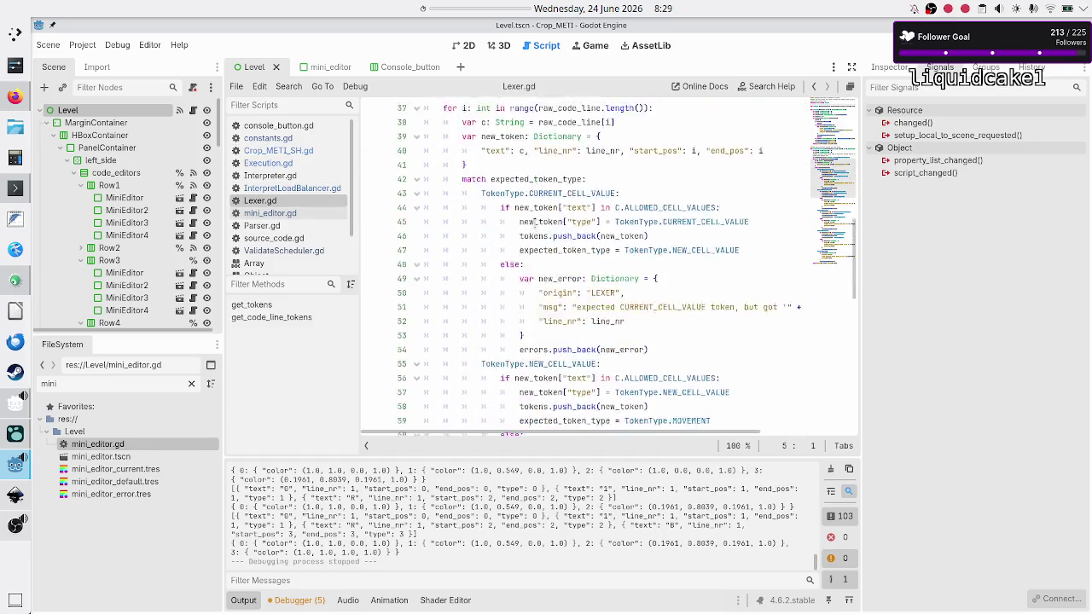
scroll(534, 222, down, 3)
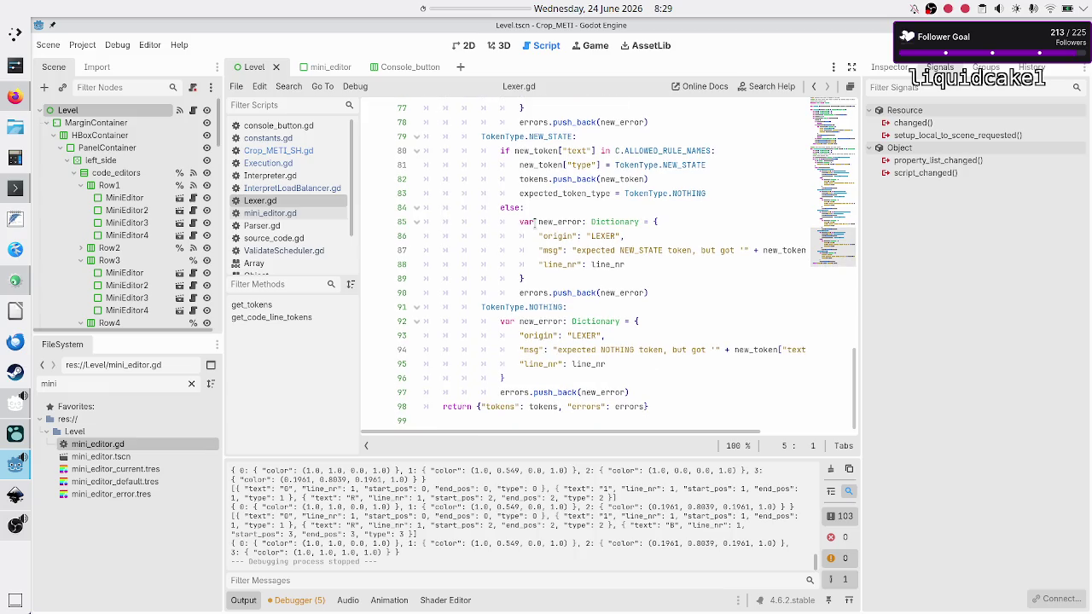
click(284, 227)
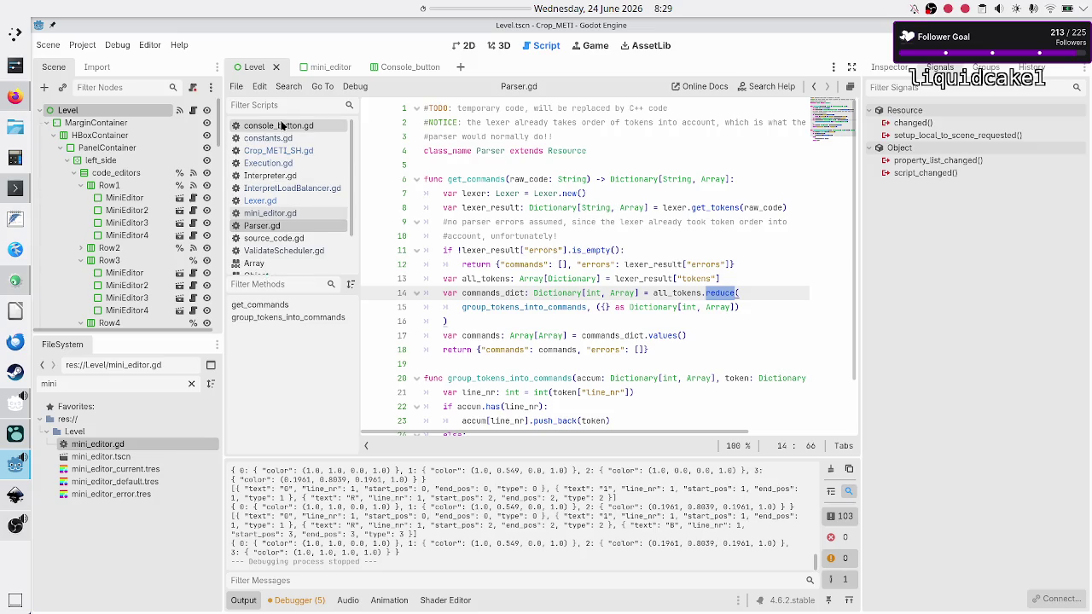
click(271, 175)
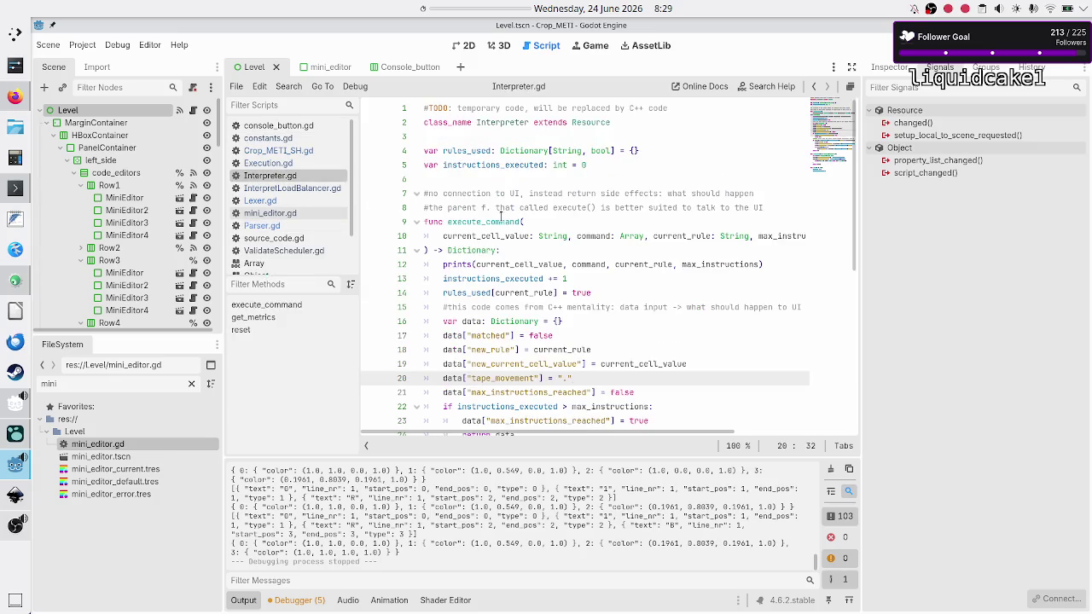
scroll(506, 221, down, 5)
scroll(506, 221, down, 3)
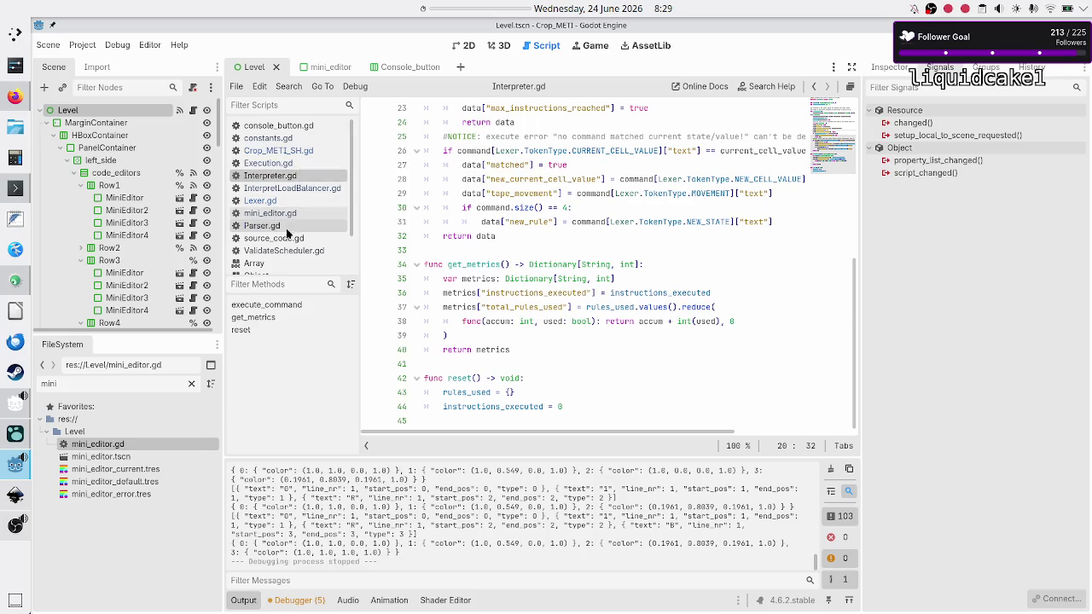
Scroll through ValidateScheduler.gd, then view InterpretLoadBalancer.gd from its top.
click(289, 254)
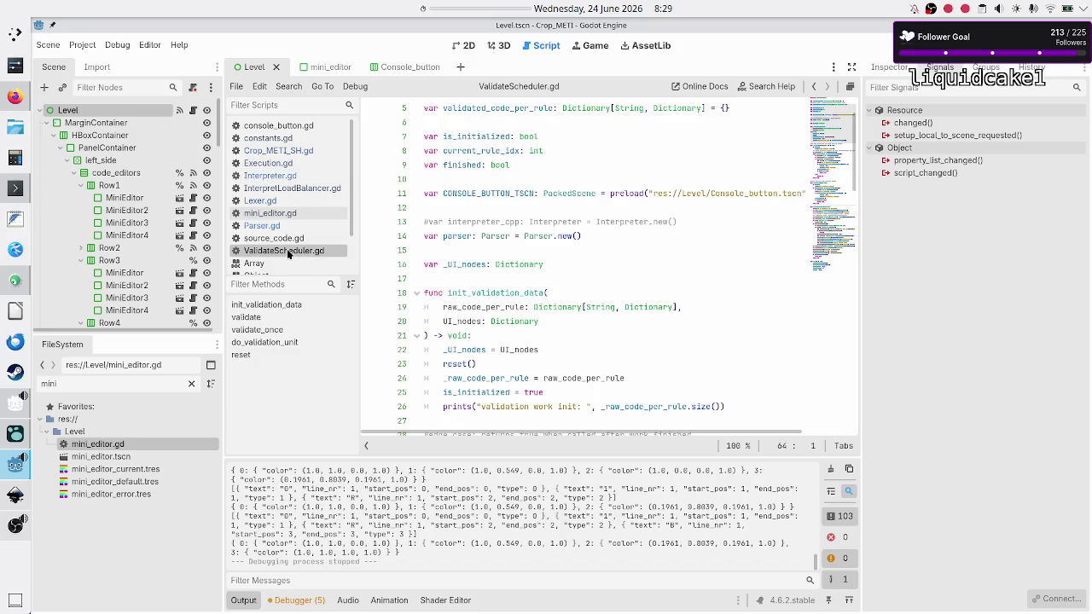
scroll(537, 229, down, 8)
scroll(538, 229, down, 4)
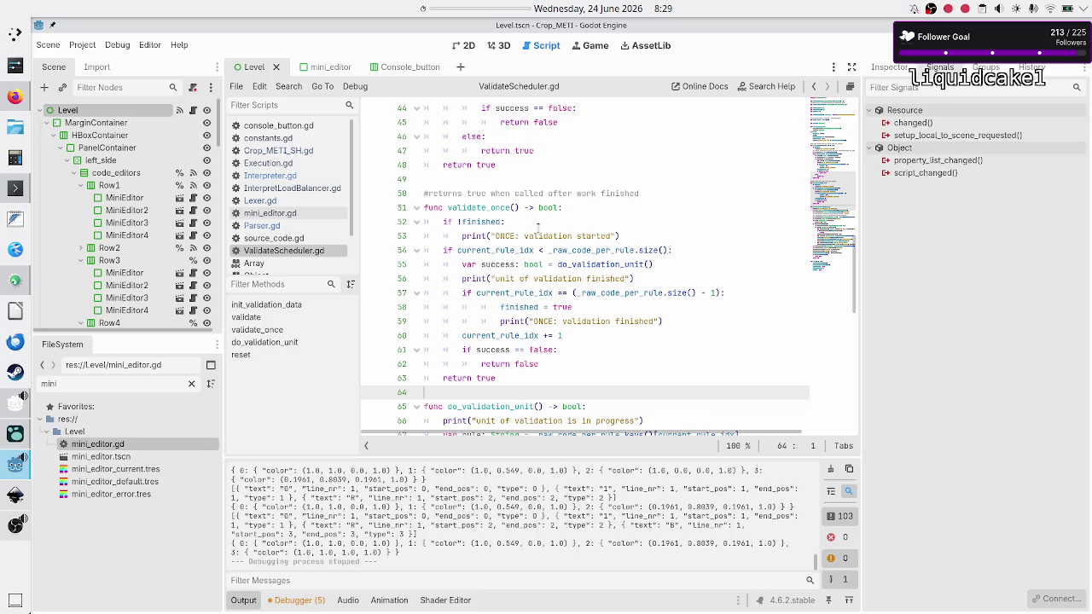
scroll(537, 228, down, 9)
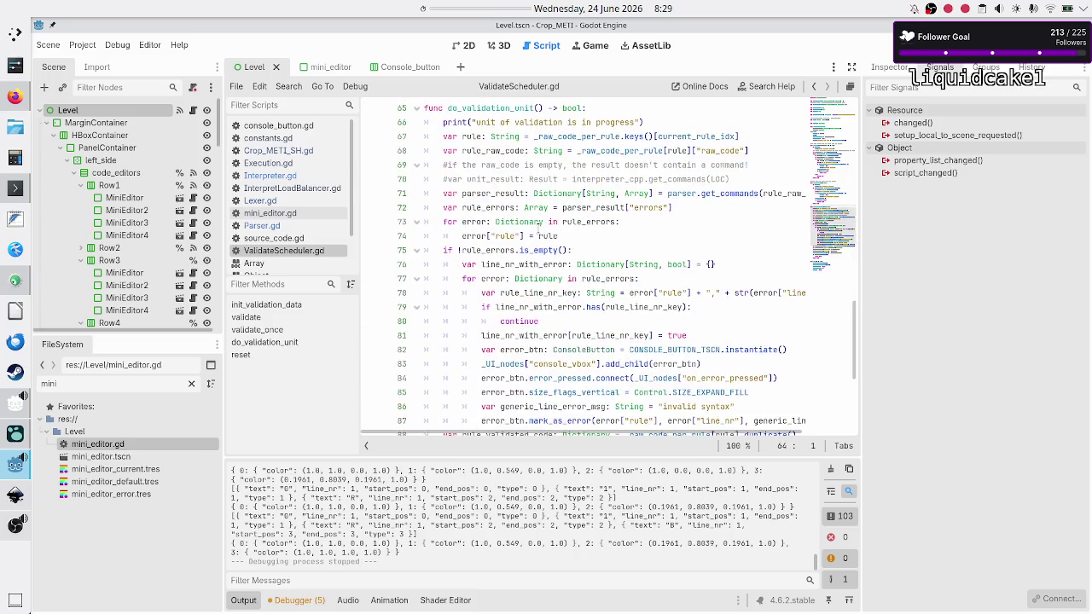
click(306, 187)
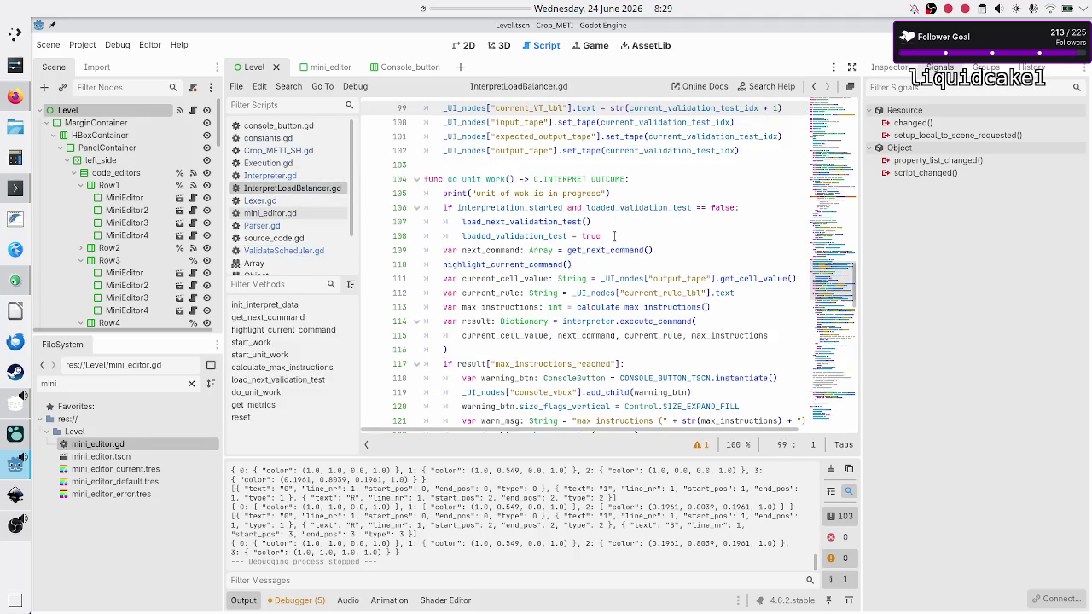
scroll(614, 236, up, 20)
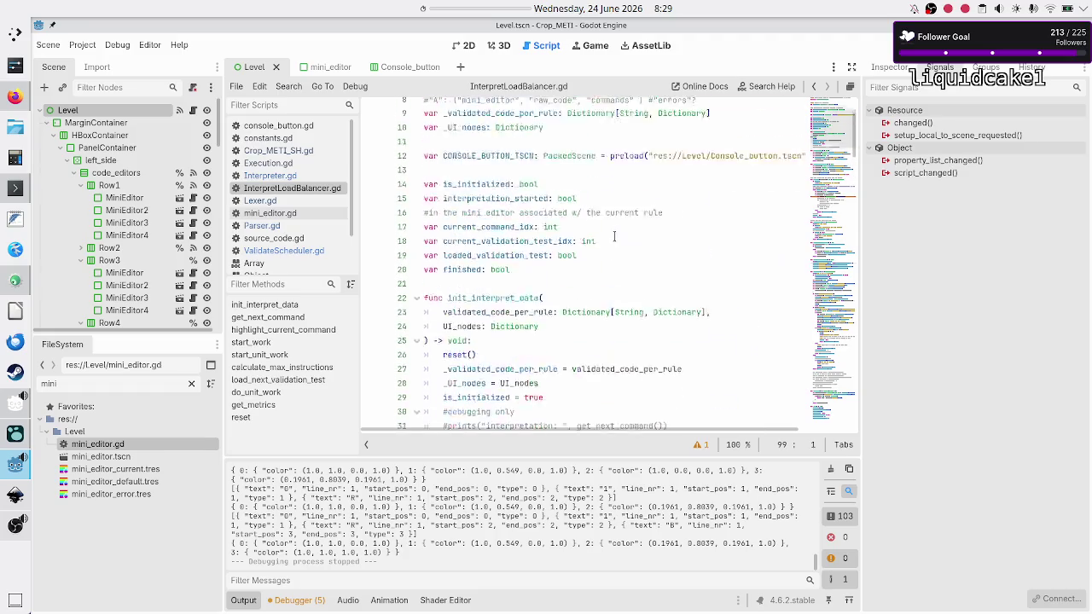
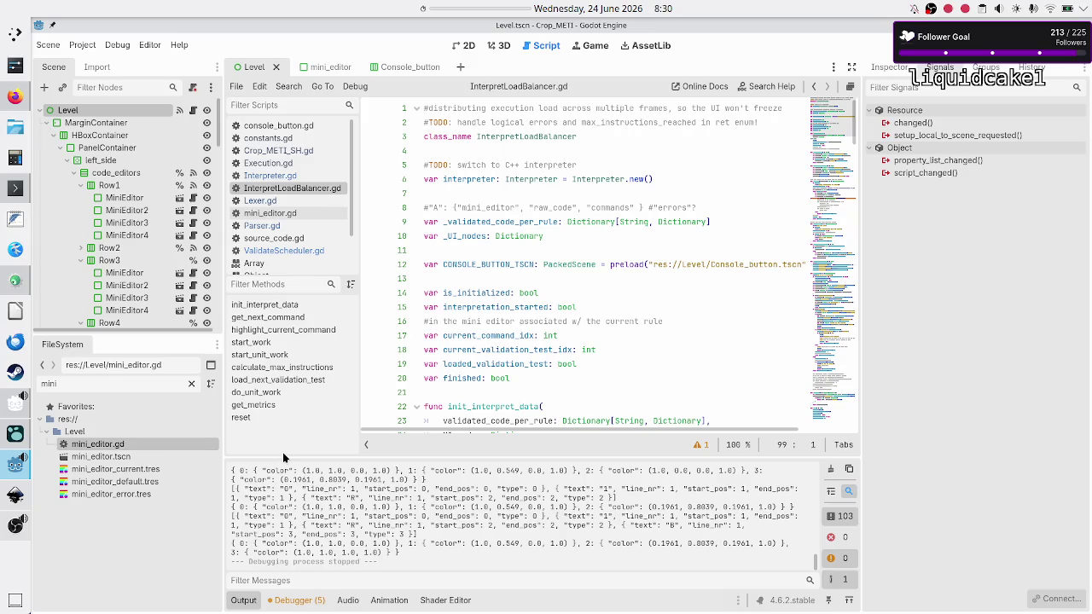
Switch from InterpretLoadBalancer.gd to Execution.gd and scroll to its top.
click(476, 264)
key(Up)
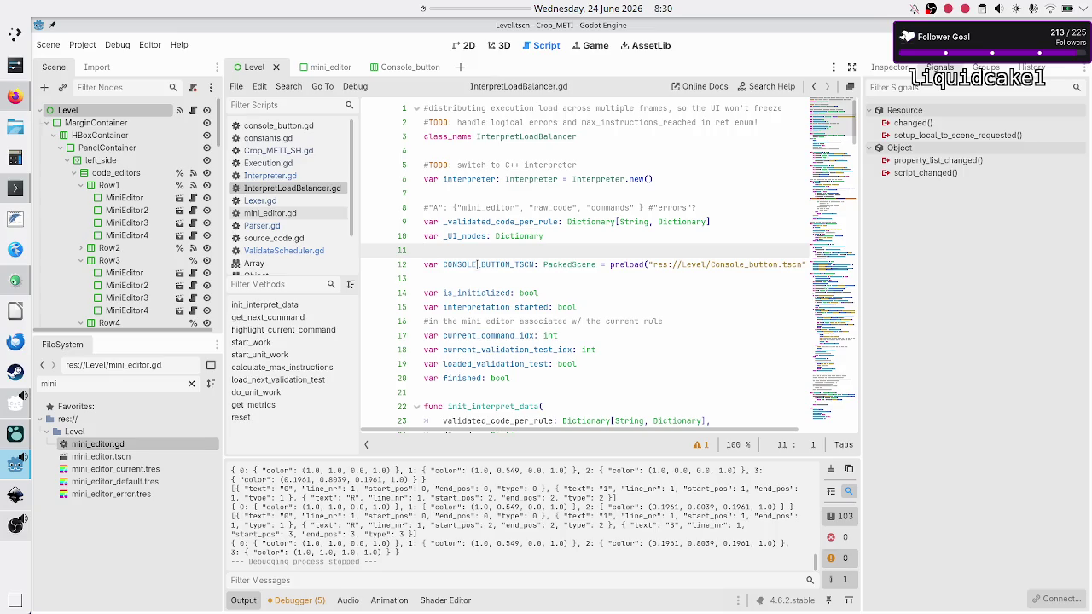
click(305, 162)
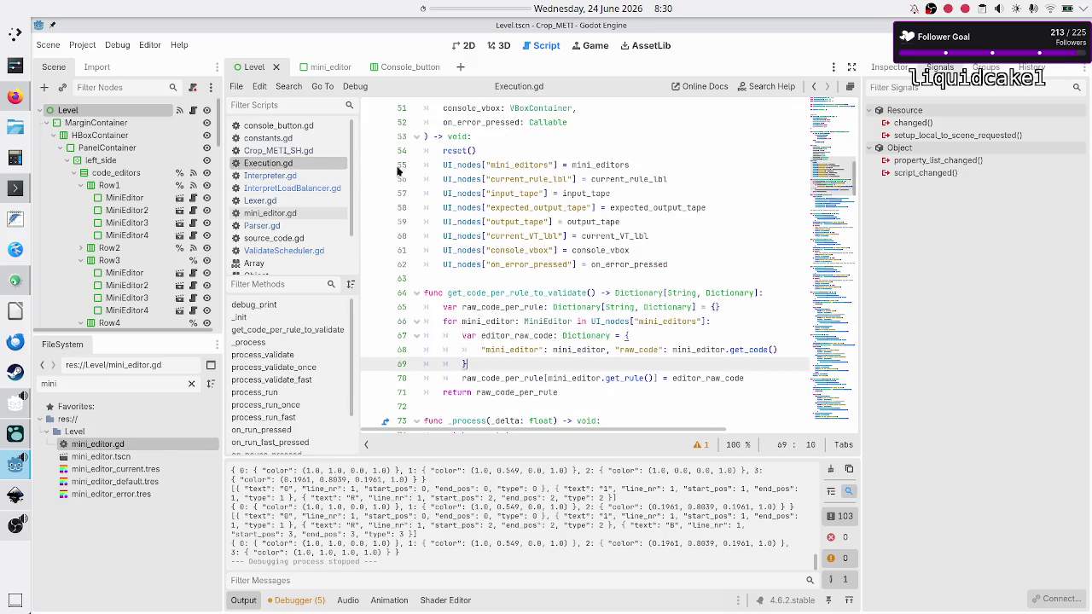
scroll(526, 189, up, 10)
scroll(527, 190, up, 5)
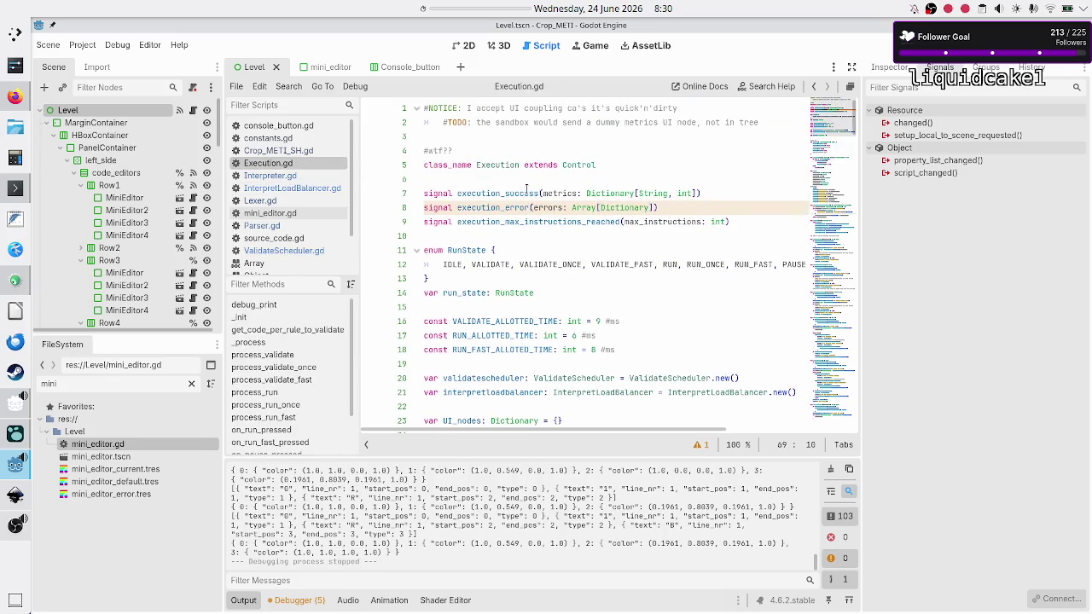
scroll(526, 189, down, 6)
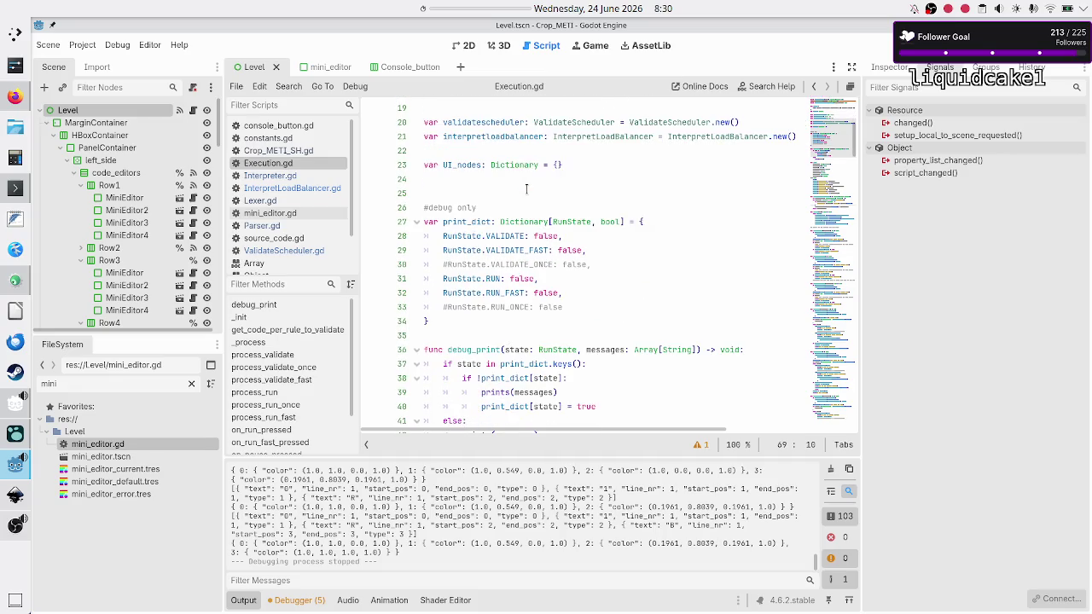
scroll(526, 190, up, 6)
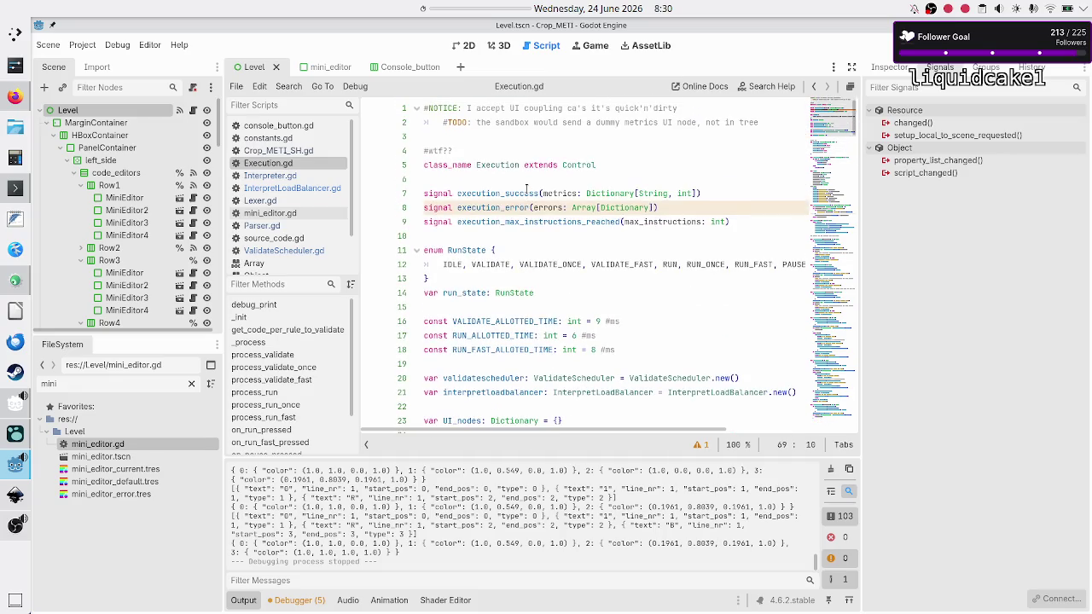
Select the RunState enum in Execution.gd, then scroll down through the script.
click(500, 241)
key(Down)
key(shift+Down)
key(shift+Down)
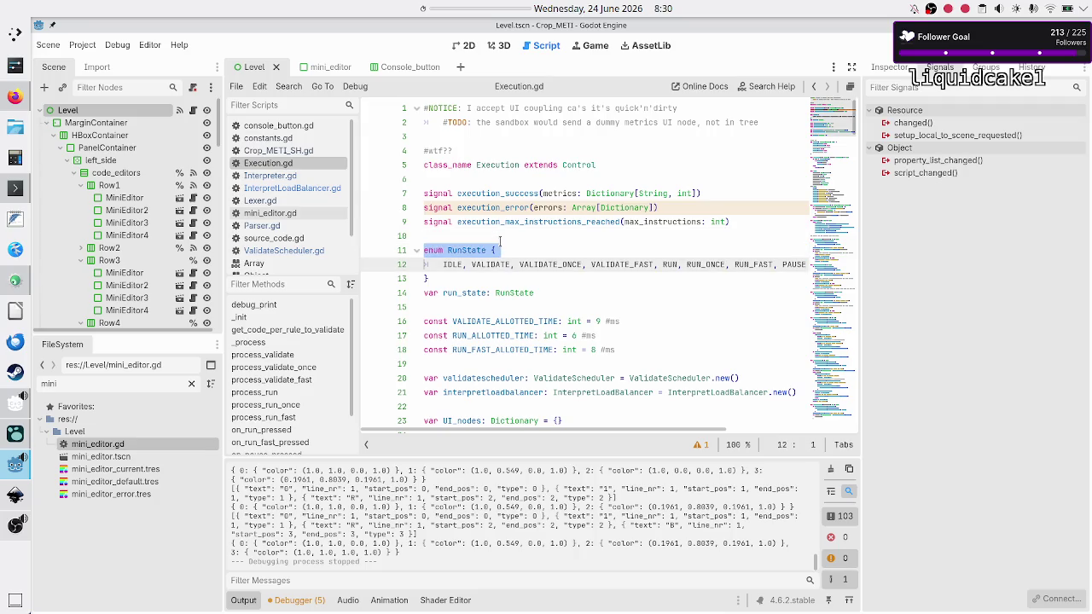
key(shift+Left)
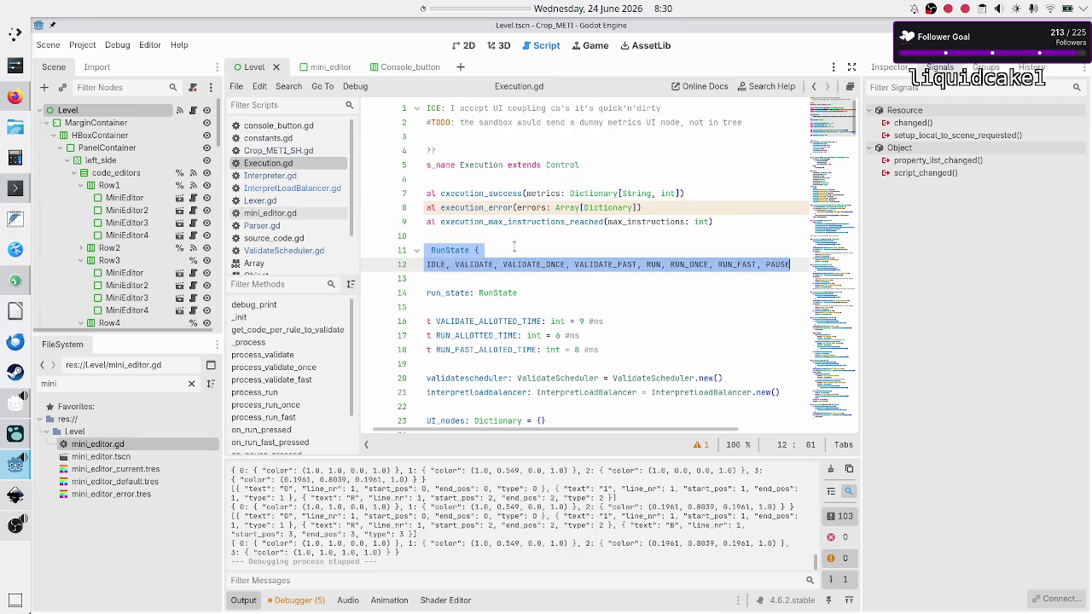
scroll(529, 256, down, 12)
scroll(553, 264, down, 8)
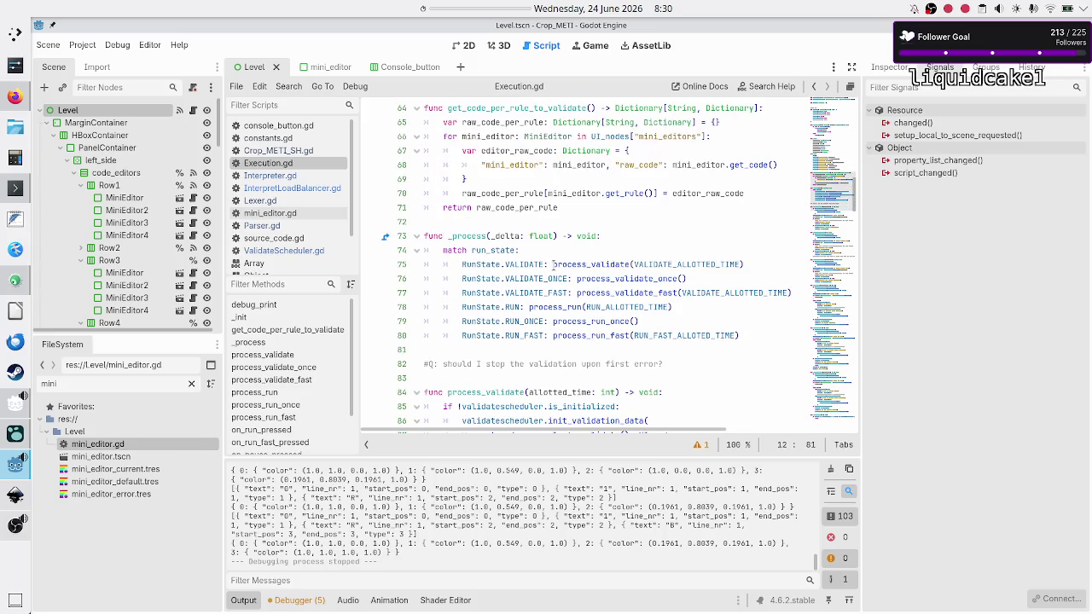
scroll(553, 264, down, 2)
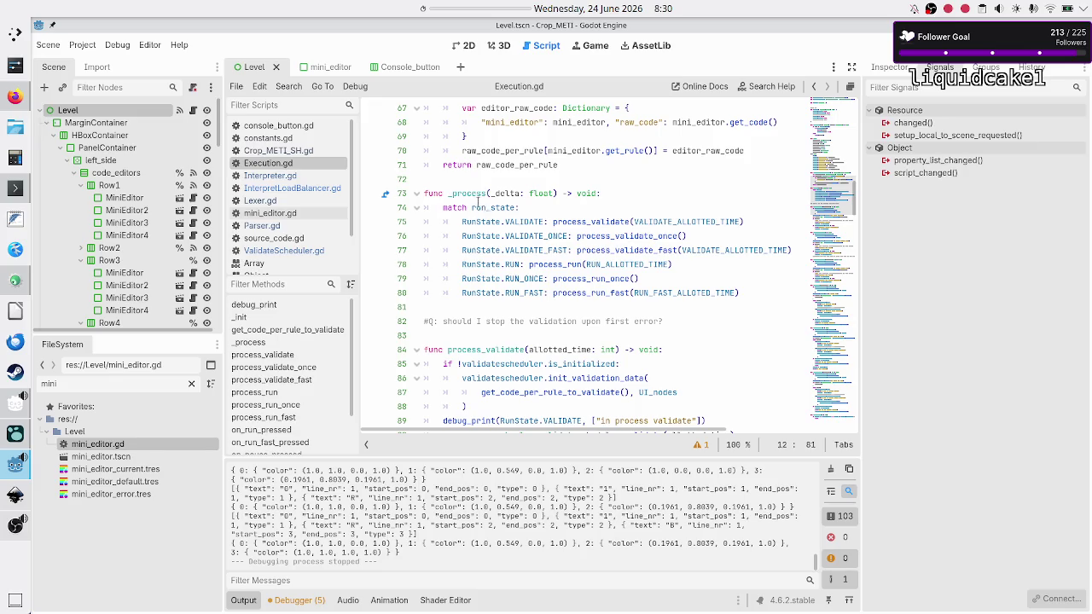
Inspect VALIDATE and the process_validate call on line 75, then scroll further down.
double_click(512, 222)
double_click(587, 223)
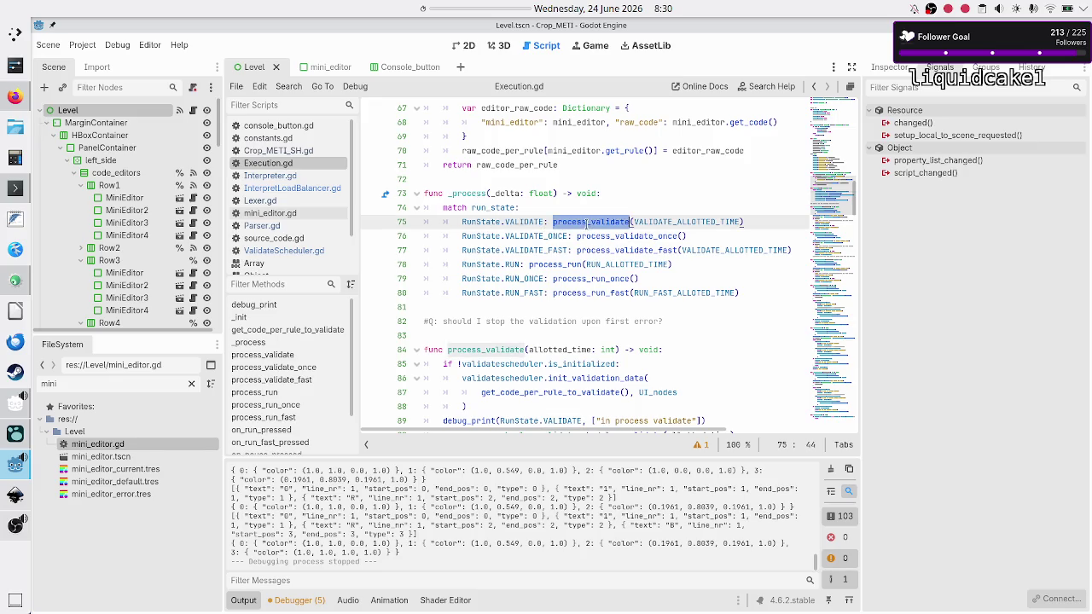
scroll(492, 339, down, 8)
scroll(493, 339, down, 16)
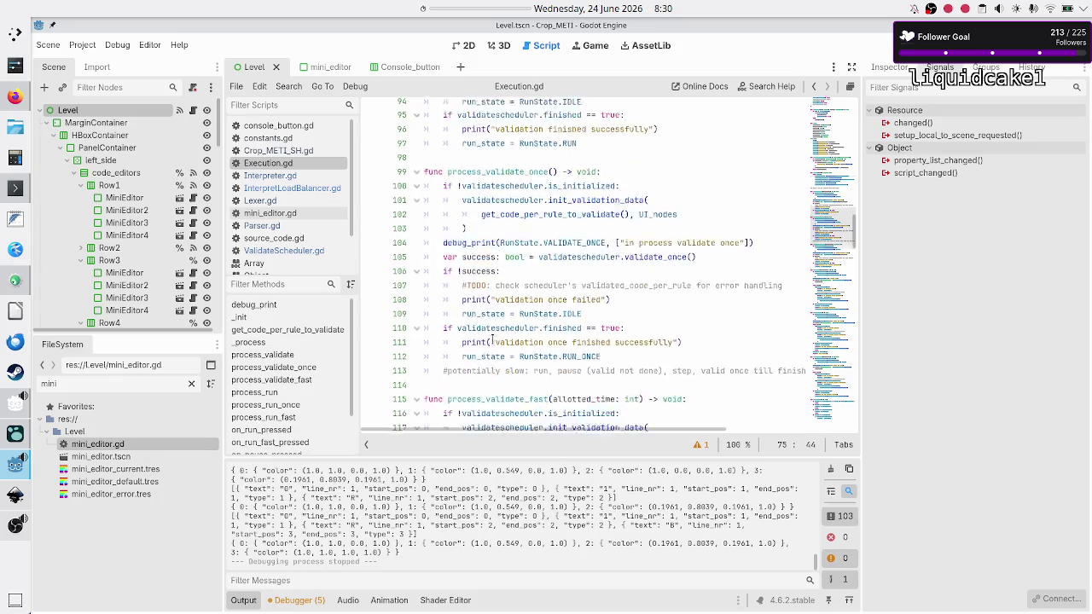
scroll(492, 339, down, 2)
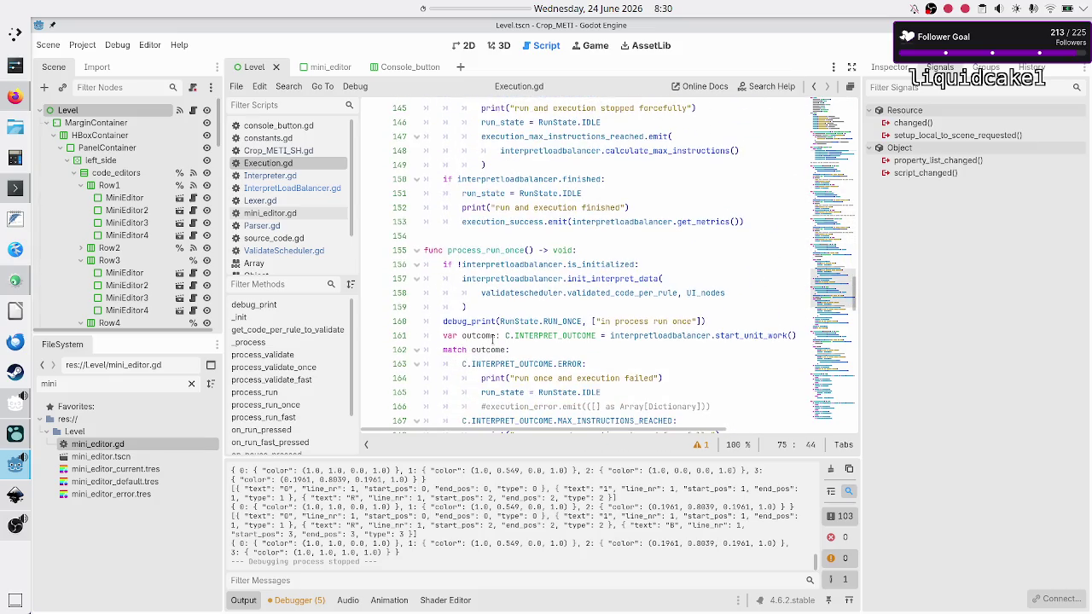
scroll(493, 339, down, 13)
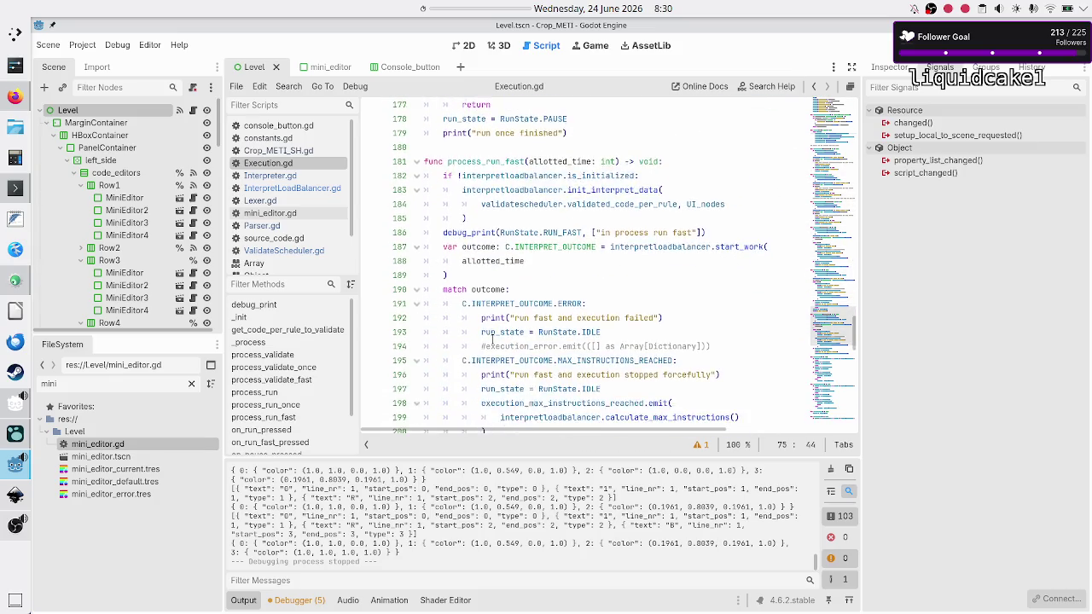
scroll(492, 338, down, 6)
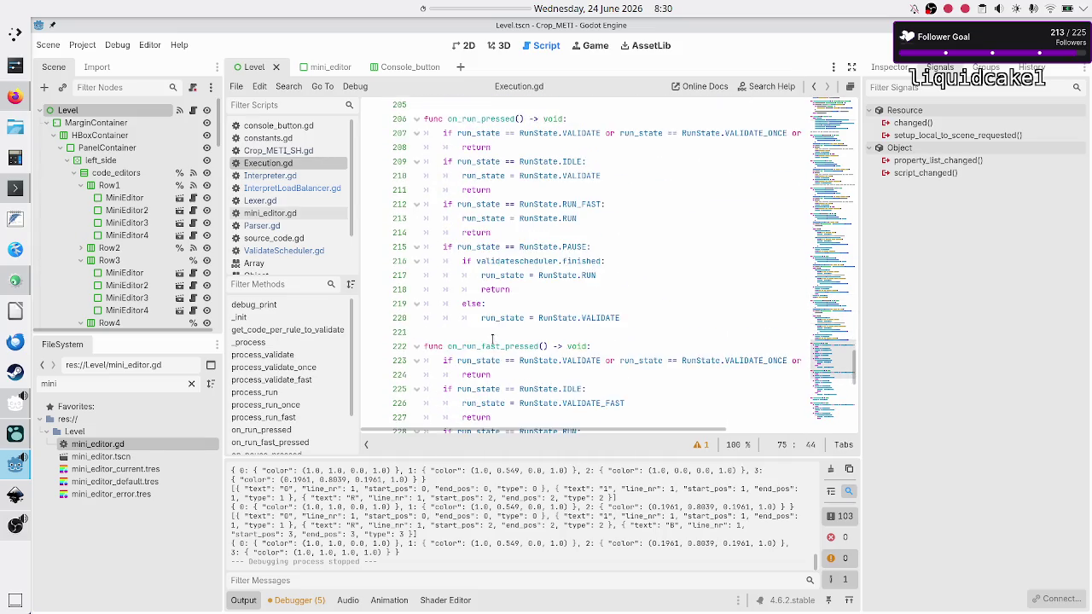
Review the on_run_pressed body, glance at the browser's stream schedule, and return to Godot.
mouse_move(628, 367)
mouse_down()
mouse_move(530, 335)
mouse_move(421, 181)
mouse_up()
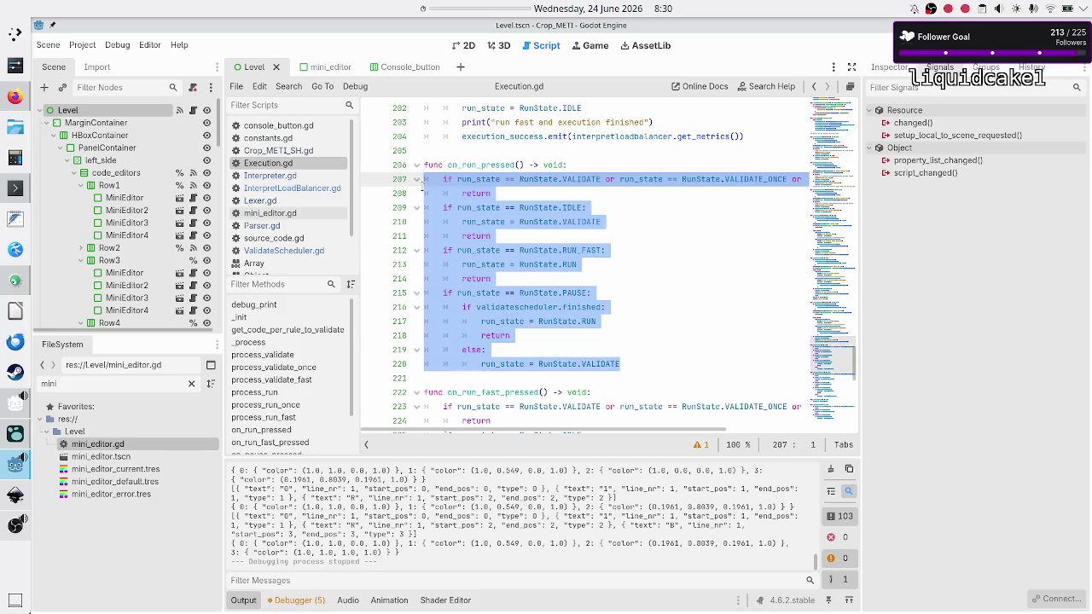
click(639, 219)
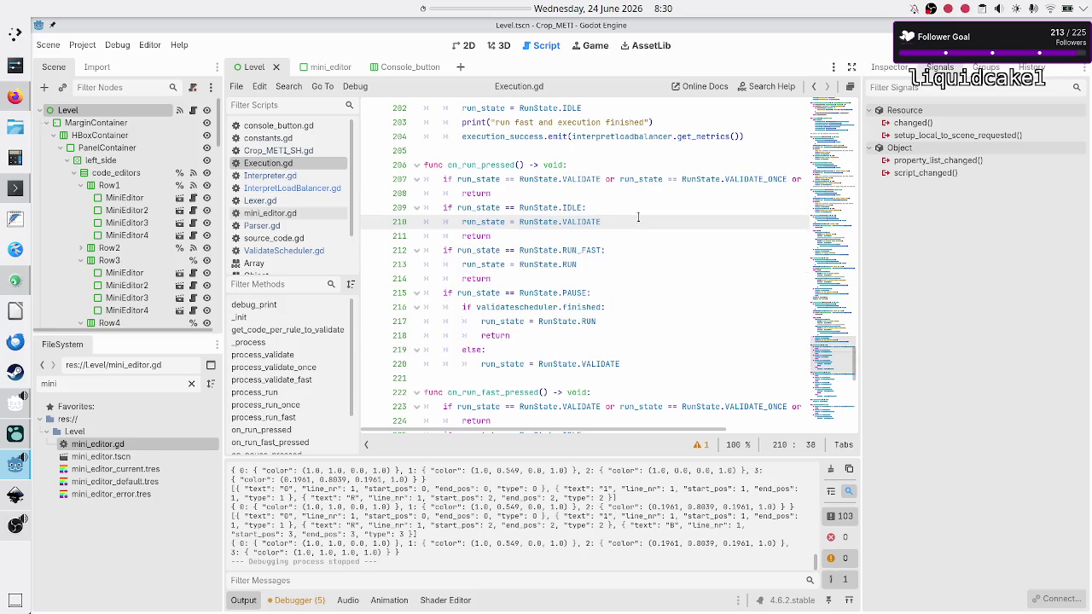
scroll(638, 219, down, 1)
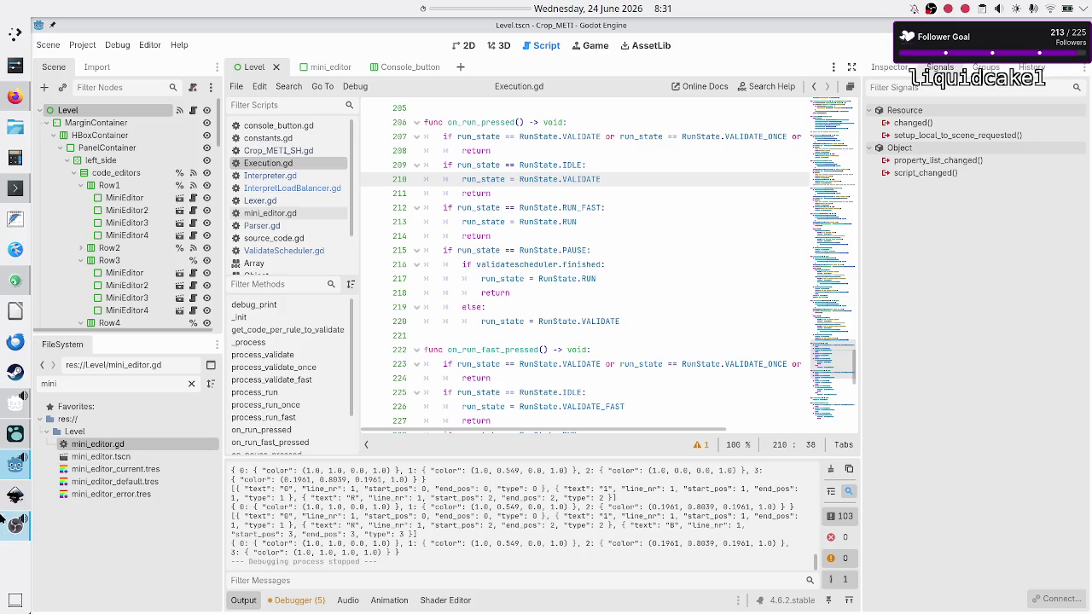
click(15, 495)
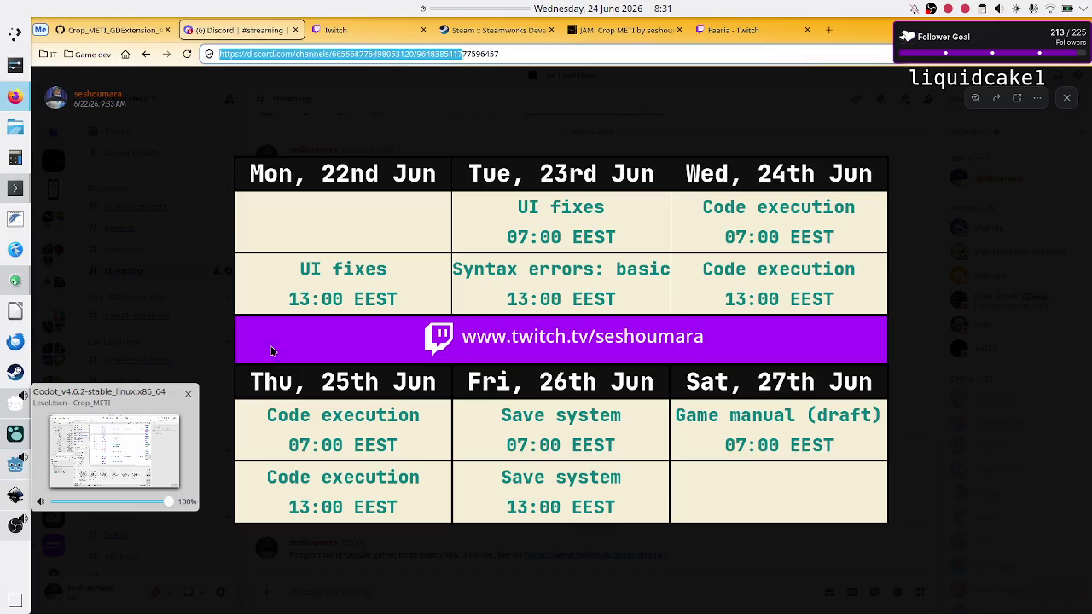
click(15, 464)
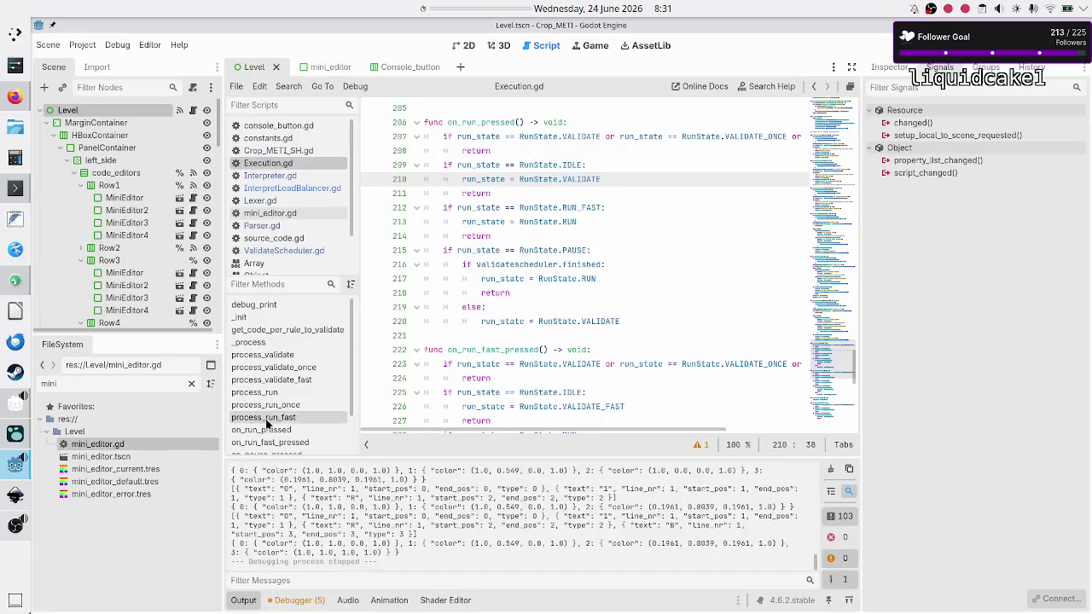
Launch the game with F5, select validation test 2/2, and enter rules 01R and 10R ..S in Rule A.
key(F5)
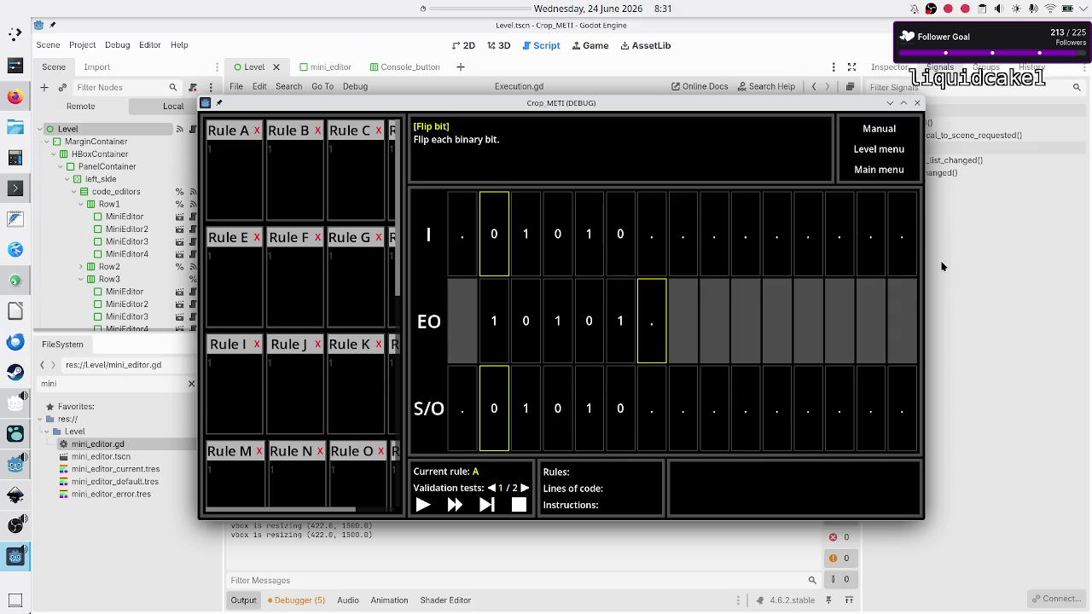
click(524, 488)
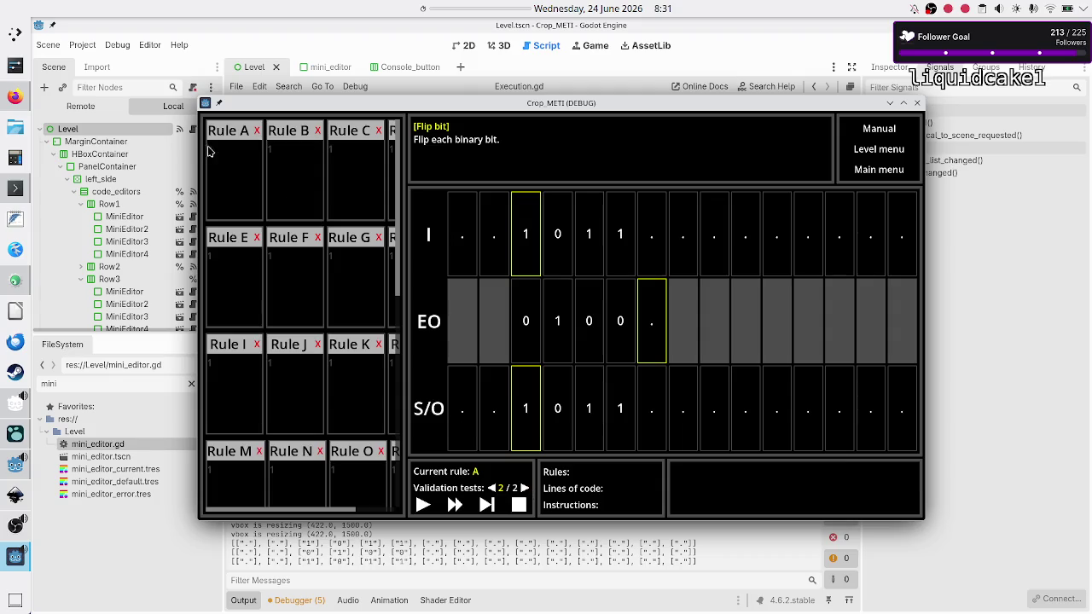
click(243, 160)
text(01R)
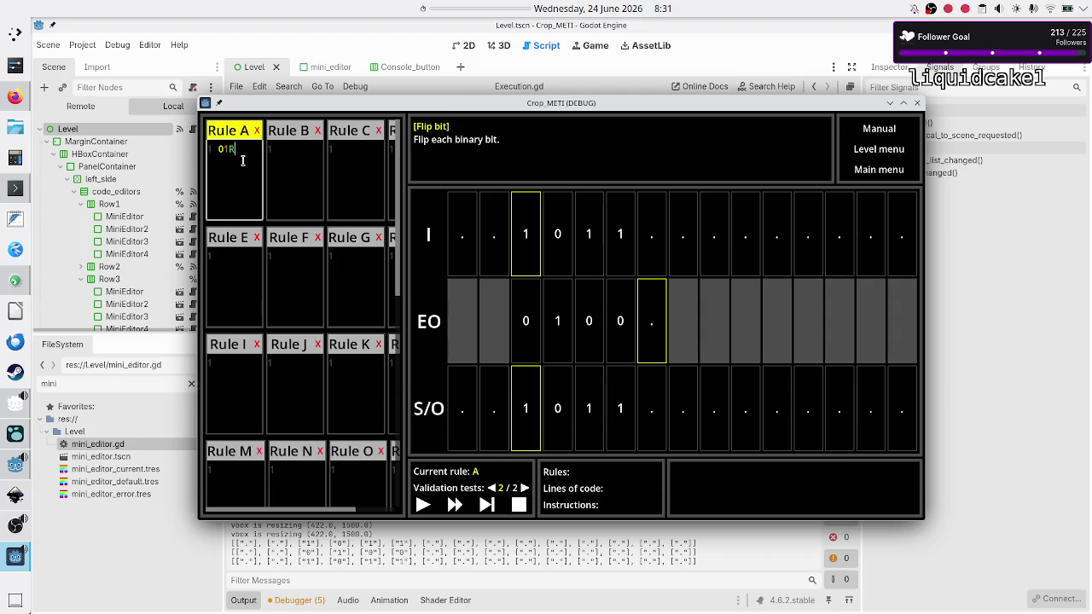
key(Return)
text(10R )
text(..)
text(S)
key(ctrl+a)
click(245, 179)
Run the rules against the validation tests, stop execution, and close the debug window.
click(418, 504)
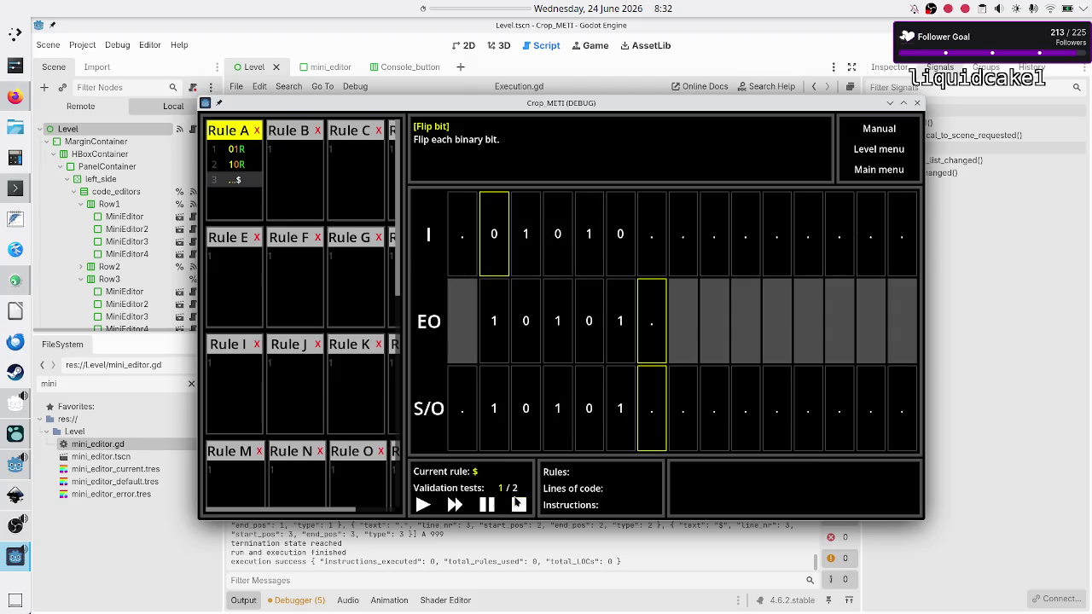
click(520, 504)
click(918, 103)
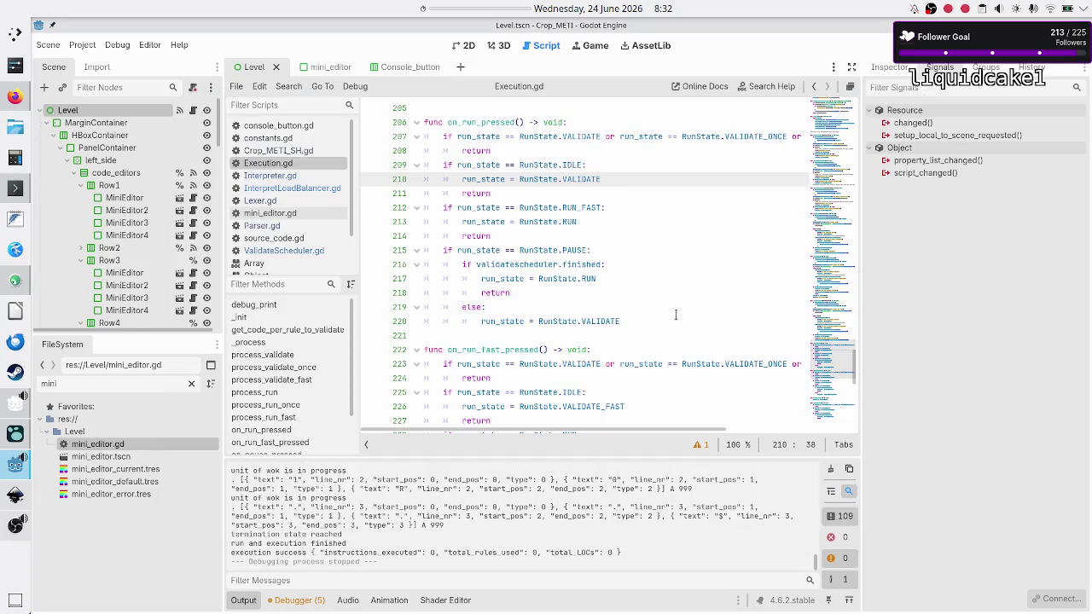
click(619, 321)
key(Down)
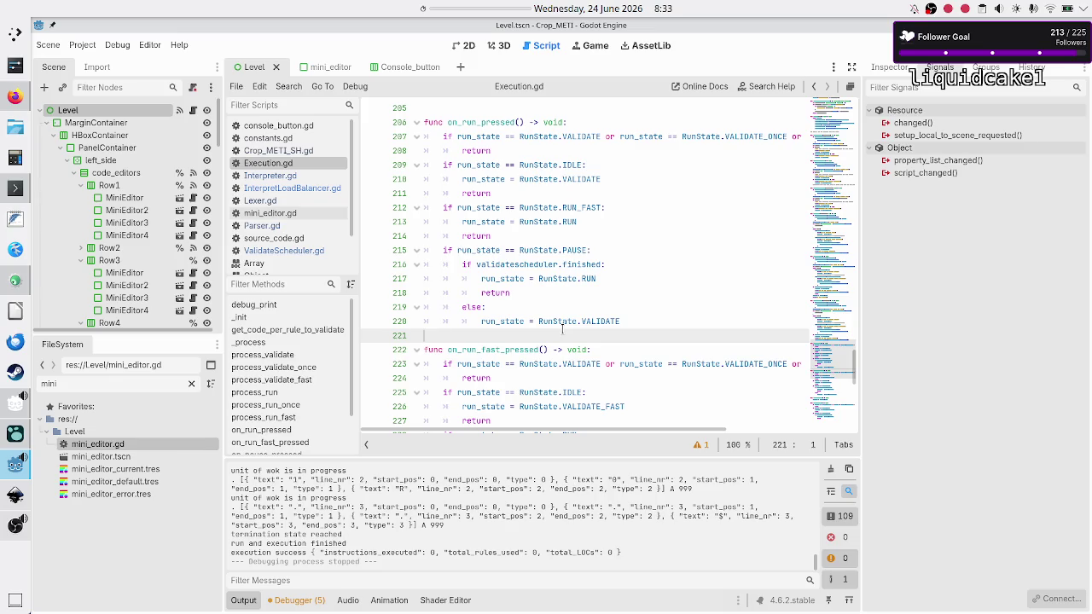
click(476, 8)
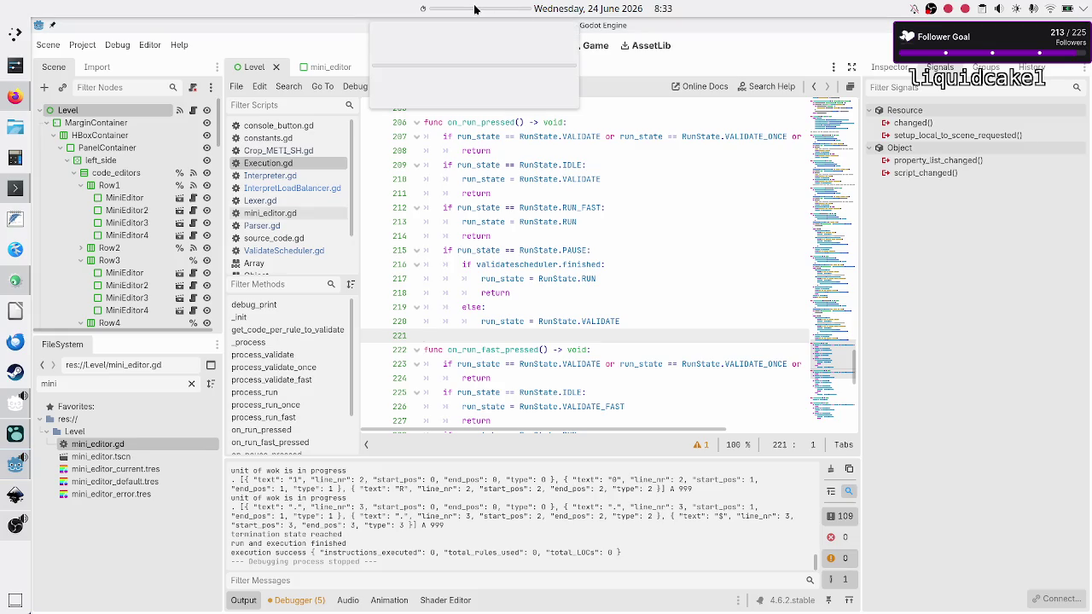
Set a three-minute timer from the top-bar timer's menu.
right_click(476, 9)
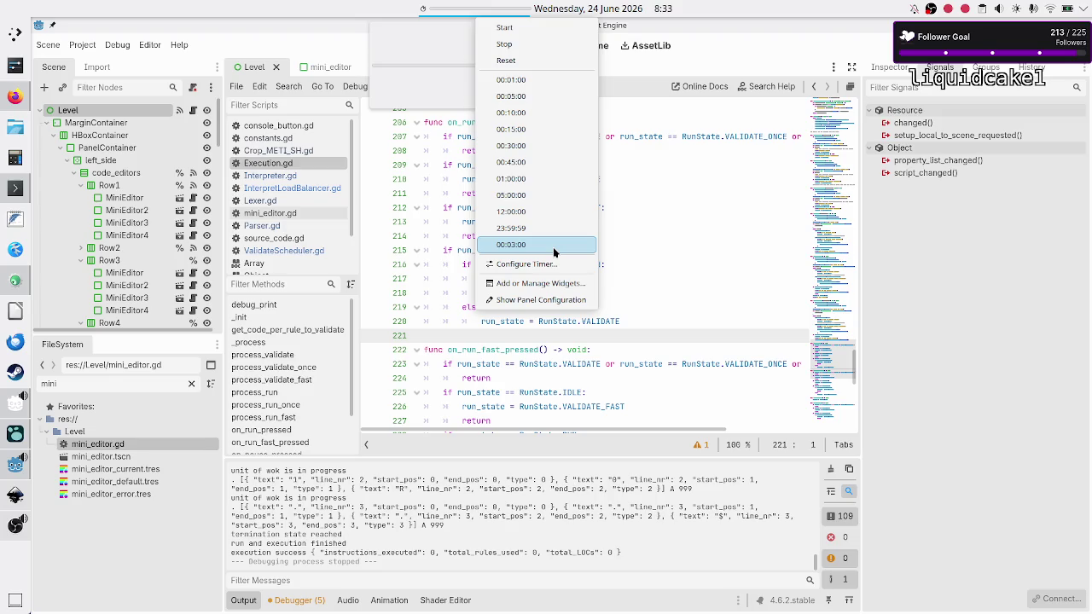
click(553, 248)
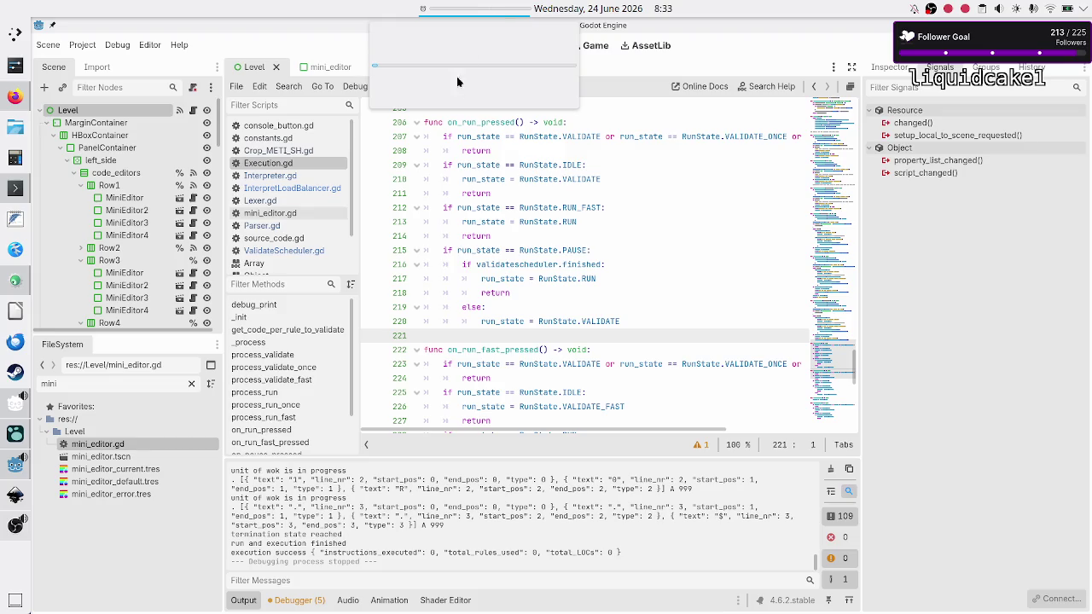
click(498, 247)
Put the caret at line 211 of Execution.gd, then switch to the Discord schedule in Firefox.
click(518, 236)
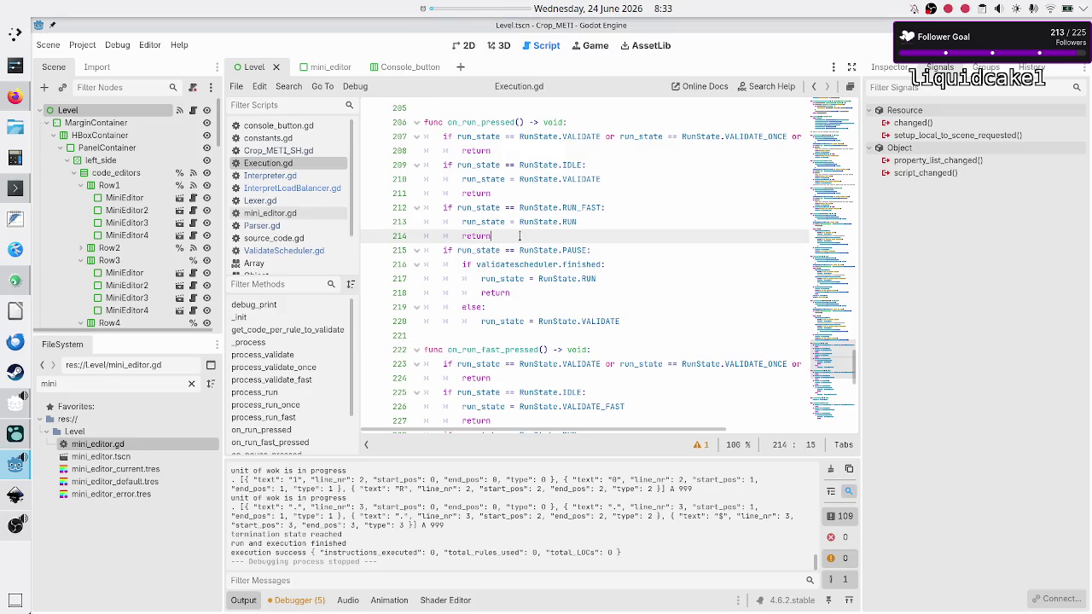
key(Up)
key(Up)
key(Up)
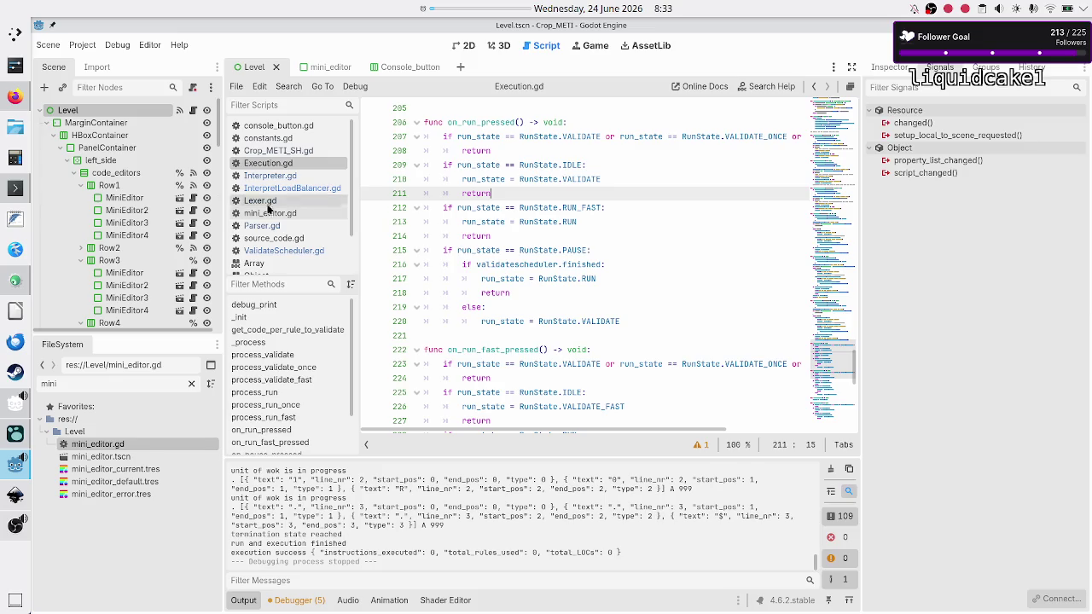
click(16, 96)
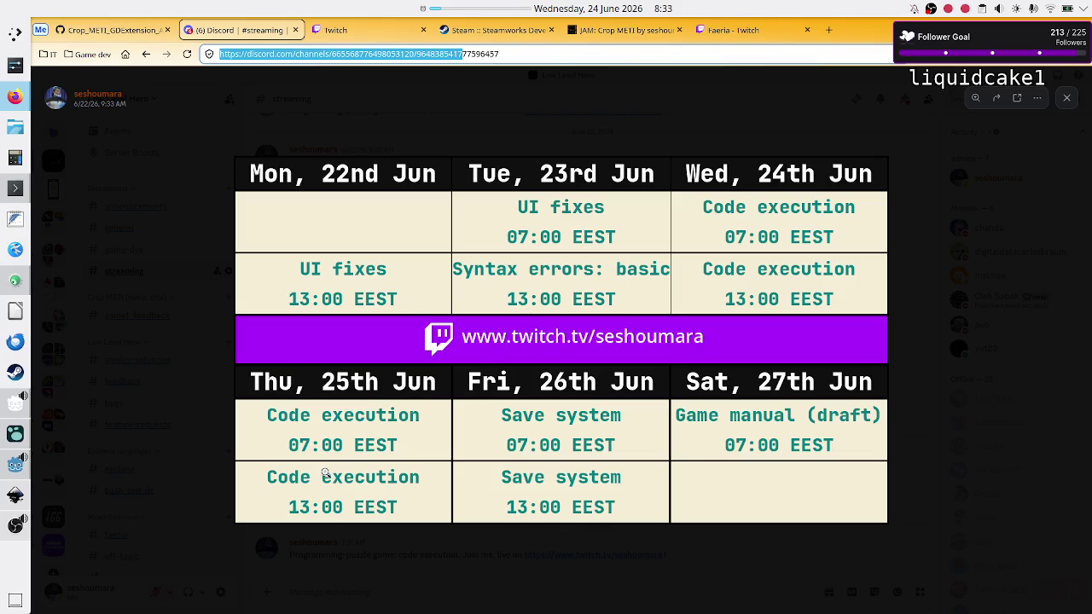
Mute the Microphone in OBS, then return to Discord and close the enlarged schedule image.
mouse_move(12, 529)
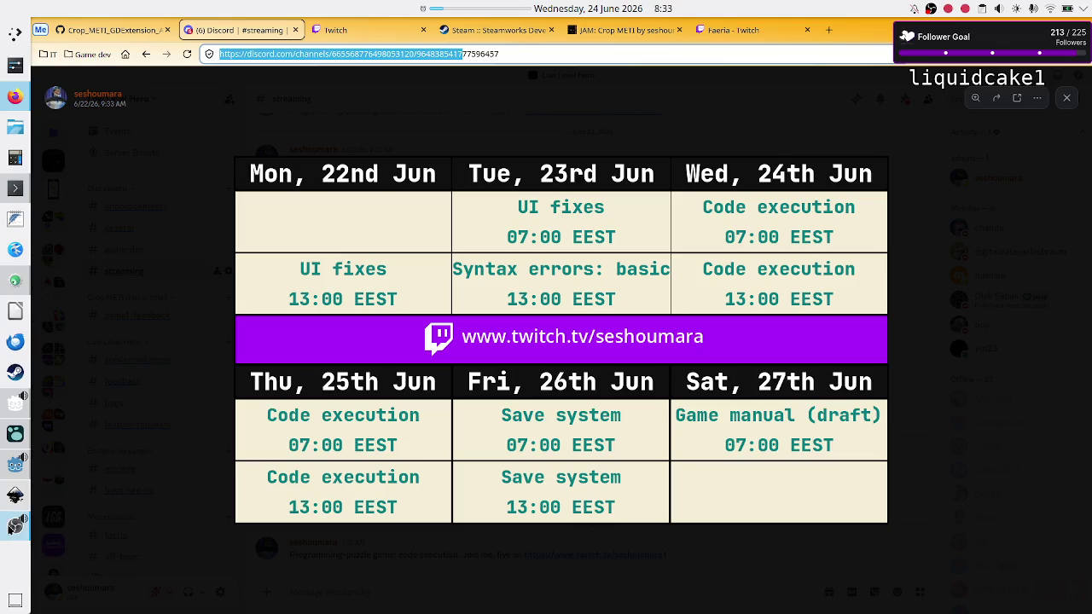
click(126, 503)
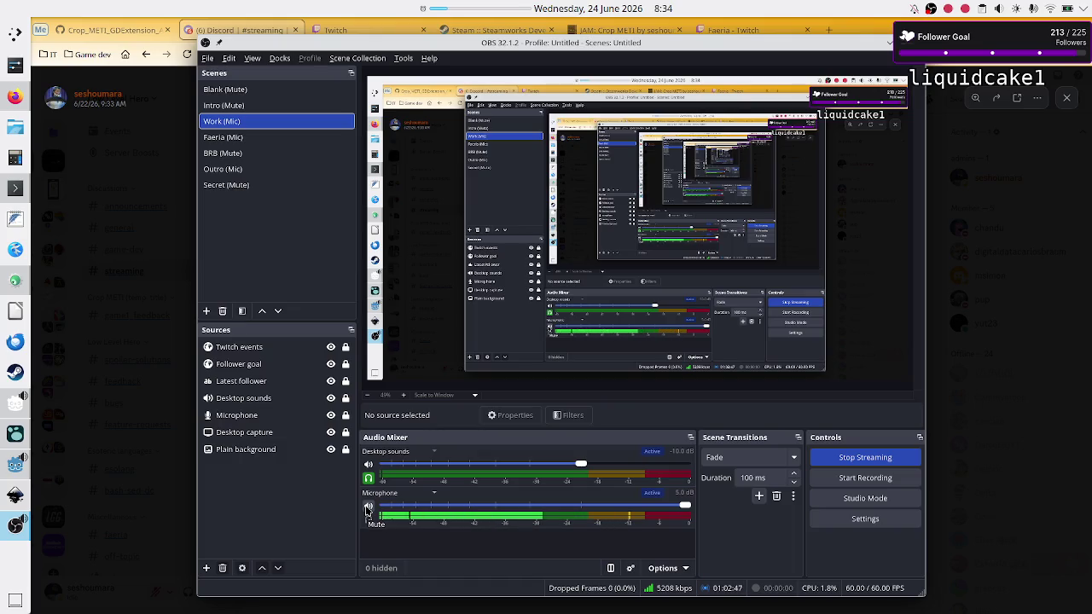
click(368, 509)
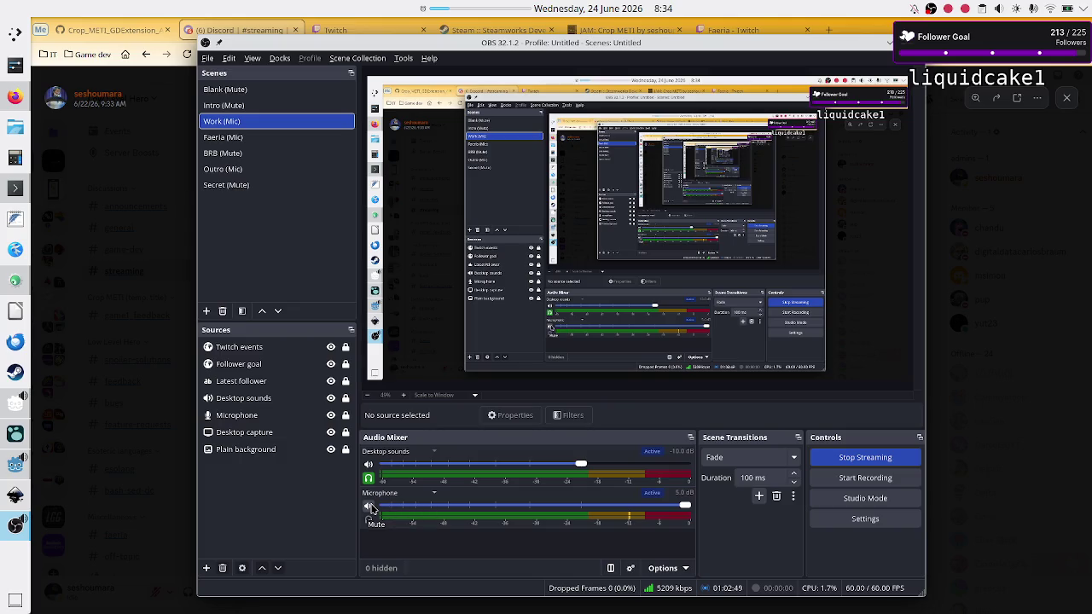
click(143, 396)
click(142, 397)
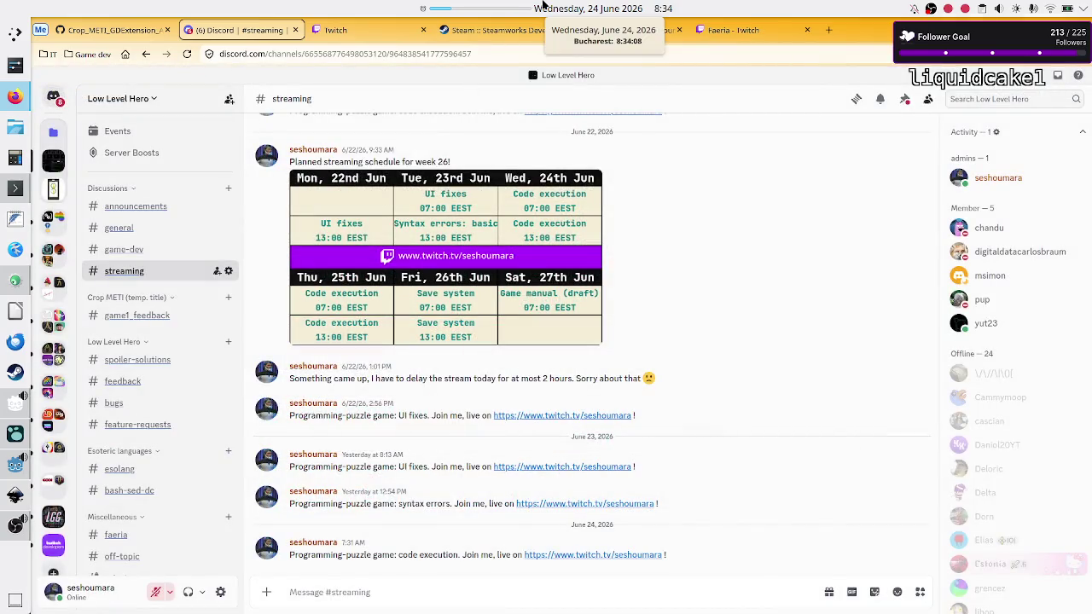
click(471, 17)
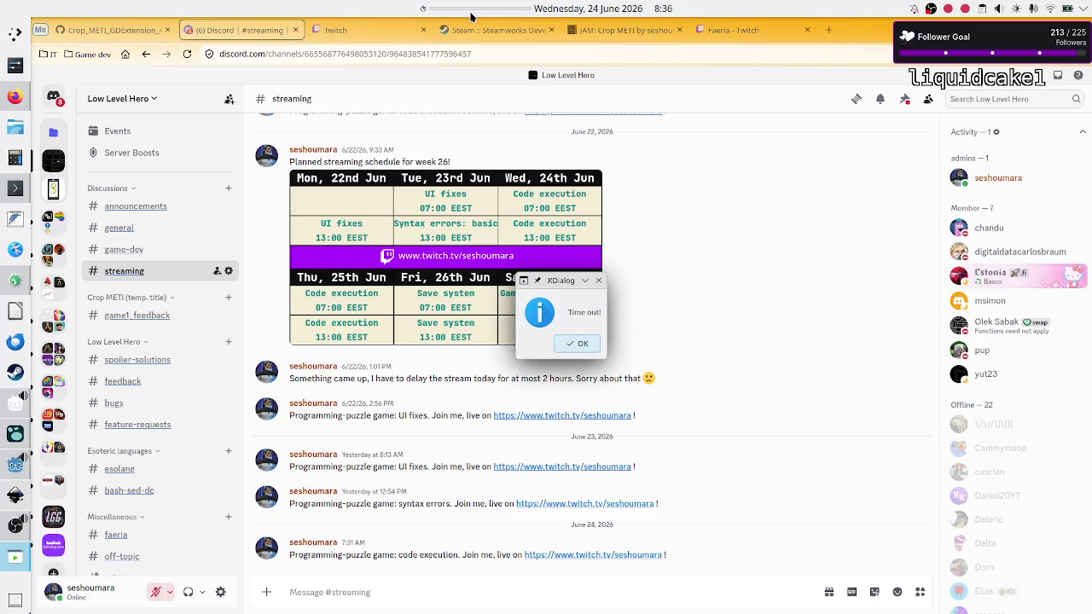
click(577, 344)
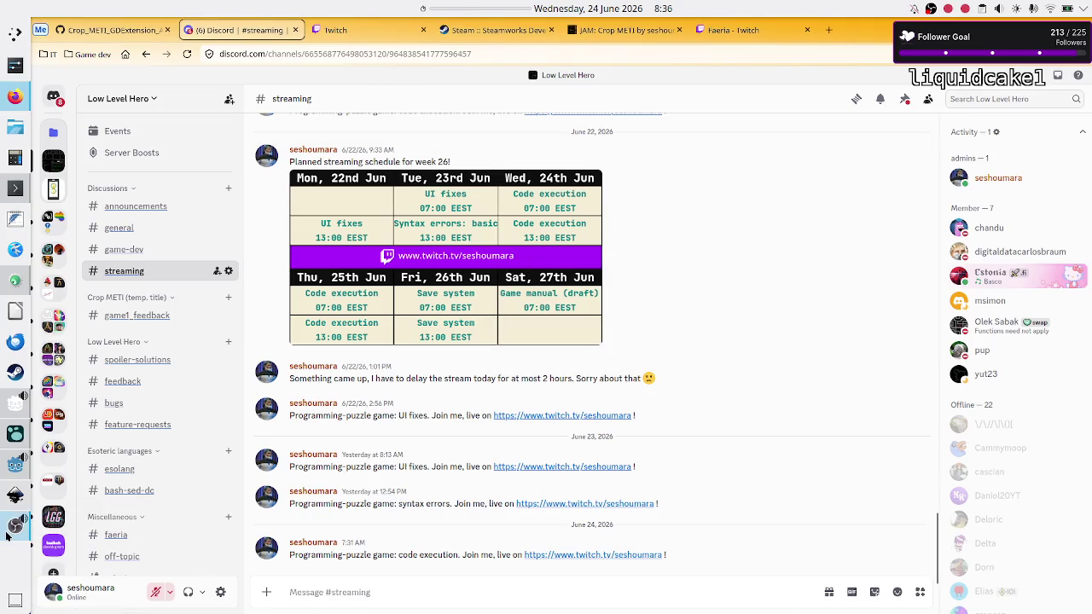
Unmute the OBS microphone, minimize OBS, and enlarge the week-26 schedule image in Discord.
click(10, 529)
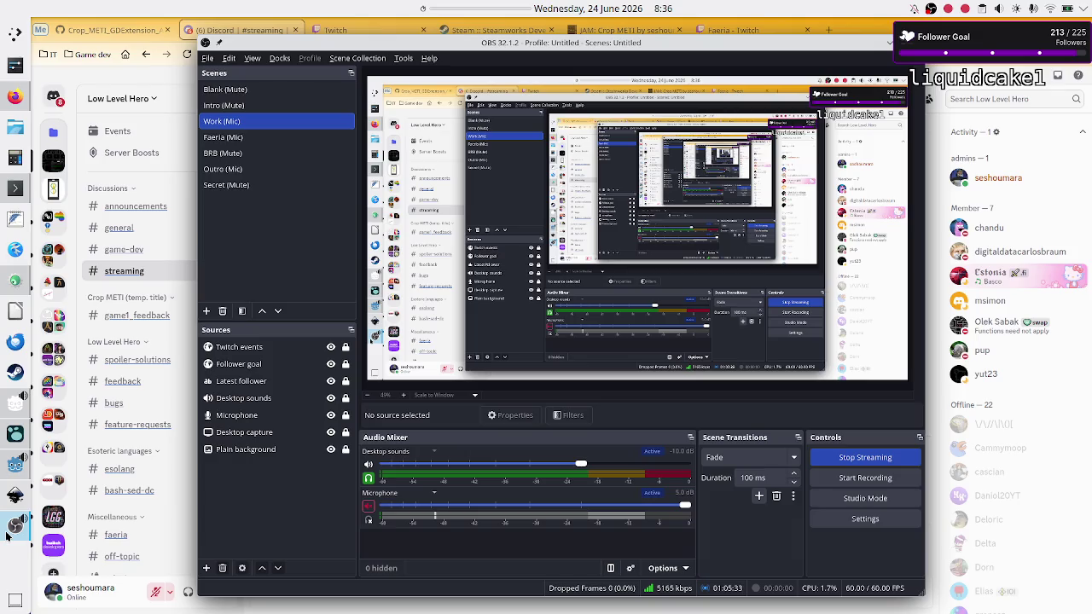
click(368, 508)
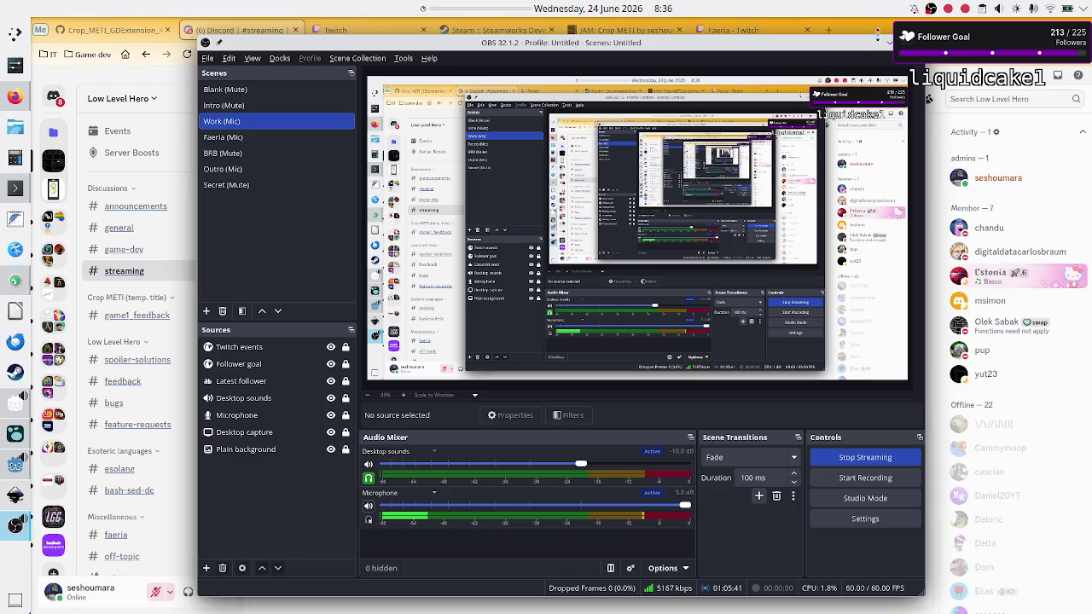
click(887, 42)
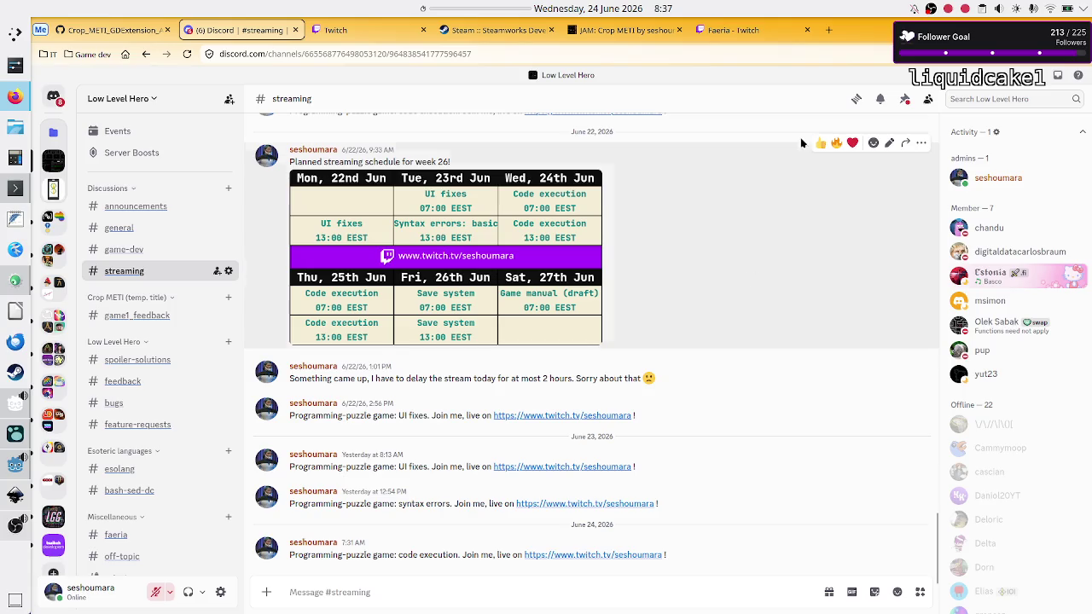
click(483, 209)
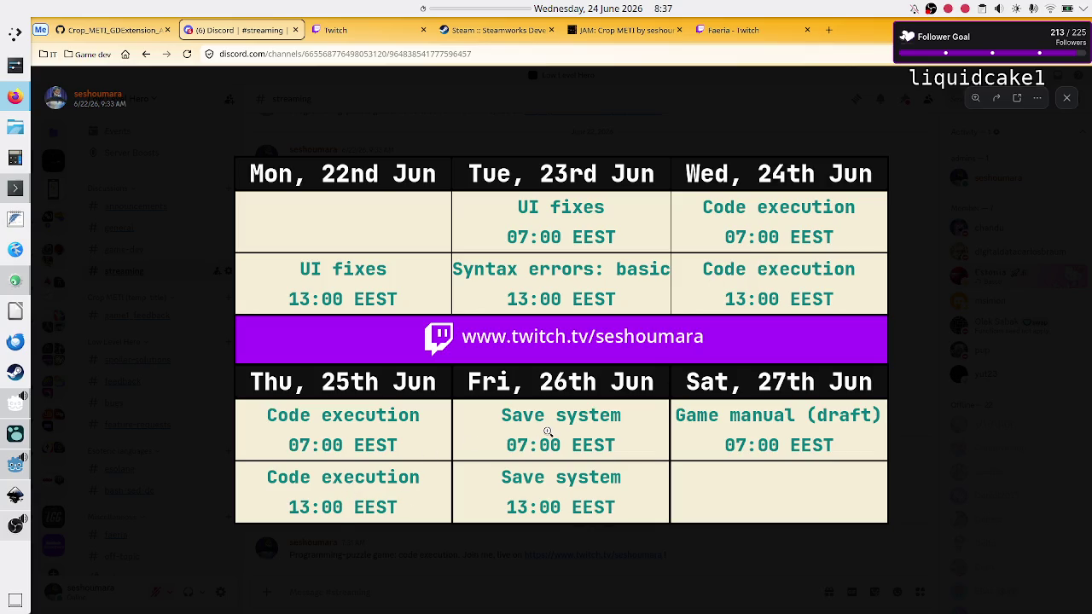
Toggle OBS in and out with Alt+Tab, then return to Godot showing Execution.gd.
key(alt+Tab)
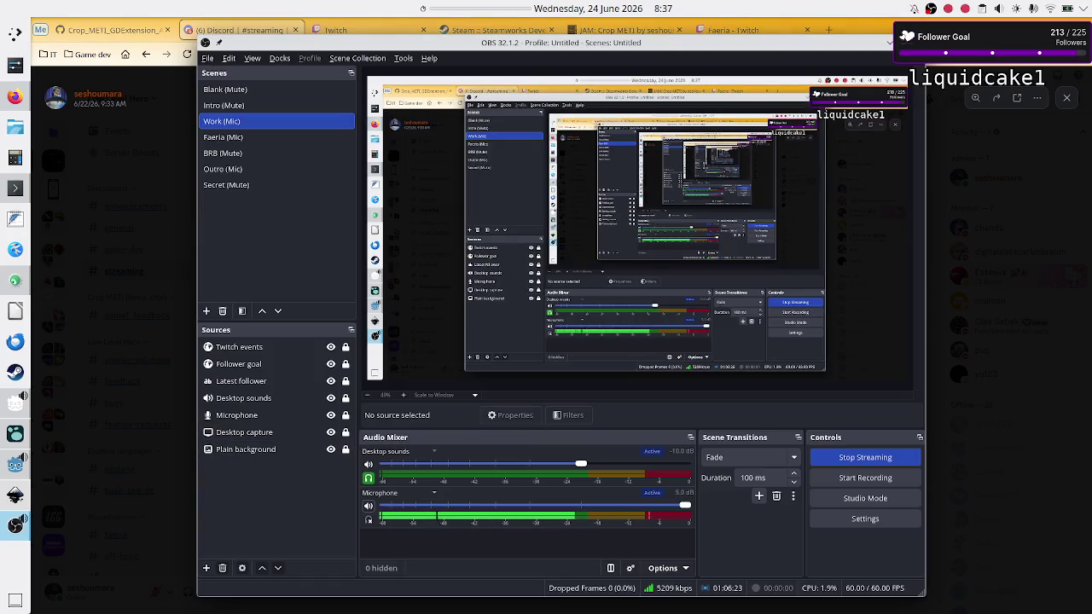
key(alt+Tab)
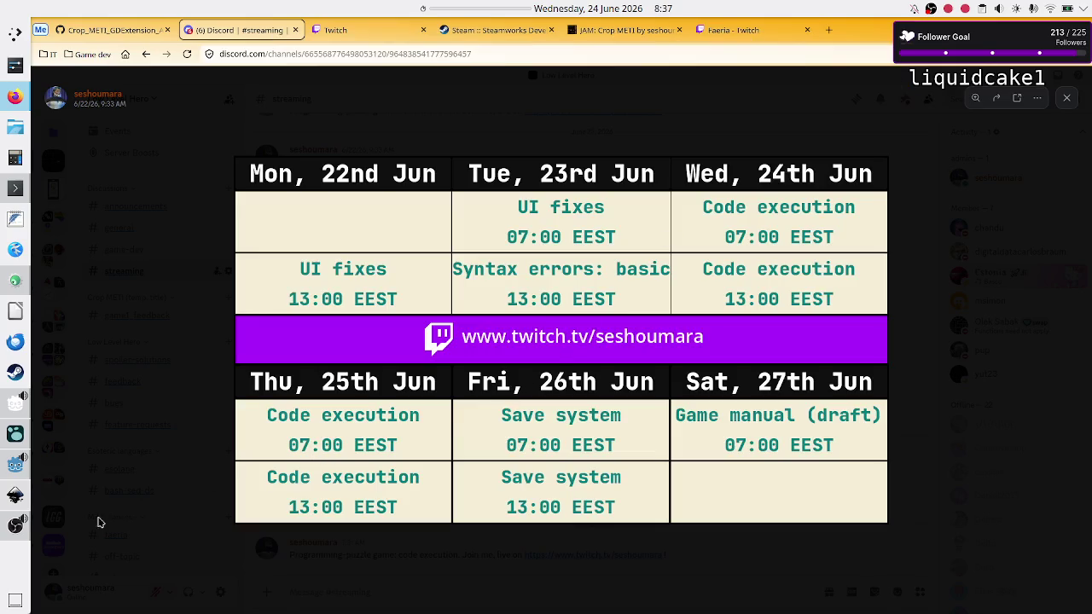
click(15, 526)
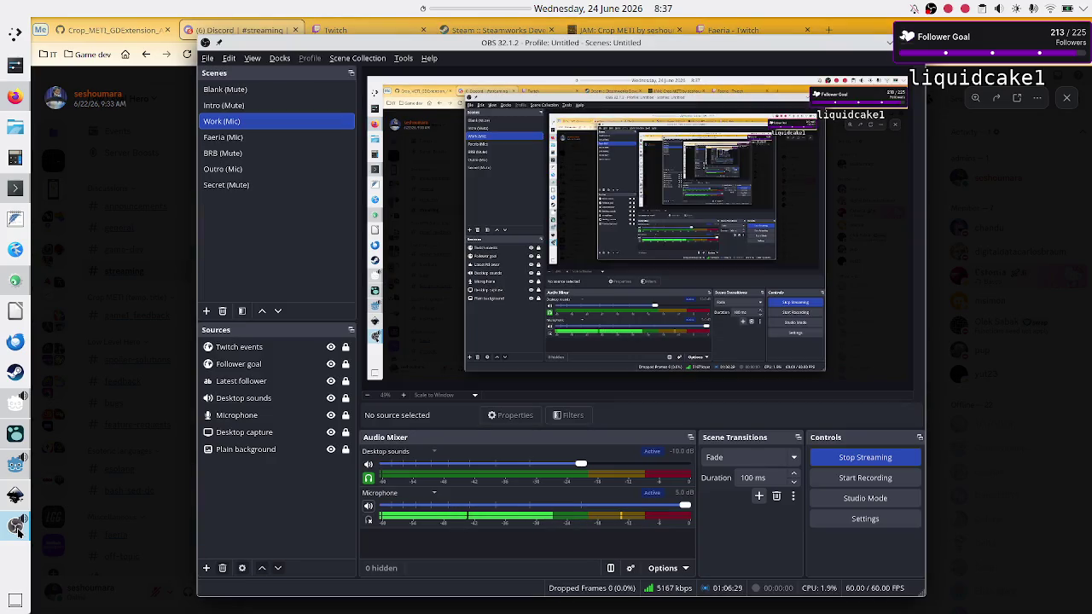
click(16, 466)
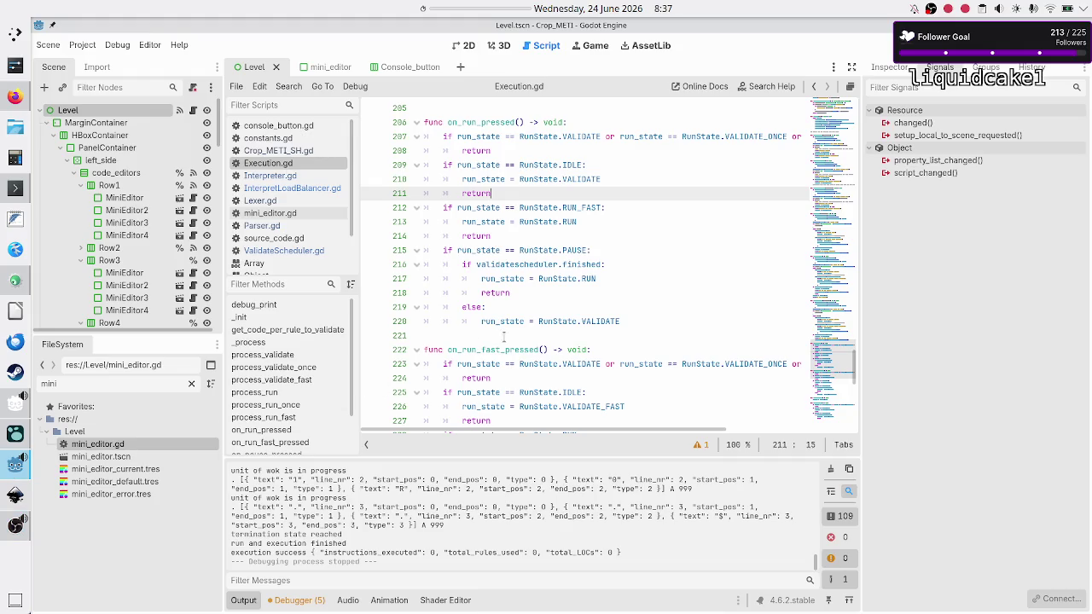
Run a Find in Files search for 'print' across the project, giving 91 matches in 17 files.
click(500, 393)
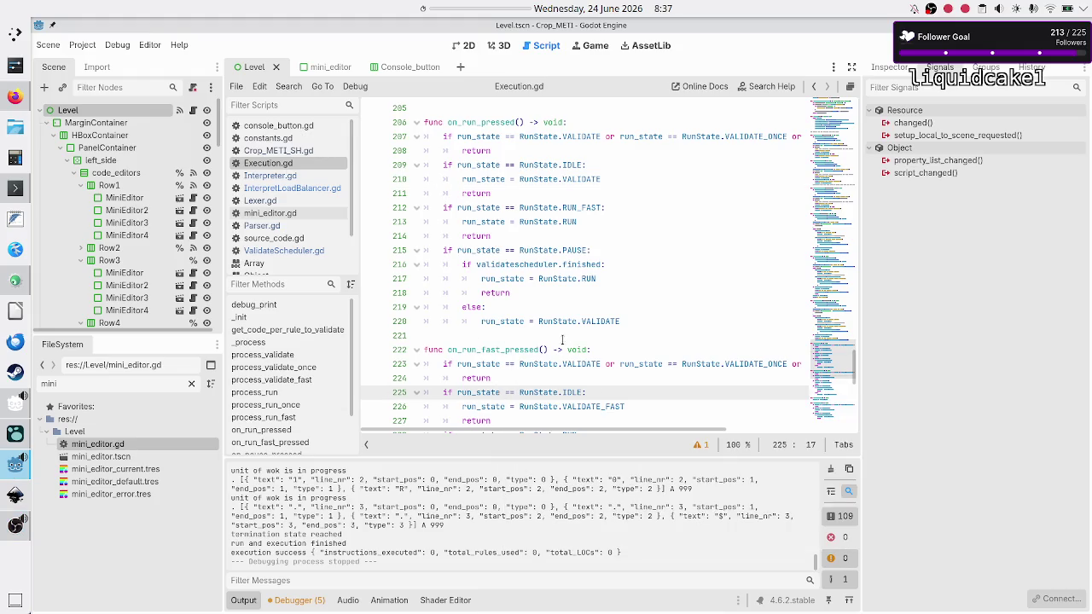
scroll(420, 483, up, 10)
scroll(420, 483, down, 1)
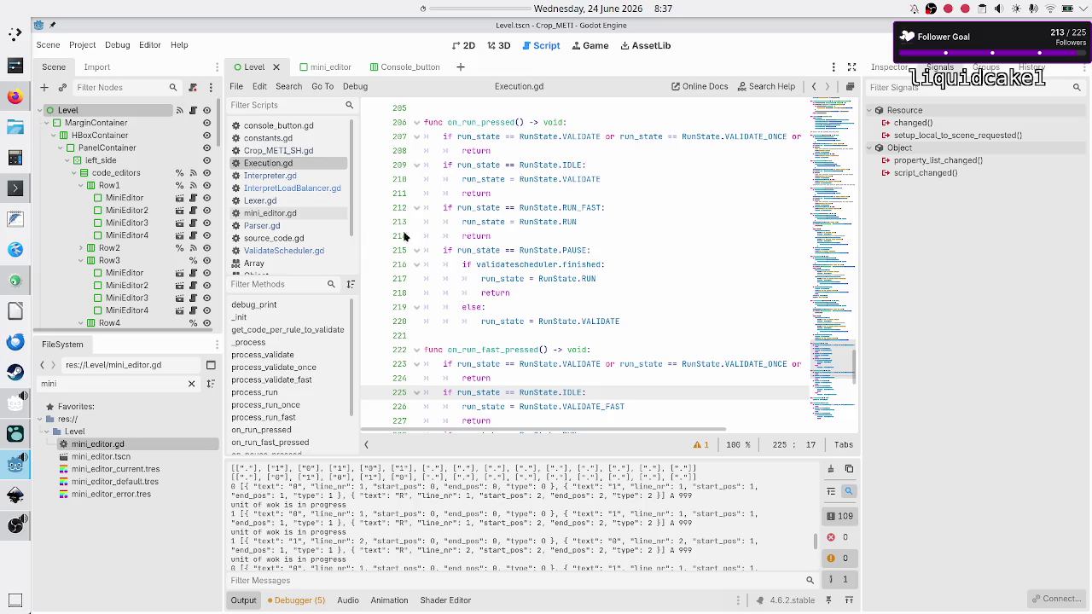
click(289, 87)
click(304, 163)
key(Return)
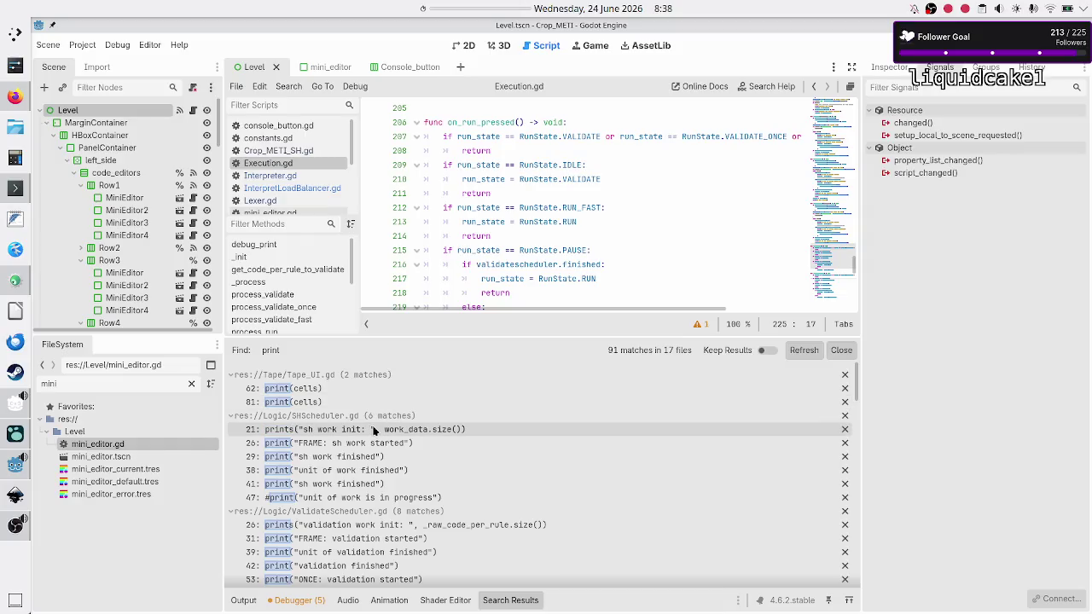
Comment out print(cells) on lines 81 and 62 of Tape_UI.gd with Ctrl+K.
click(355, 403)
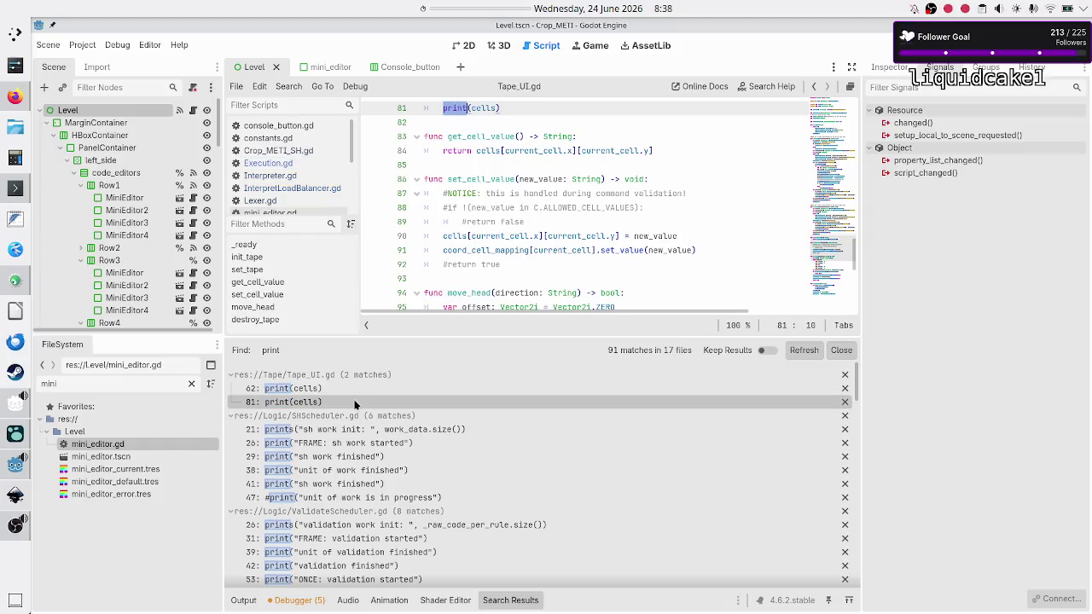
scroll(537, 261, up, 4)
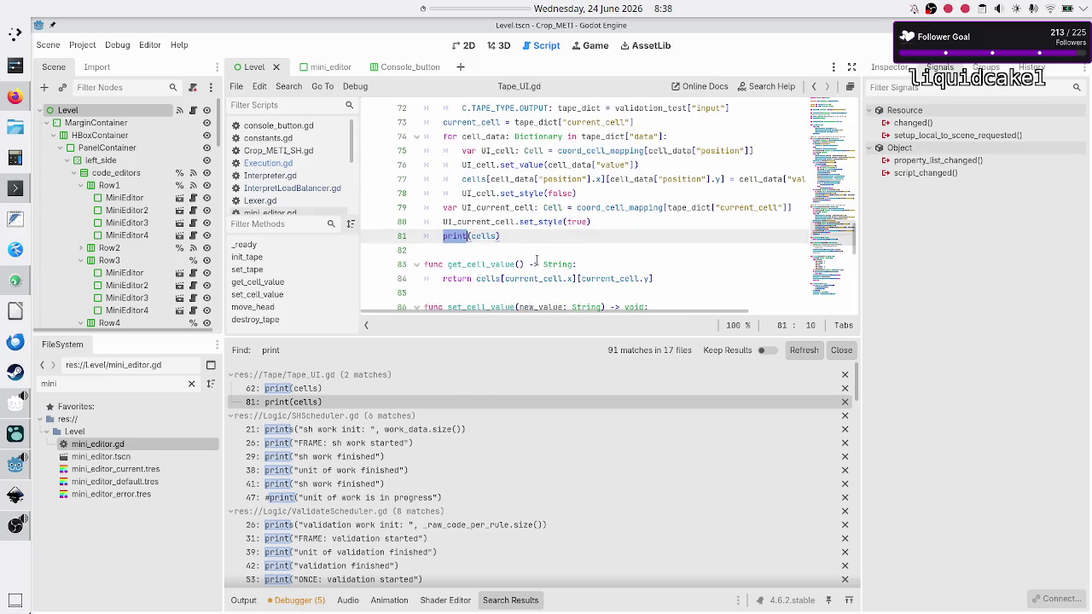
scroll(538, 260, up, 4)
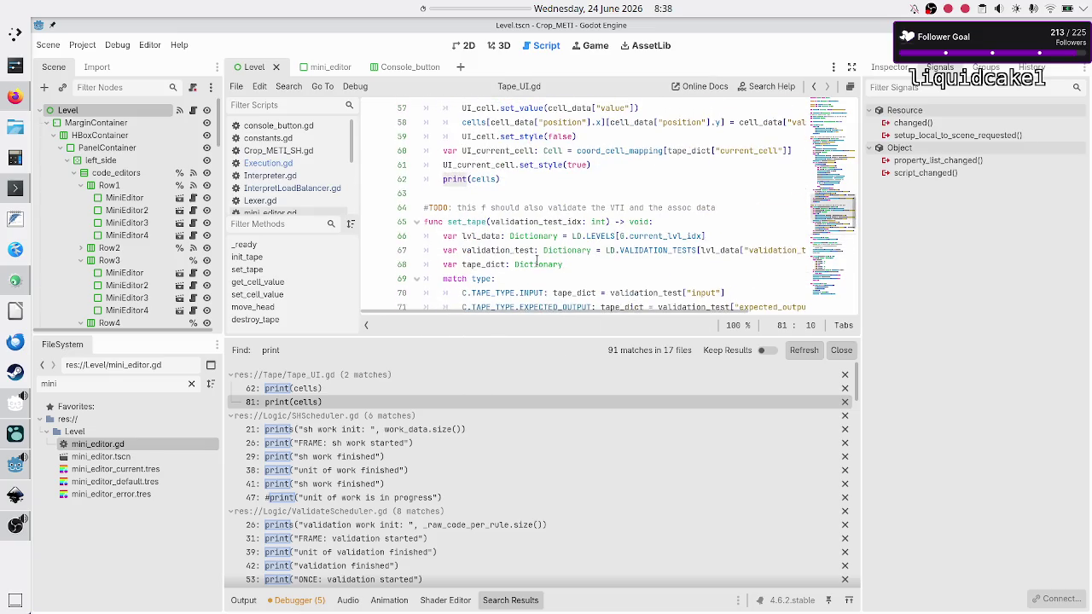
scroll(536, 262, down, 1)
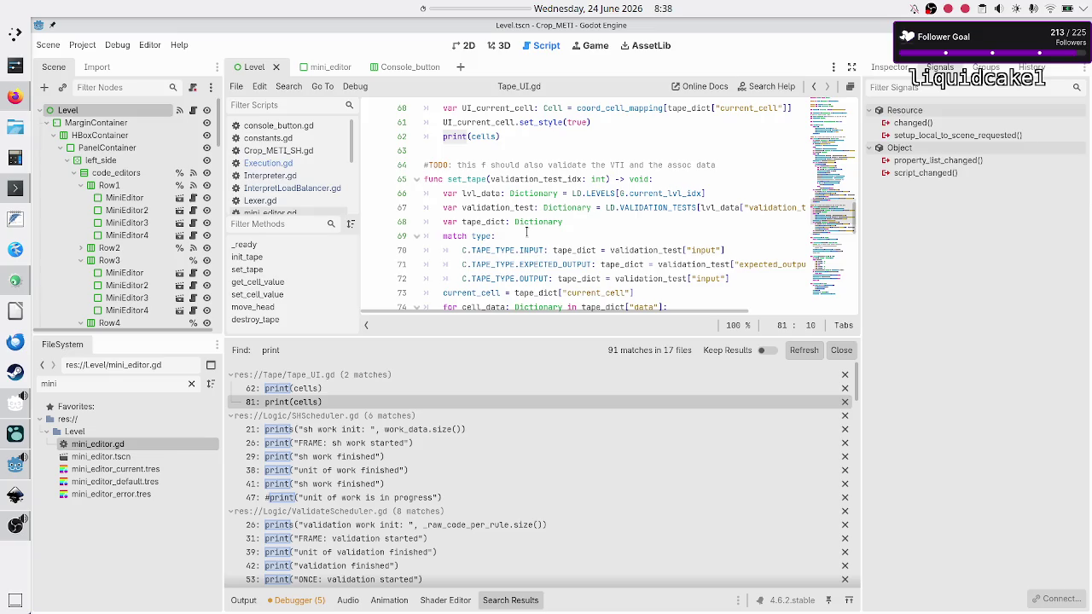
scroll(526, 234, down, 3)
key(Left)
key(ctrl+k)
key(Up)
key(Up)
key(Up)
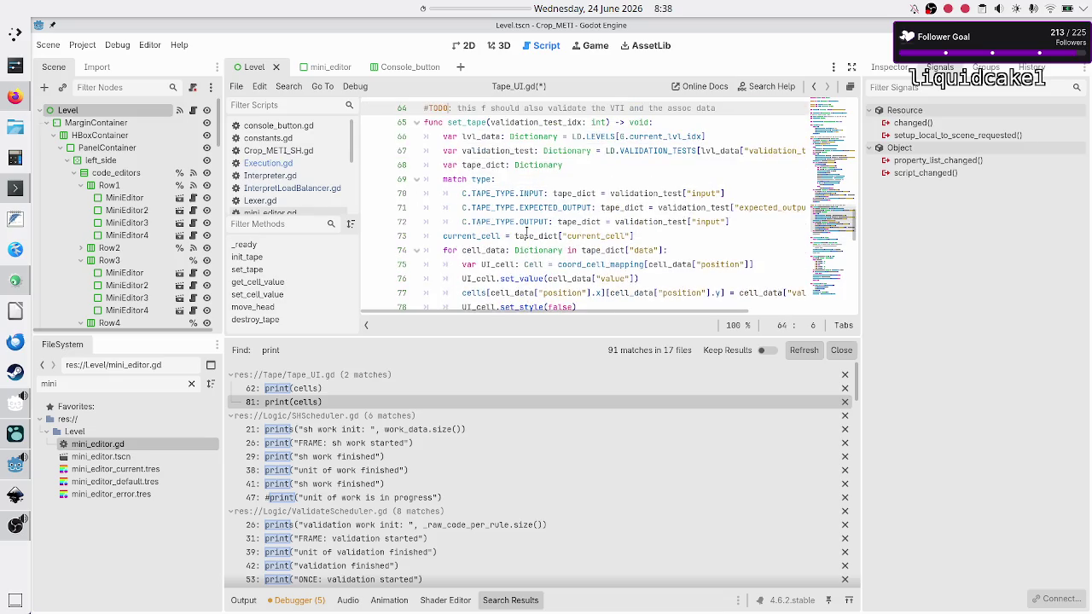
key(Up)
key(Up)
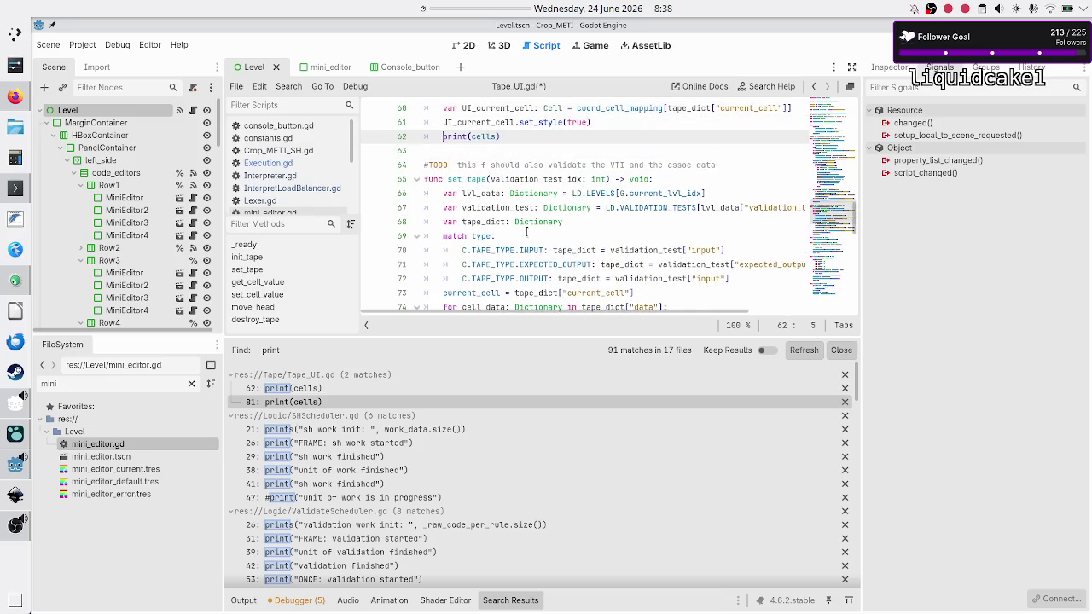
key(ctrl+k)
key(Down)
key(Down)
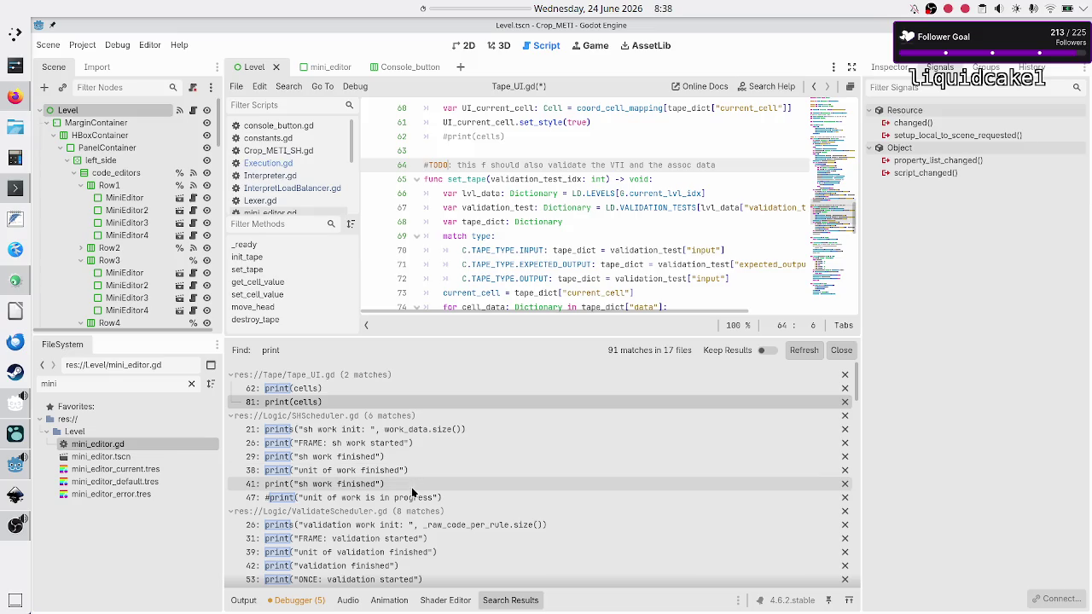
Scroll the print results and open the prints call at Interpreter.gd line 12.
scroll(411, 491, down, 1)
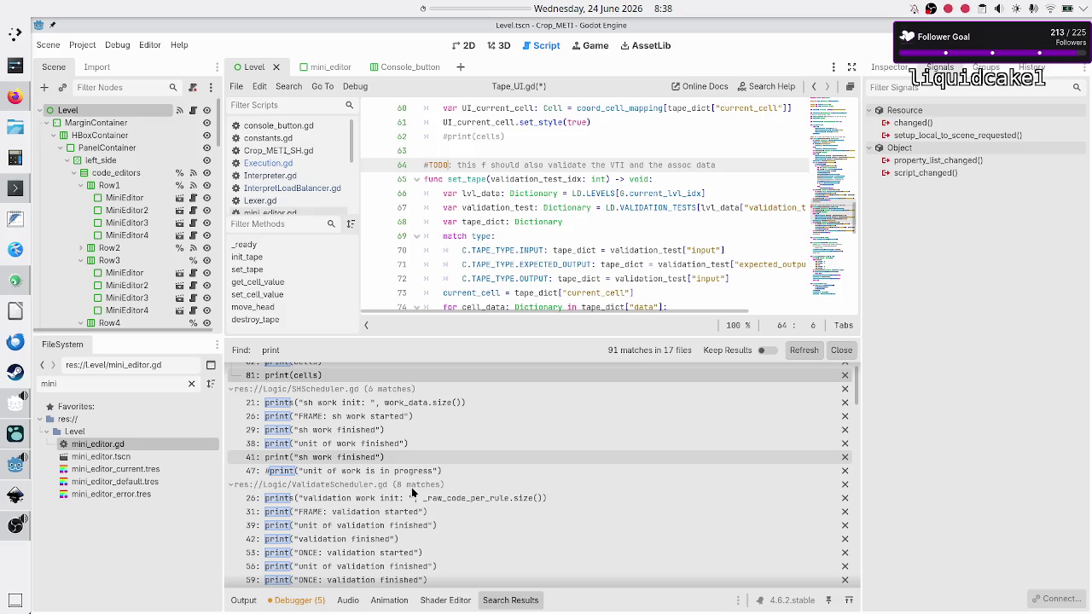
scroll(411, 487, down, 10)
scroll(412, 492, down, 3)
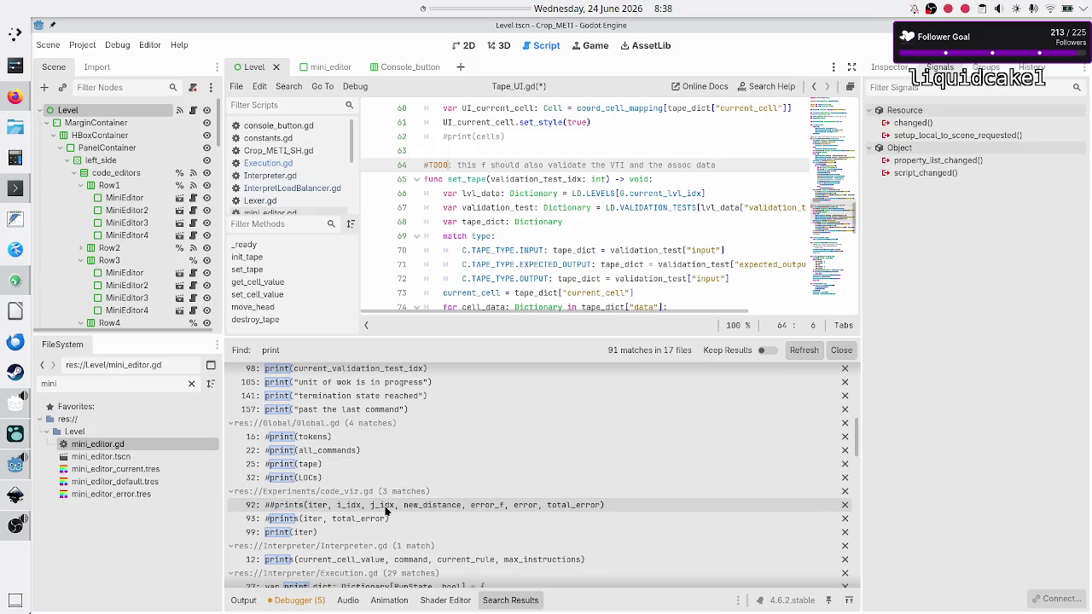
scroll(371, 508, down, 1)
scroll(351, 510, down, 1)
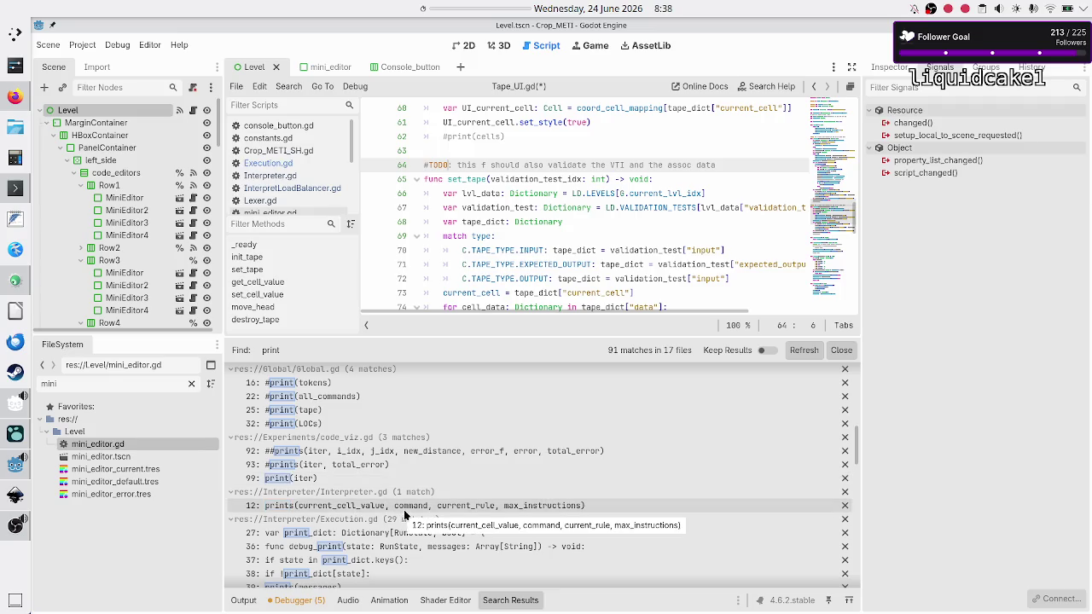
click(404, 509)
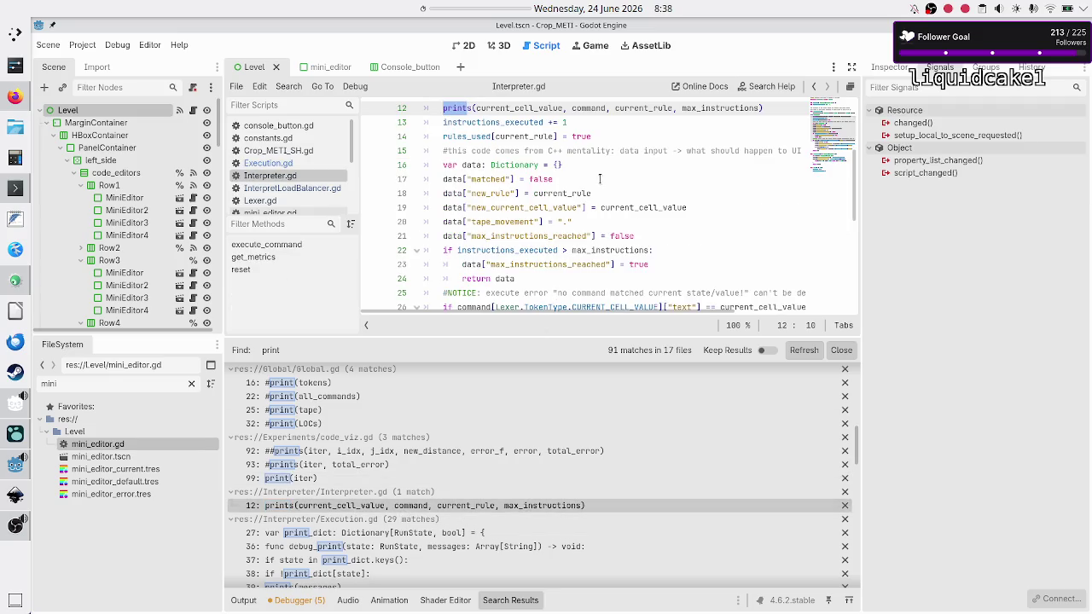
key(Left)
scroll(361, 554, down, 5)
scroll(357, 554, down, 10)
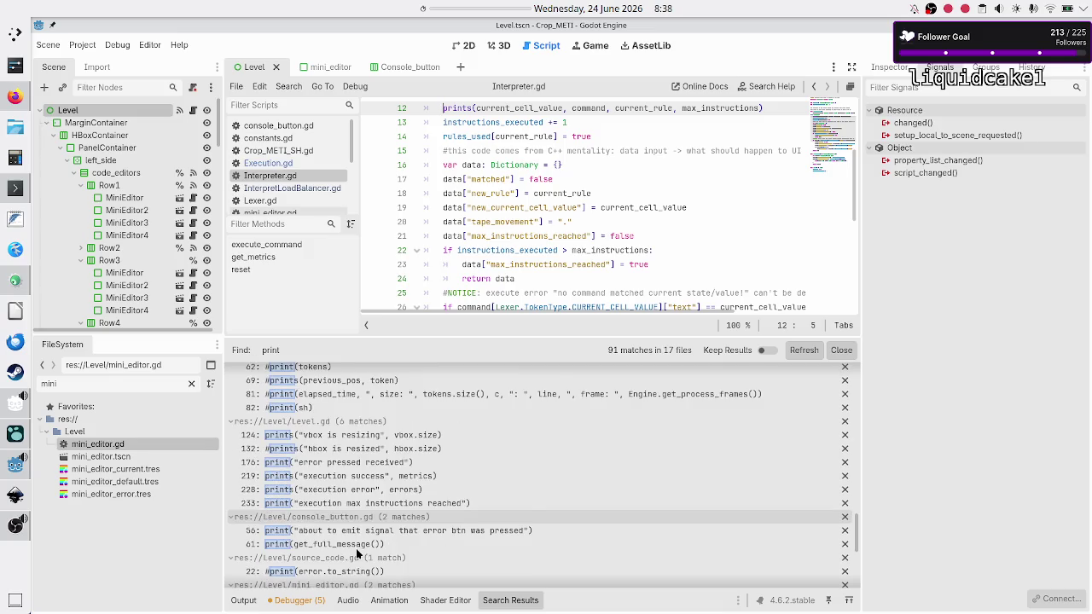
scroll(358, 554, down, 8)
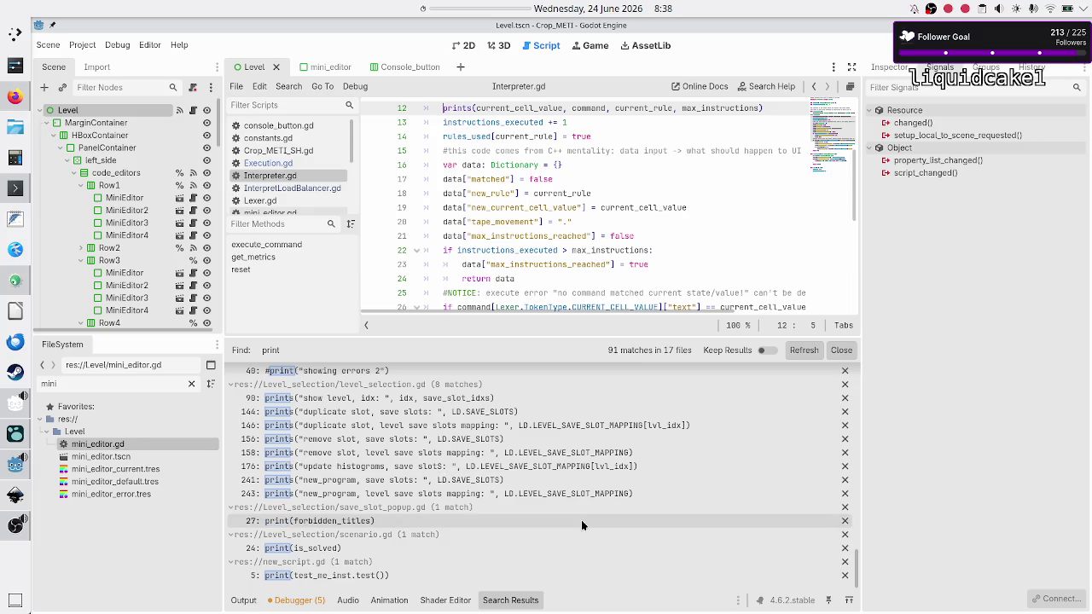
Show the Output log, examine its token list and 'R' token, then open Tape_UI.gd.
click(243, 601)
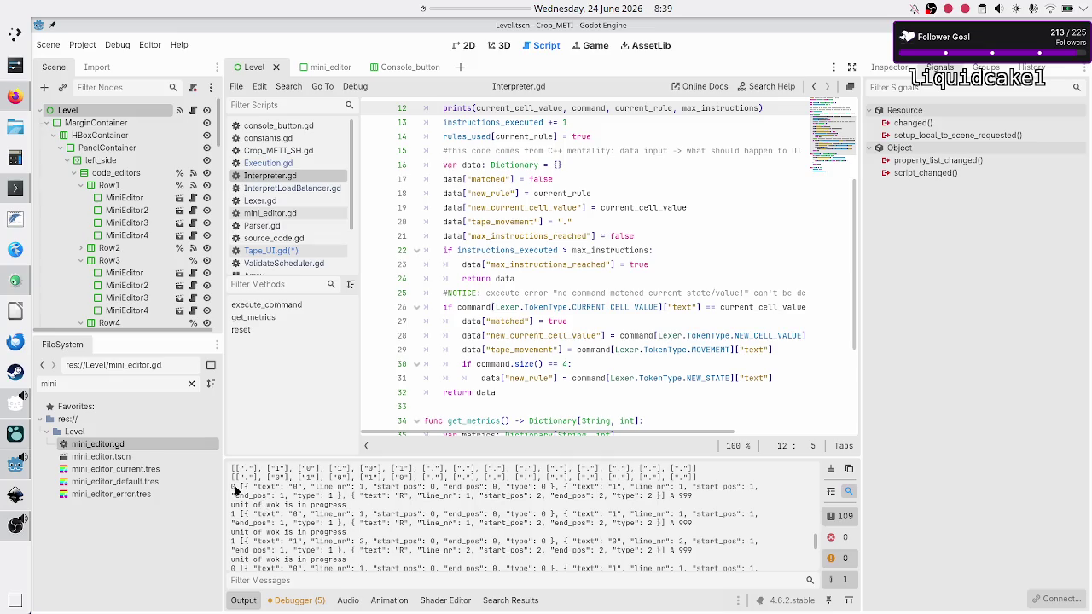
mouse_move(236, 488)
mouse_down()
mouse_move(383, 495)
mouse_move(422, 477)
mouse_move(475, 495)
mouse_move(558, 486)
mouse_up()
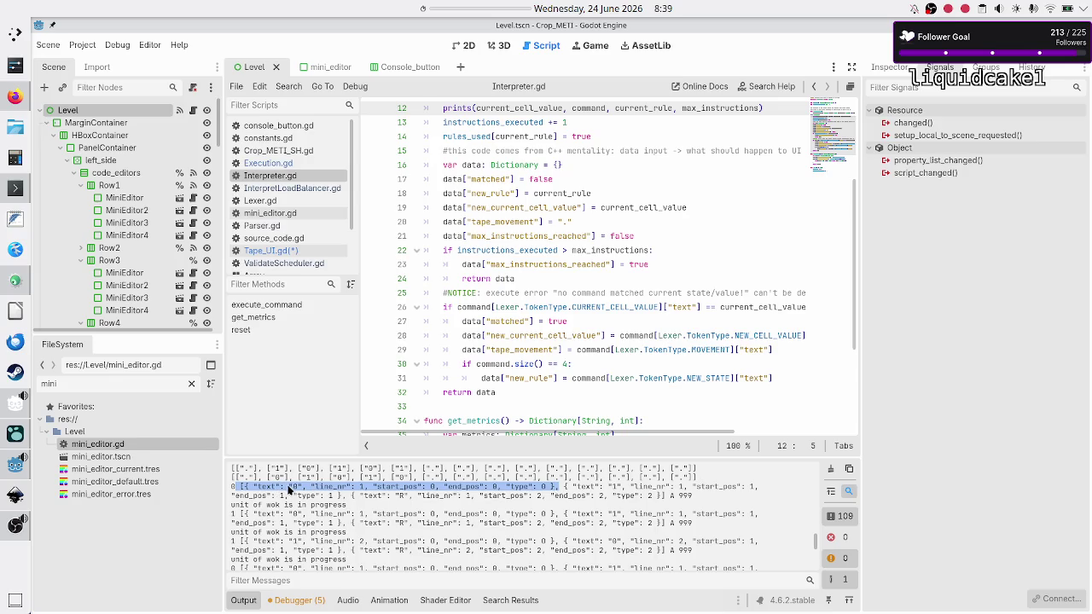
click(616, 489)
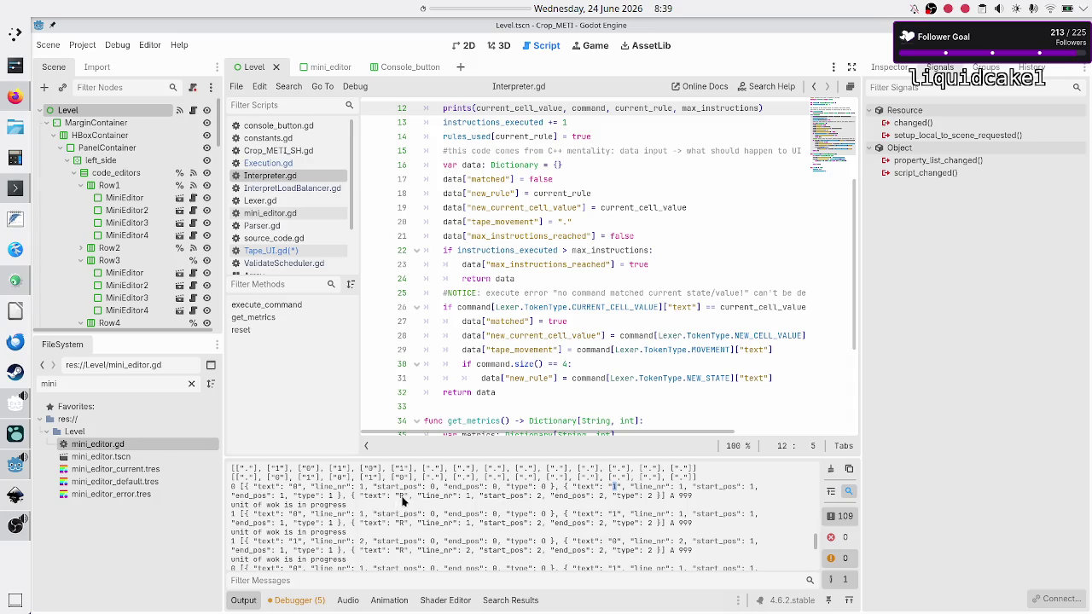
drag(386, 496, 412, 496)
click(413, 496)
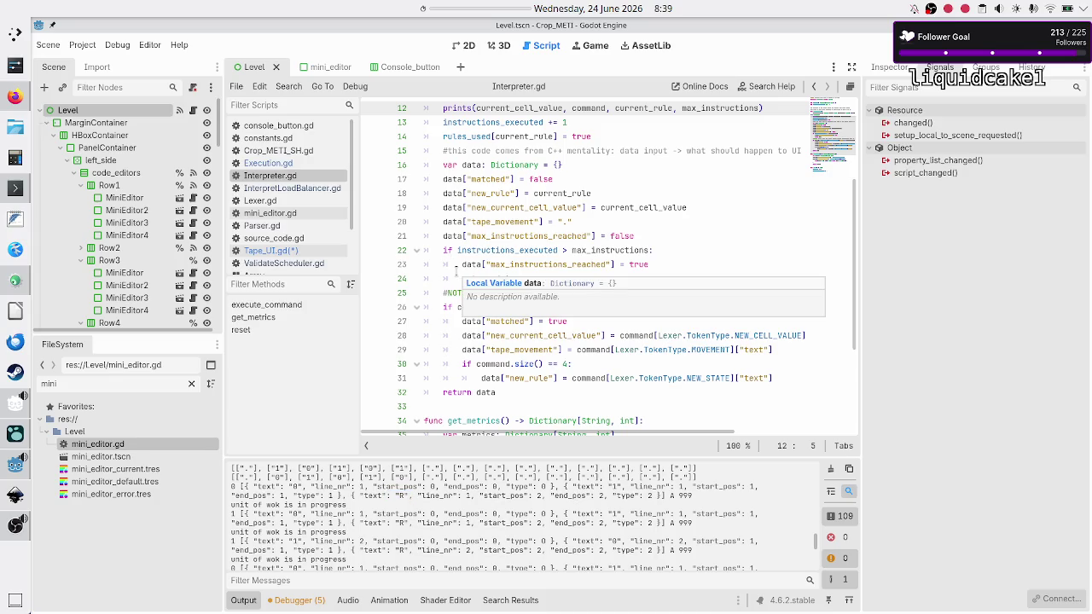
click(308, 251)
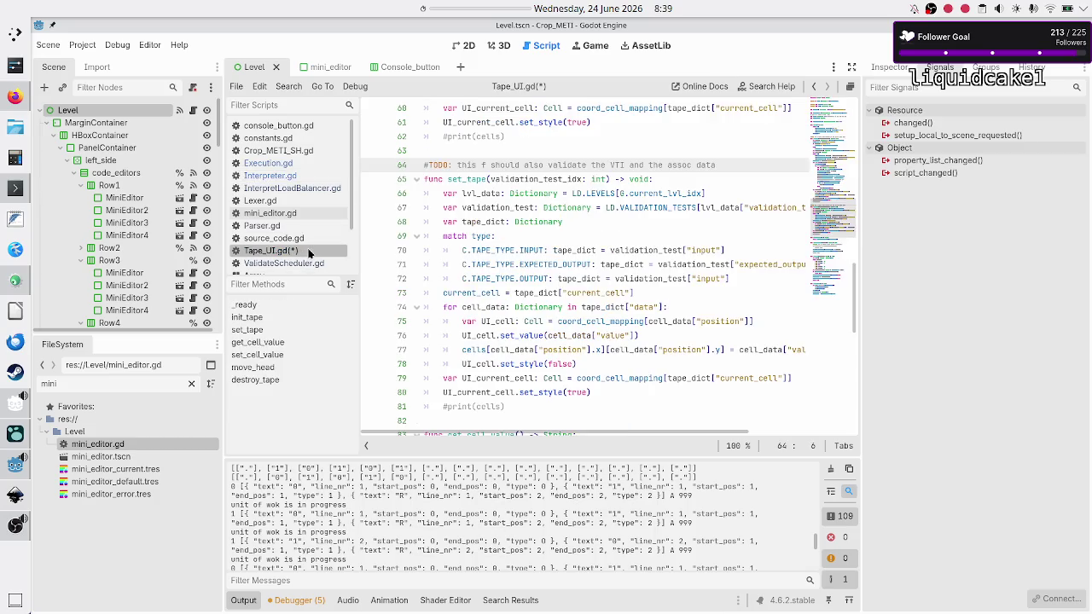
Delete the # before print(cells) on lines 62 and 81 of Tape_UI.gd and save with Ctrl+S.
click(498, 337)
key(ctrl+s)
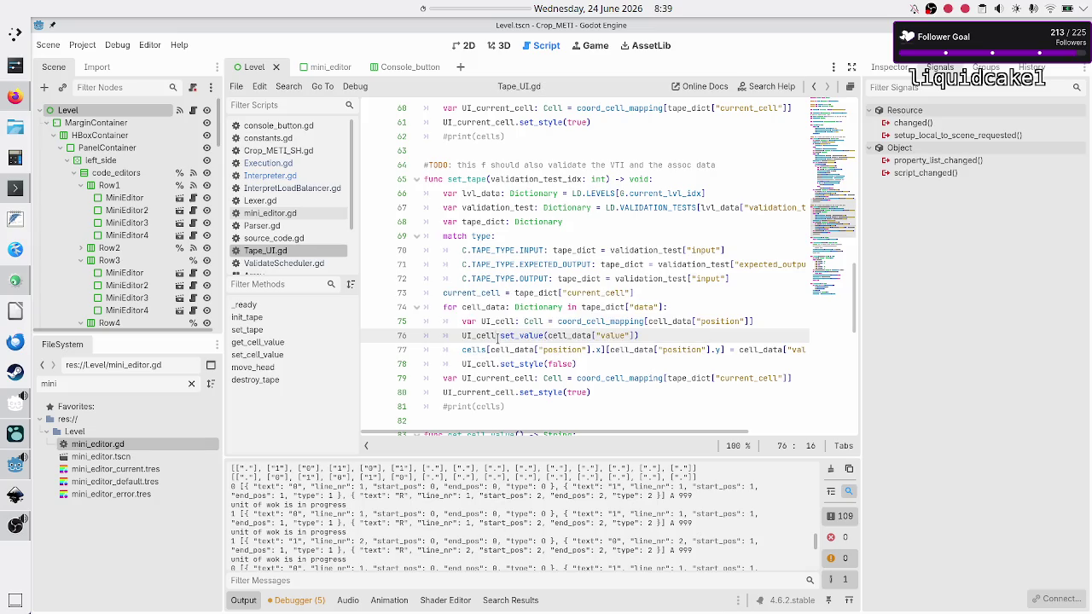
click(519, 159)
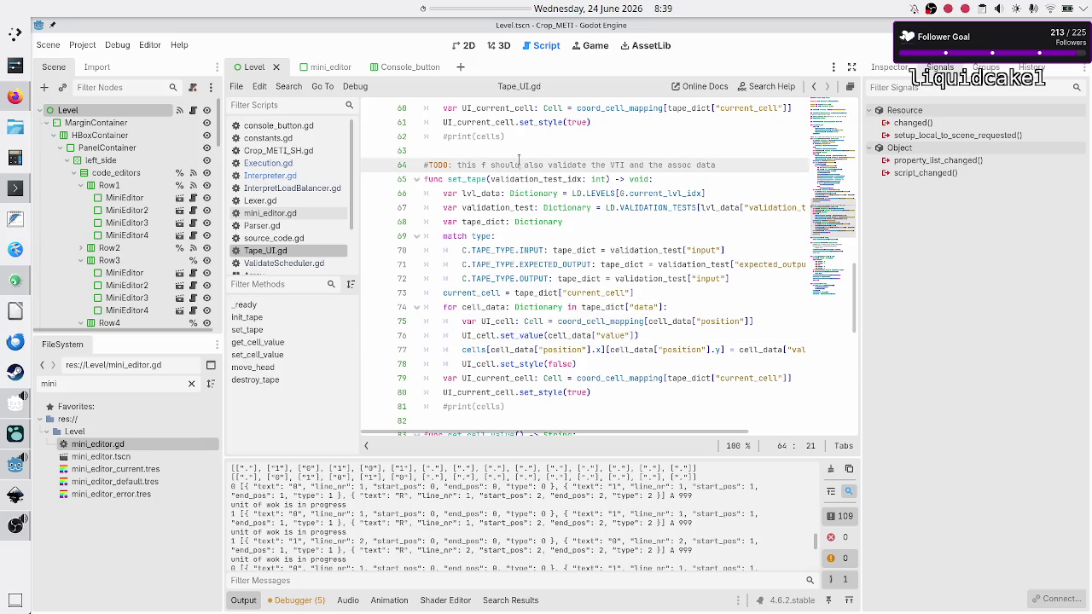
key(Up)
key(Up)
key(Left)
key(Left)
key(Left)
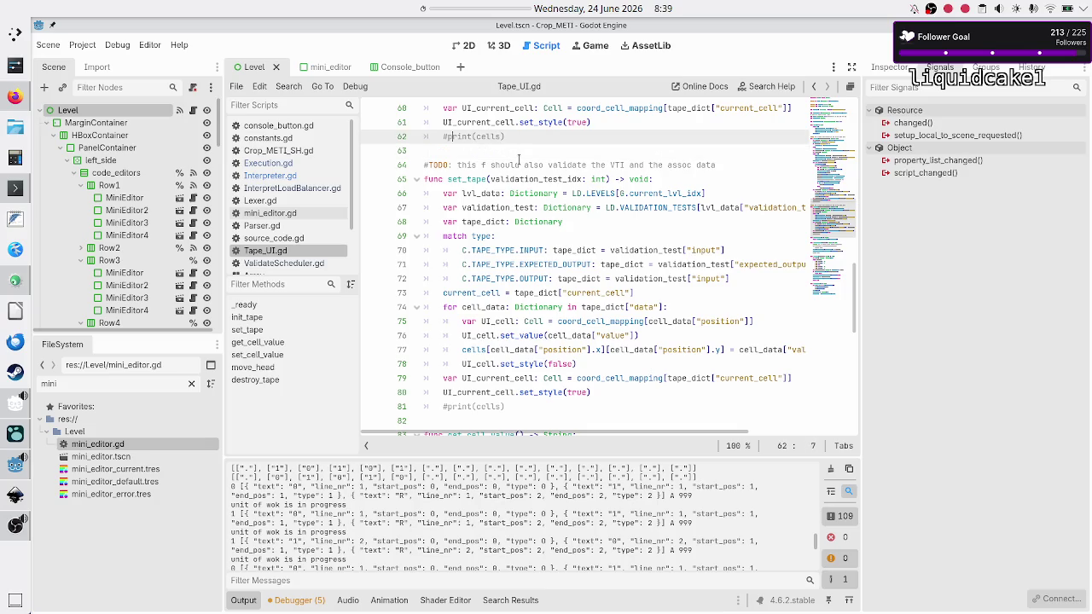
key(BackSpace)
key(Down)
key(Down)
key(Down)
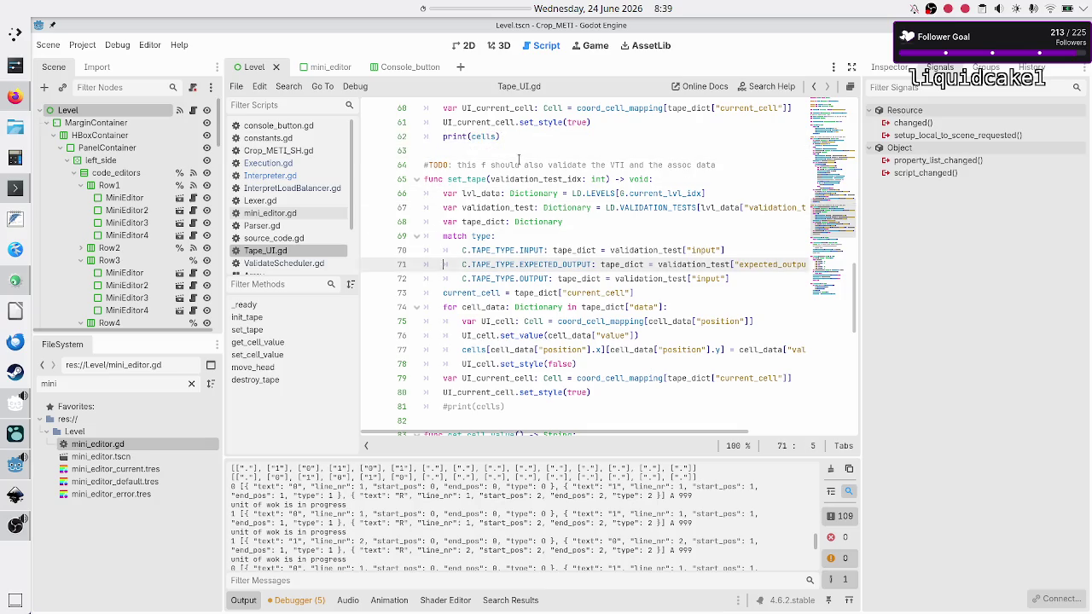
key(BackSpace)
key(ctrl+s)
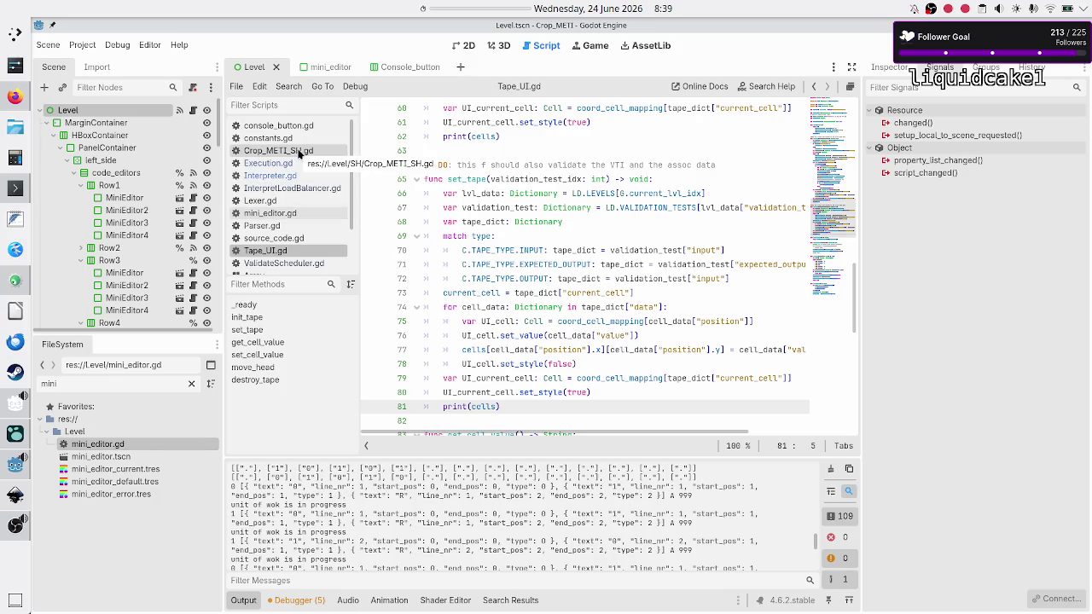
Open Crop_METI_SH.gd, then filter for Lexer.gd and search it for 'prin'.
click(299, 151)
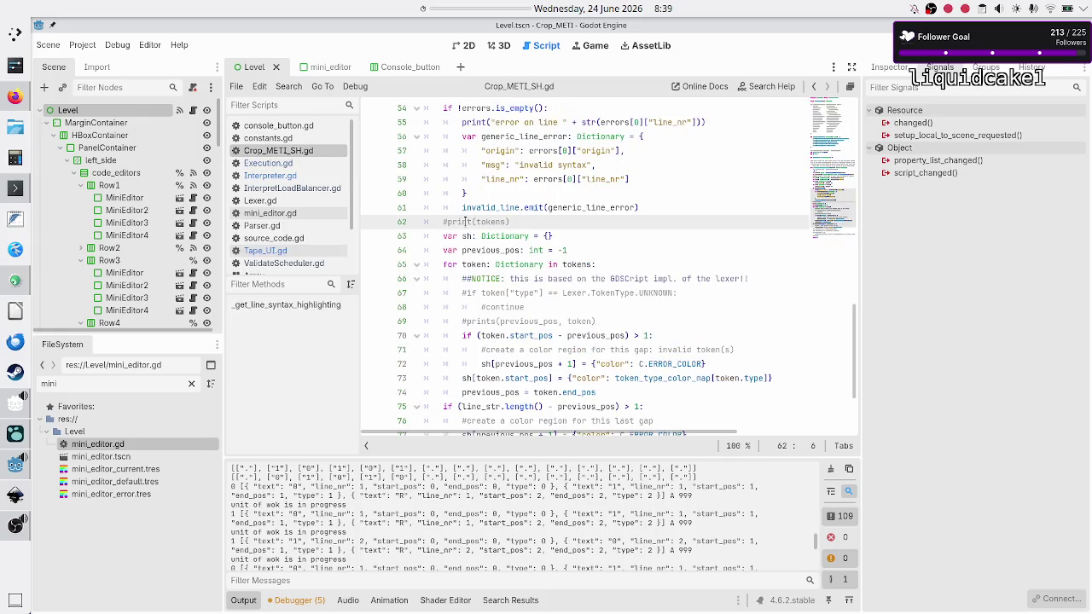
scroll(536, 230, up, 4)
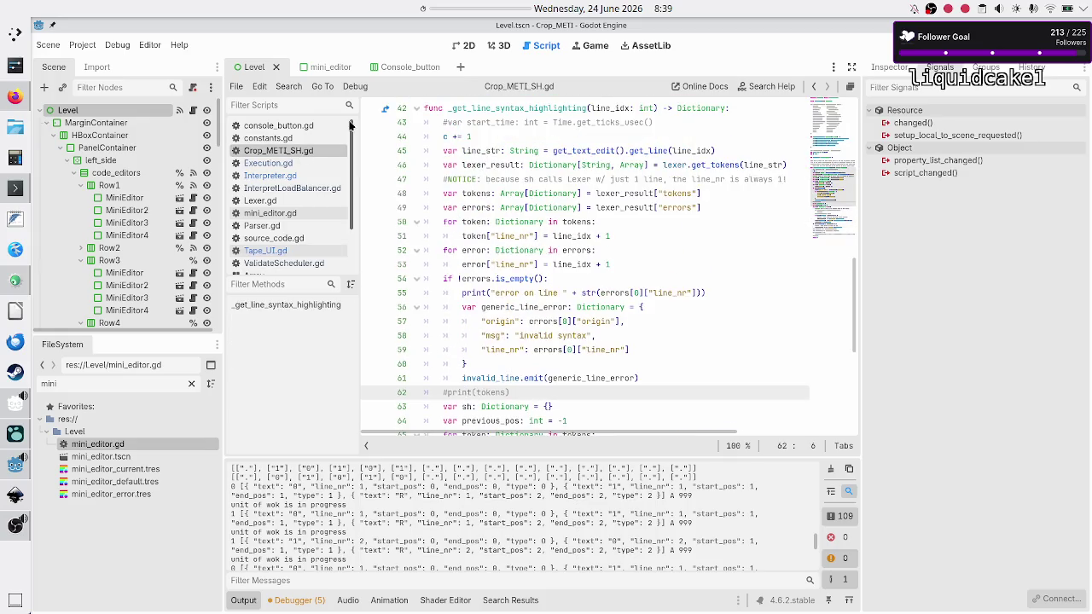
click(298, 104)
text(lexer)
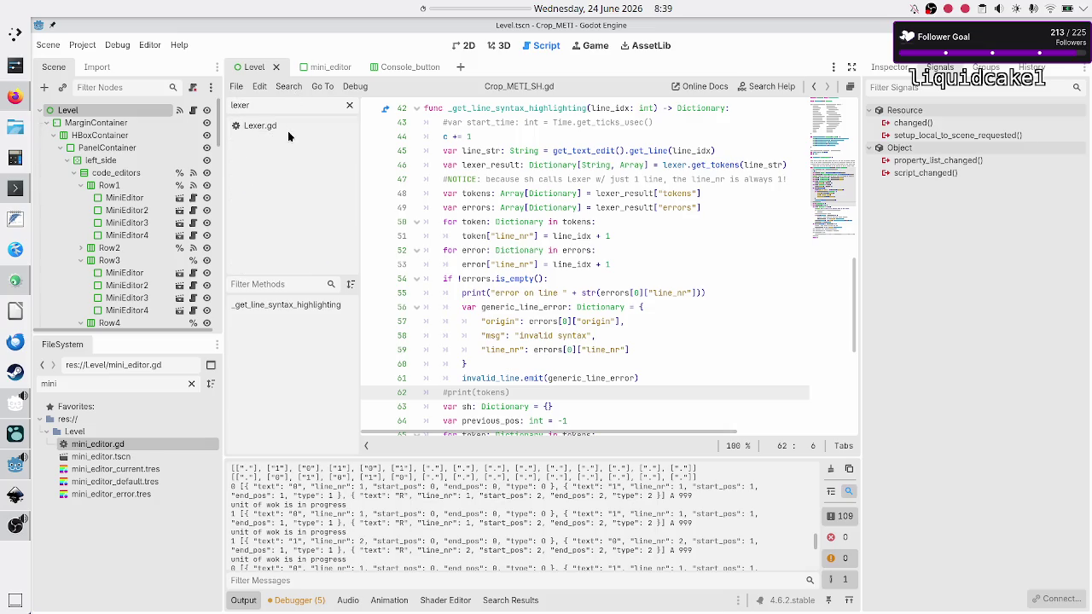
click(294, 126)
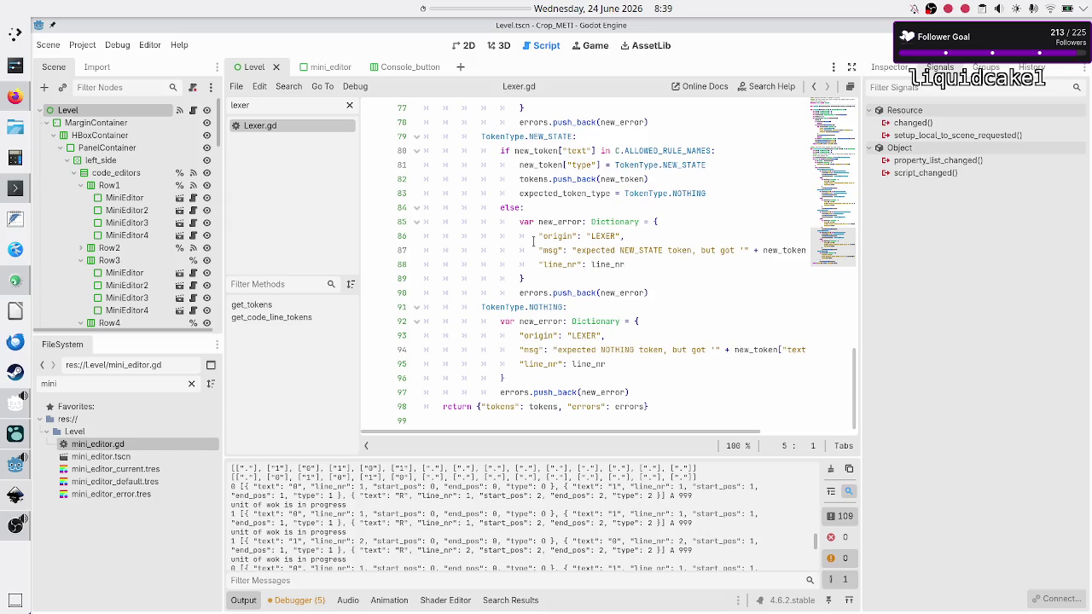
key(ctrl+f)
text(print)
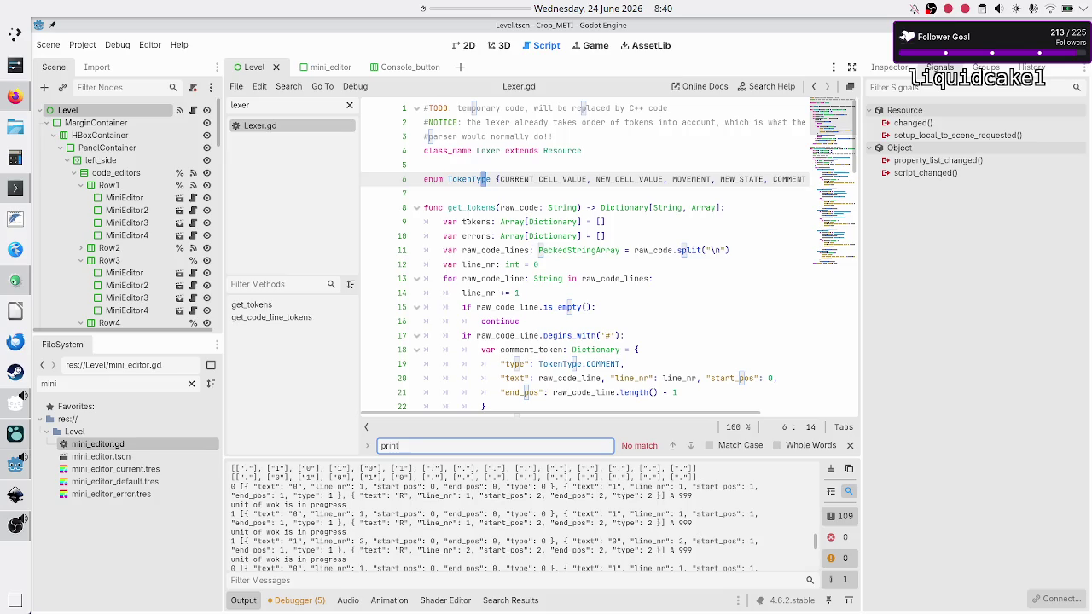
Filter the script list for 'parser' and search Parser.gd for print calls.
double_click(291, 108)
text(parser)
click(288, 126)
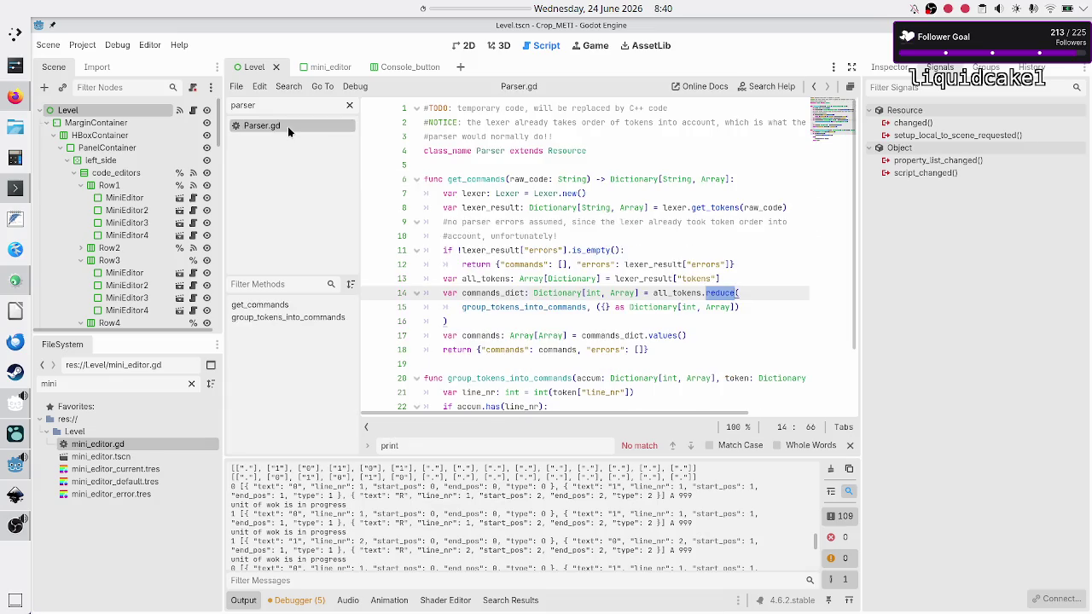
click(539, 266)
key(ctrl+f)
text(prin)
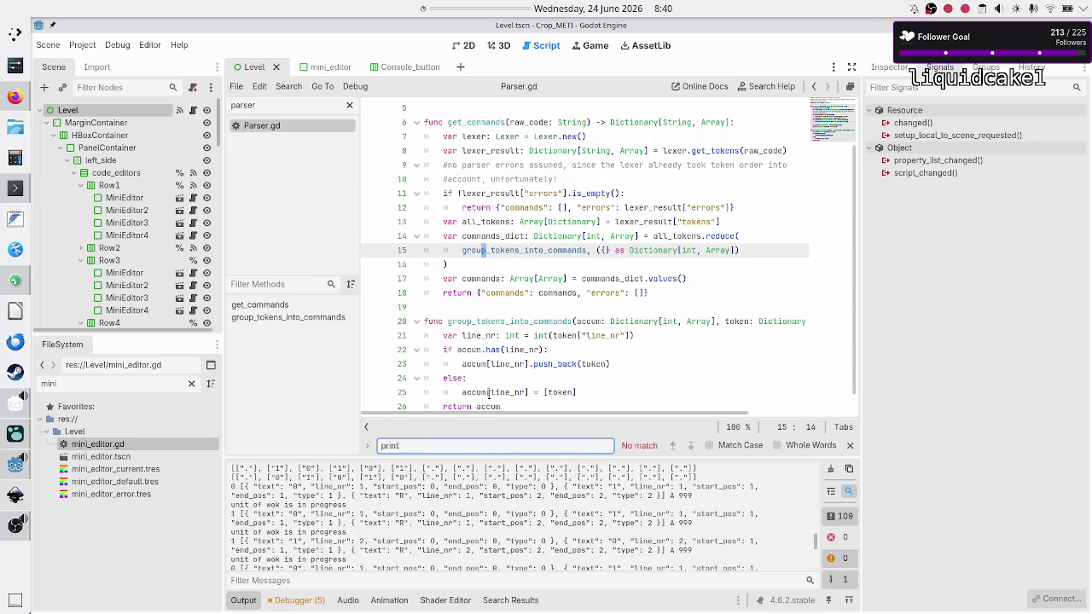
Filter the script list for 'mini' and open mini_editor.gd.
double_click(281, 105)
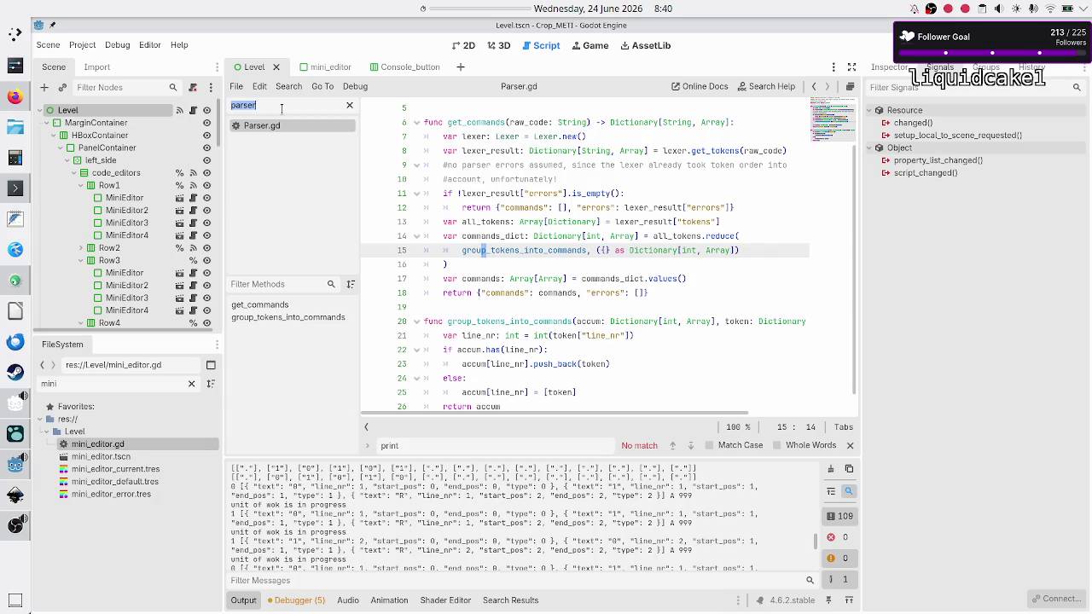
text(inter)
key(BackSpace)
key(BackSpace)
key(BackSpace)
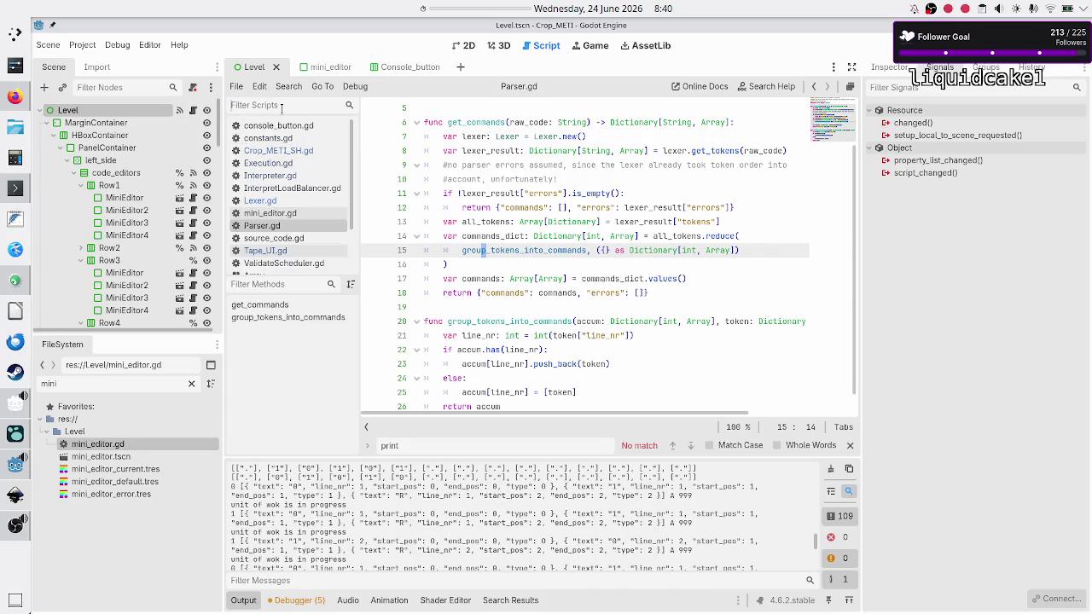
text(mini)
click(282, 127)
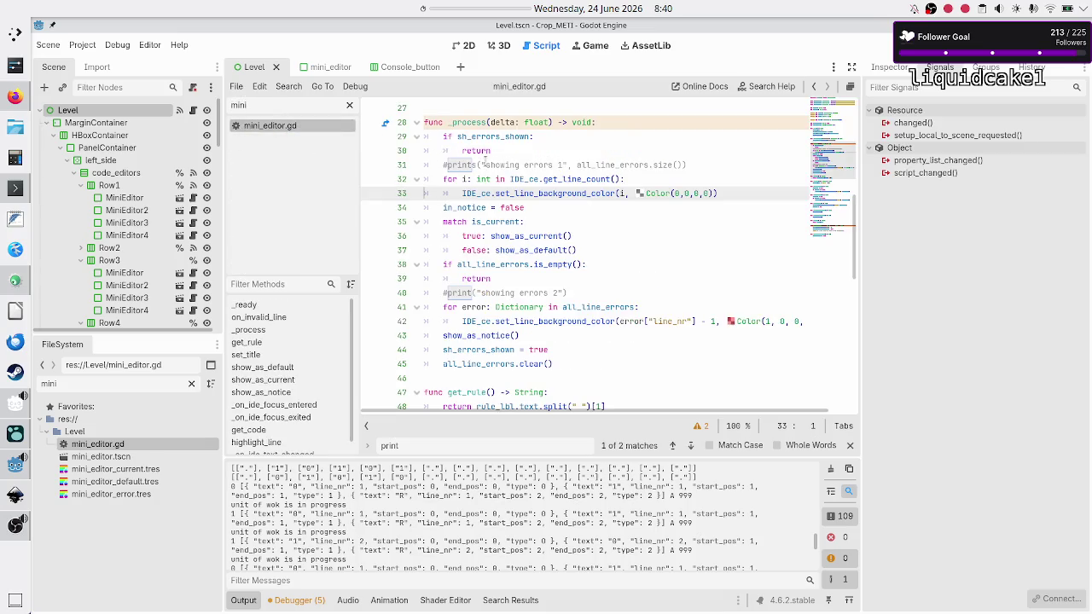
mouse_move(533, 251)
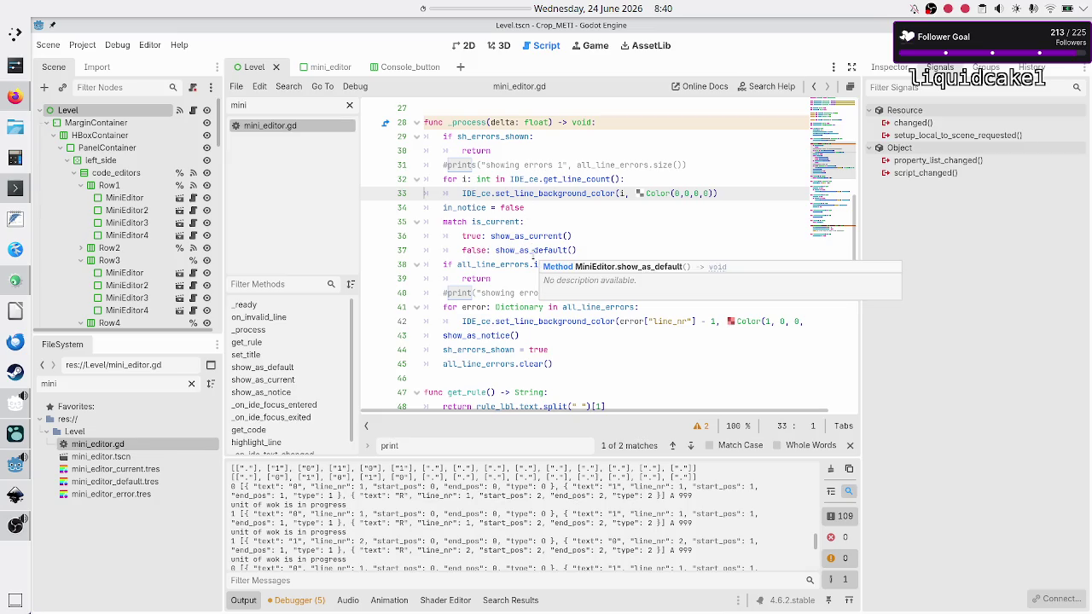
Scroll through mini_editor.gd's _process function, then run the game to test the level.
scroll(533, 254, down, 9)
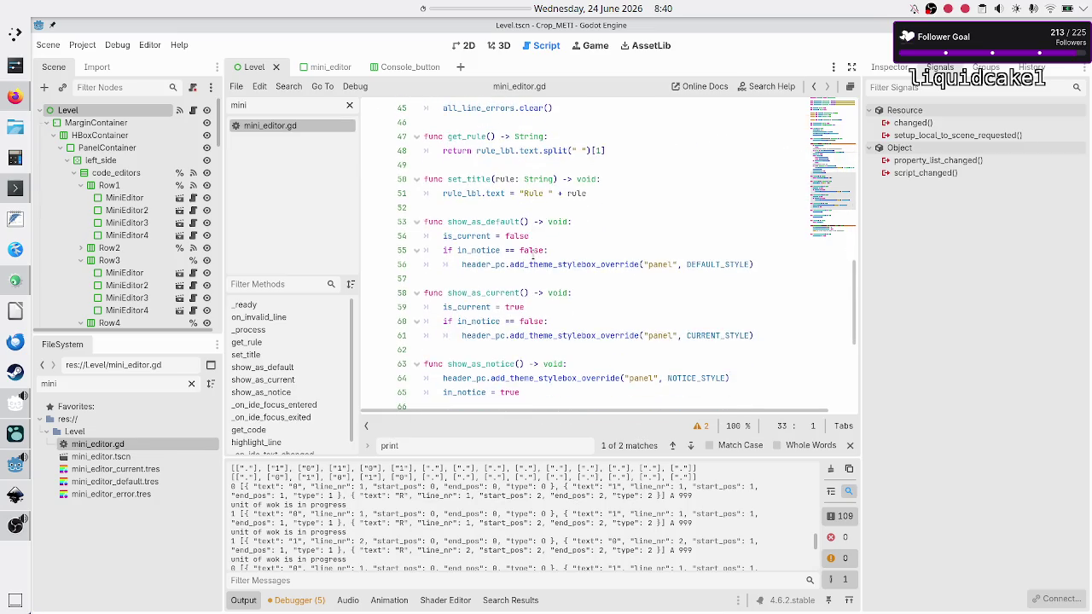
scroll(533, 255, down, 3)
scroll(532, 254, up, 19)
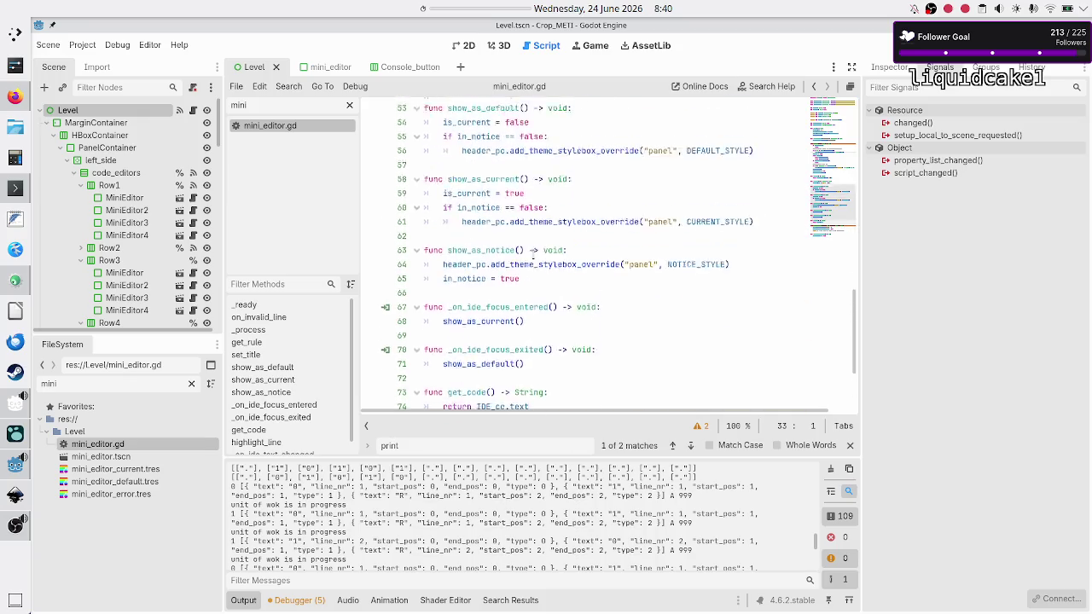
scroll(534, 254, down, 2)
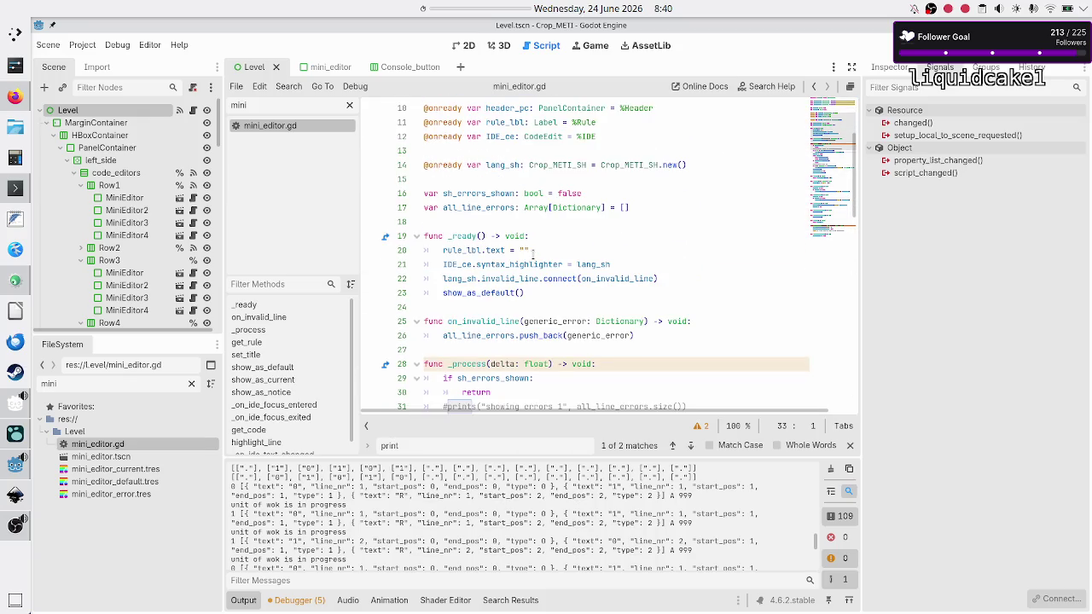
scroll(533, 253, down, 2)
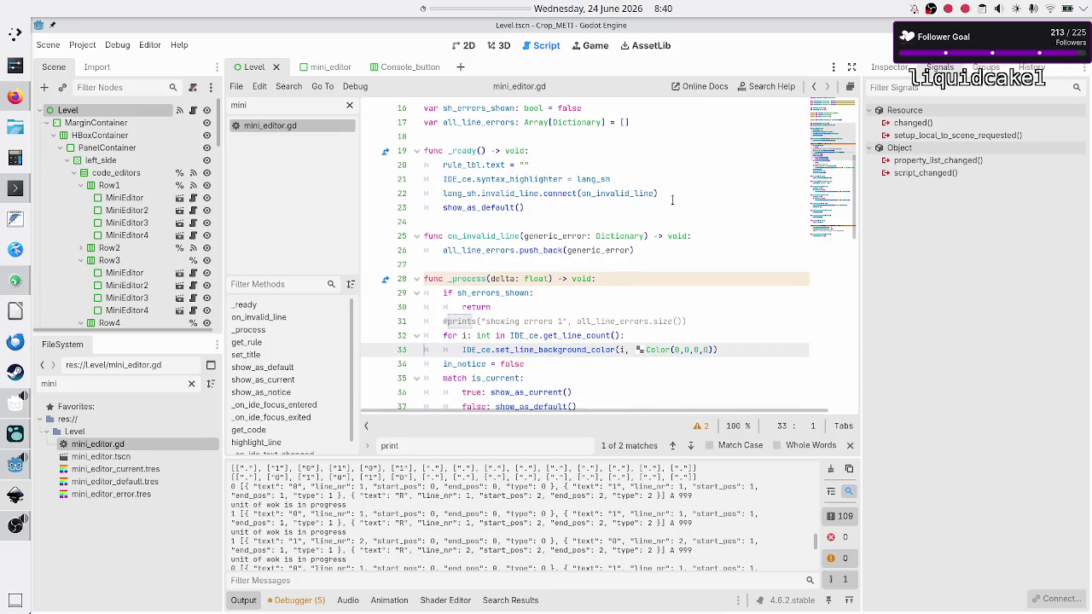
scroll(673, 200, down, 4)
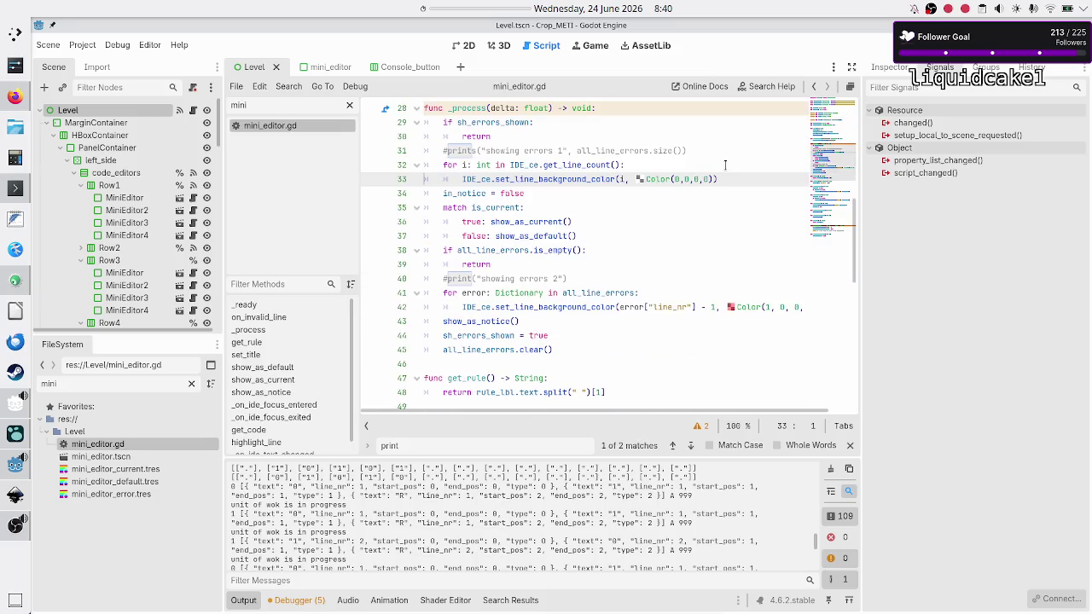
click(892, 47)
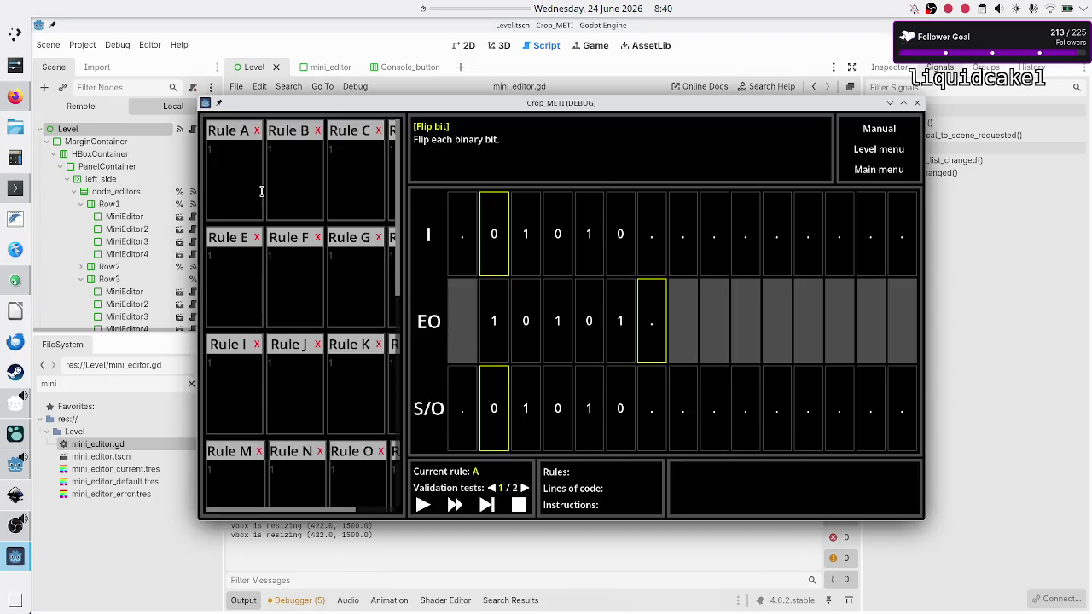
Enter the code 01 in the running game's Rule A editor.
click(247, 172)
text(01)
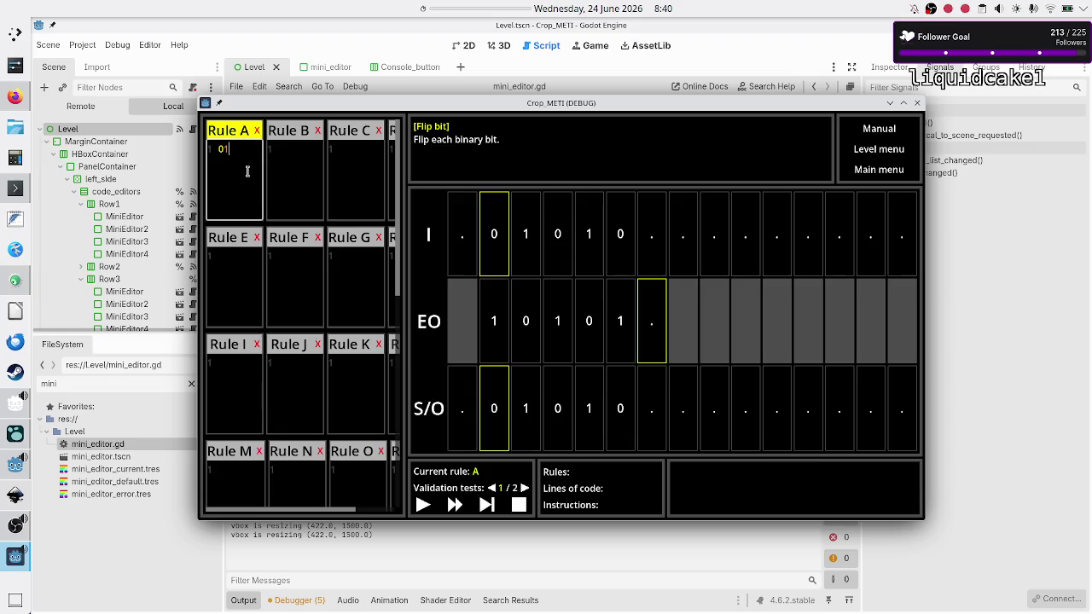
click(396, 551)
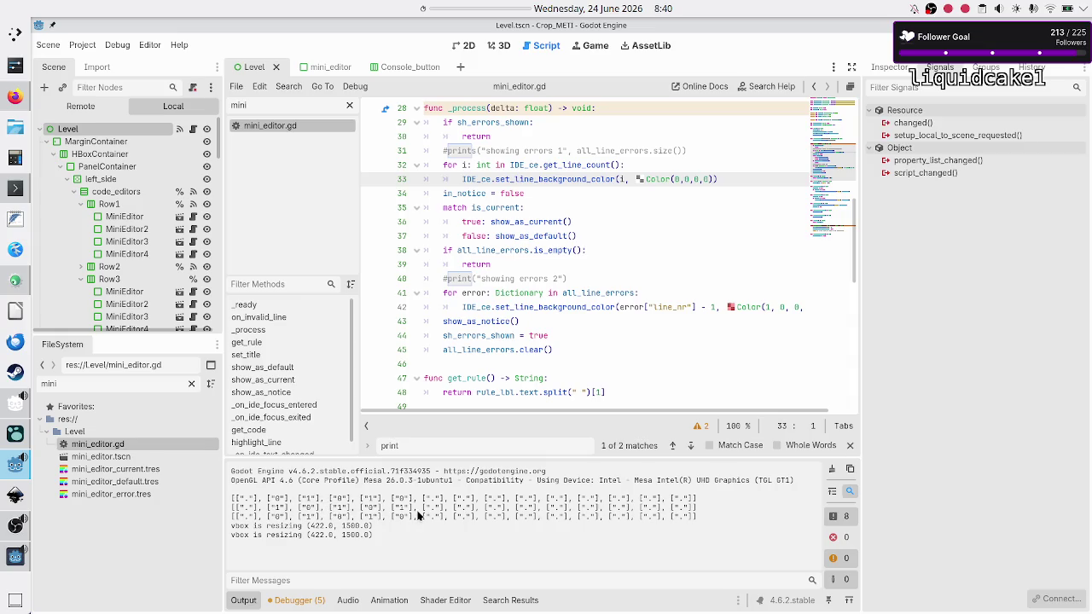
key(alt+Tab)
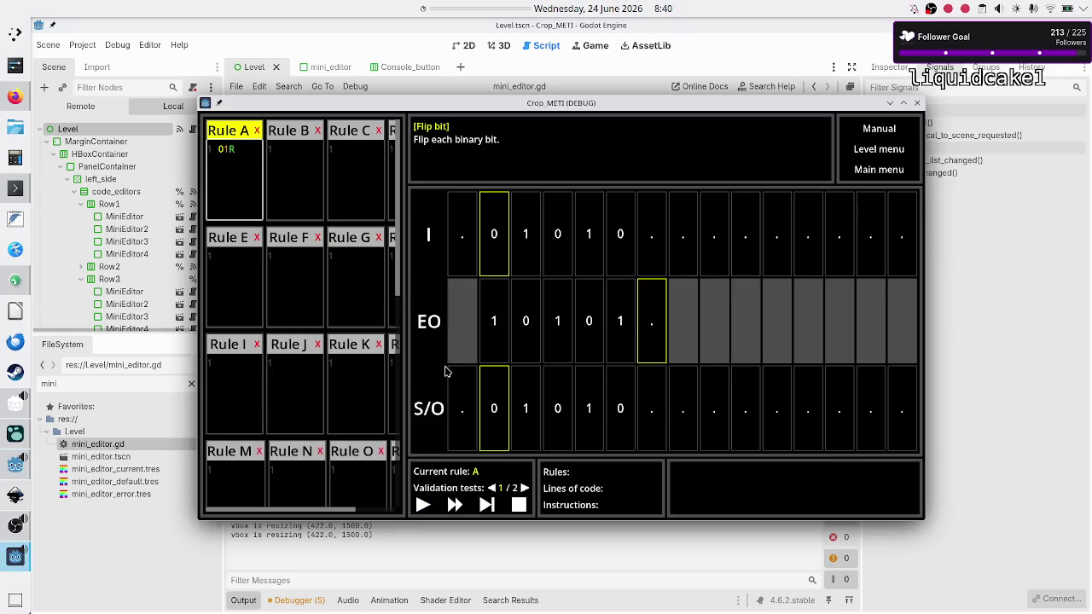
Step the validation test twice, then stop the debug run with F8.
click(488, 506)
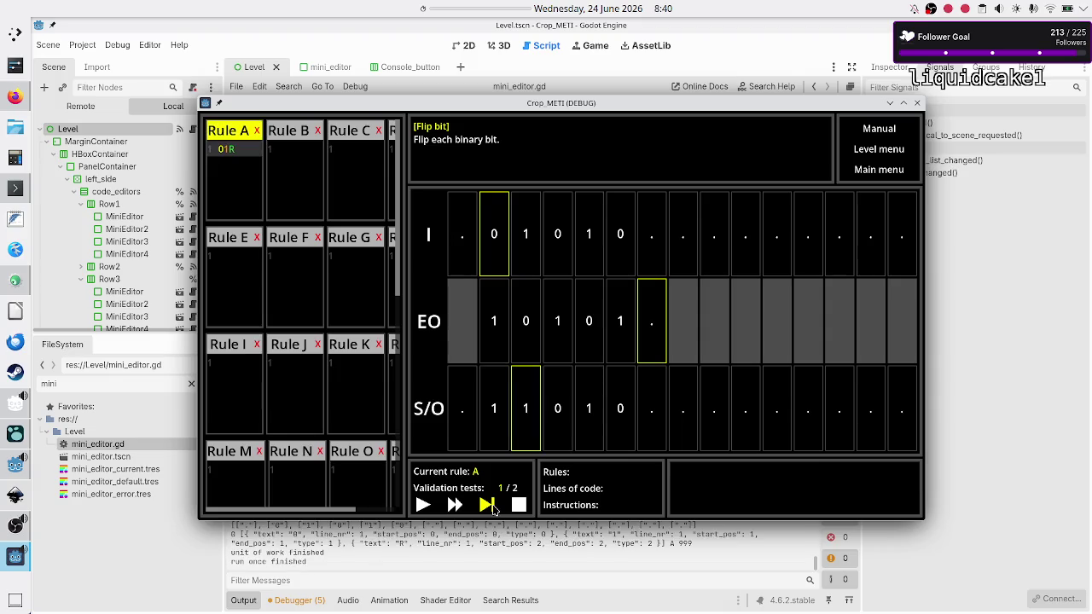
click(488, 506)
key(alt+Tab)
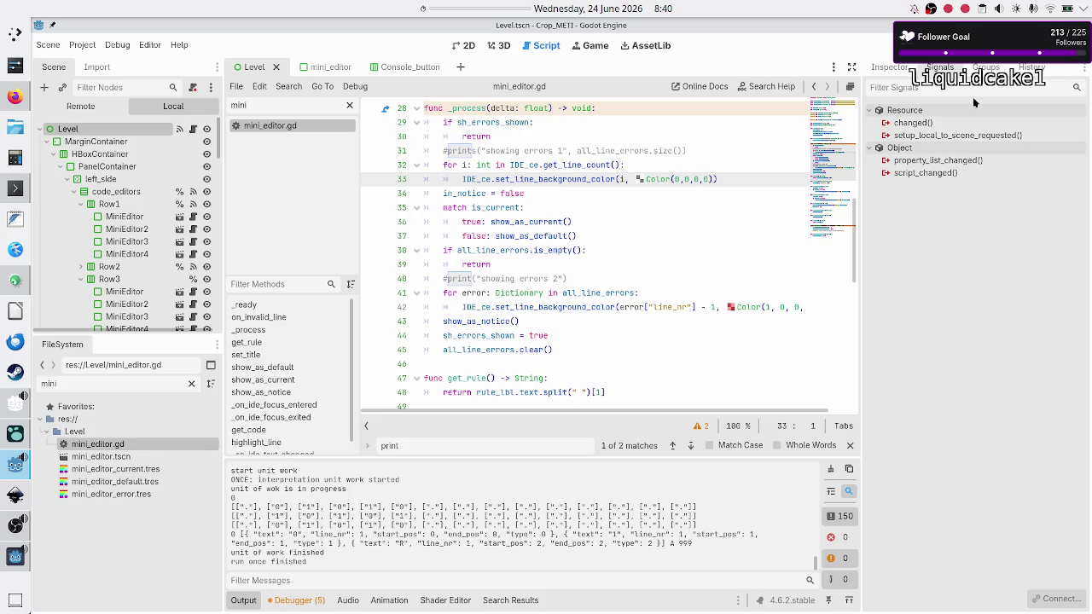
key(F8)
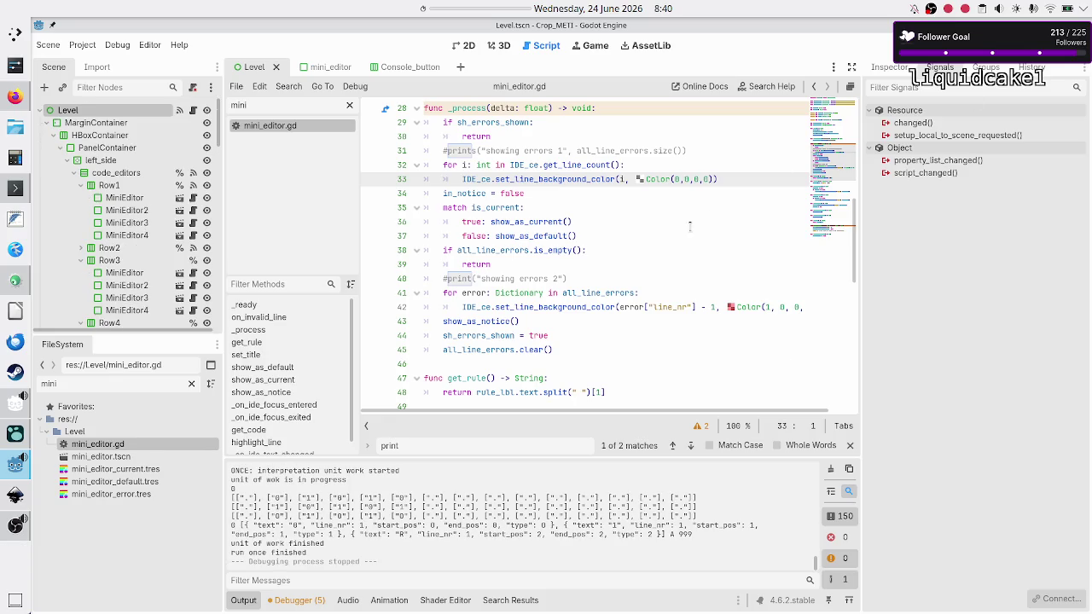
Clear the script filter, open Execution.gd with the output panel hidden, and go to line 221.
click(630, 282)
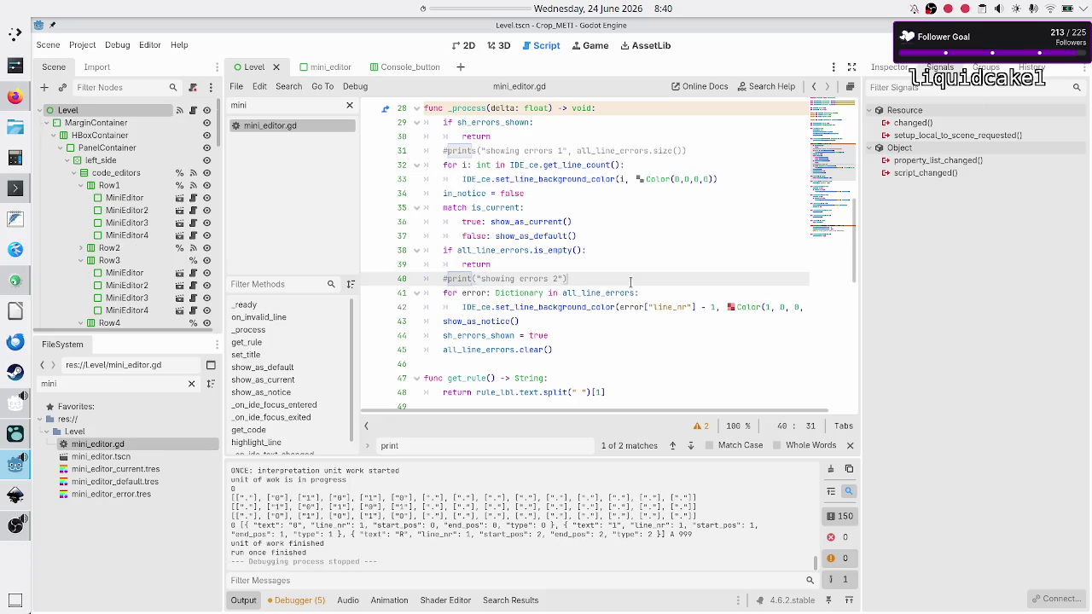
click(350, 107)
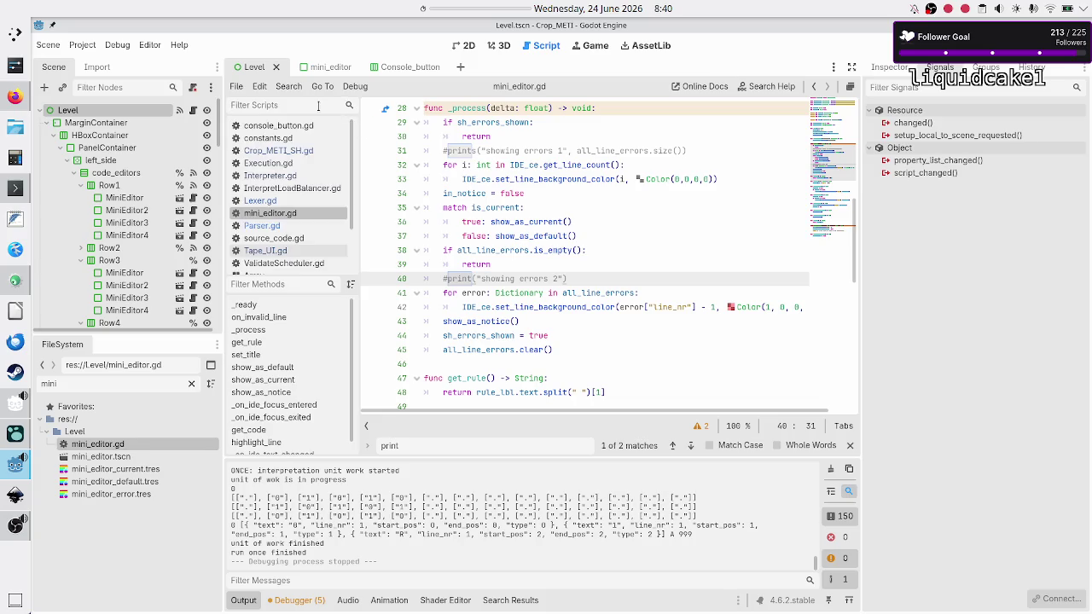
click(305, 164)
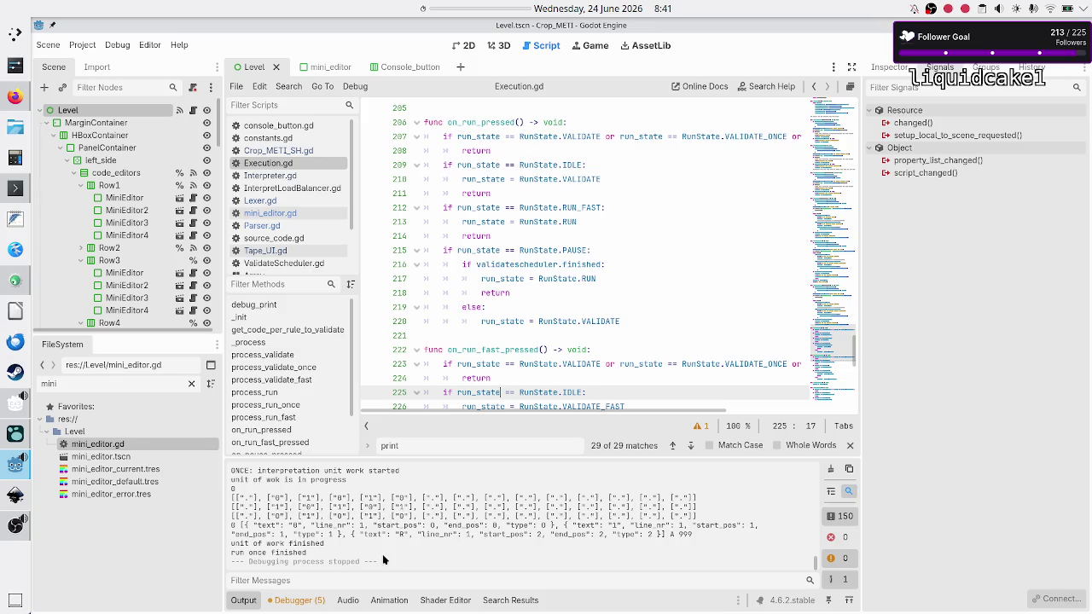
click(244, 600)
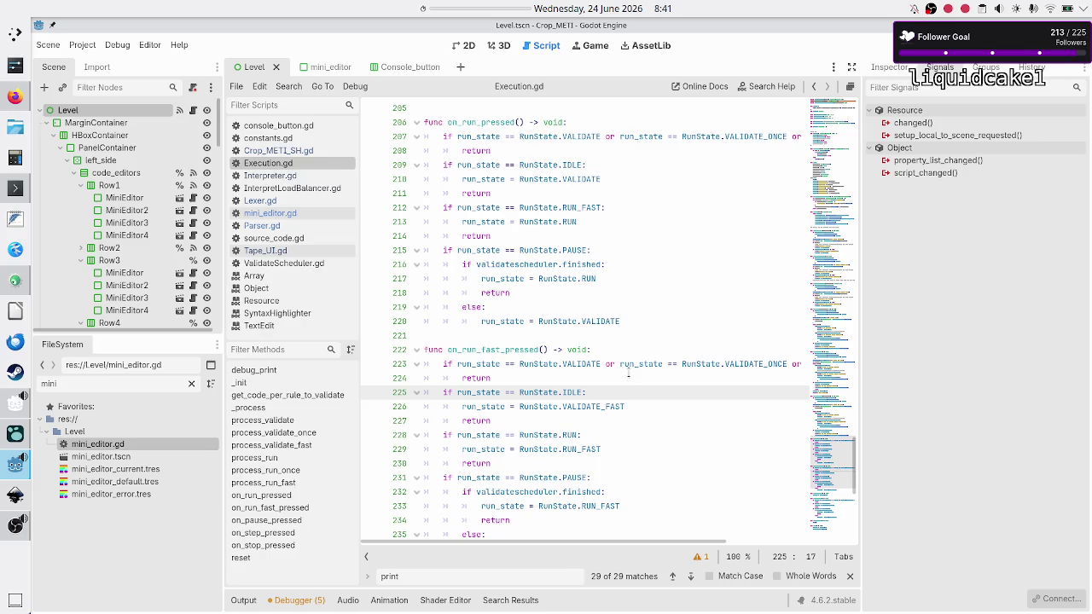
click(603, 338)
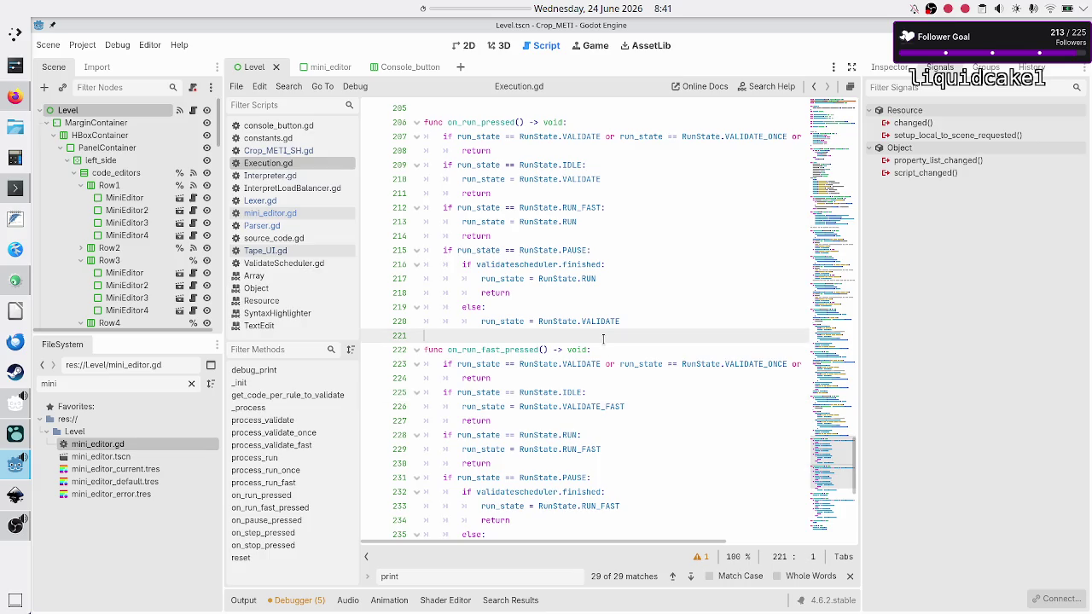
mouse_move(478, 279)
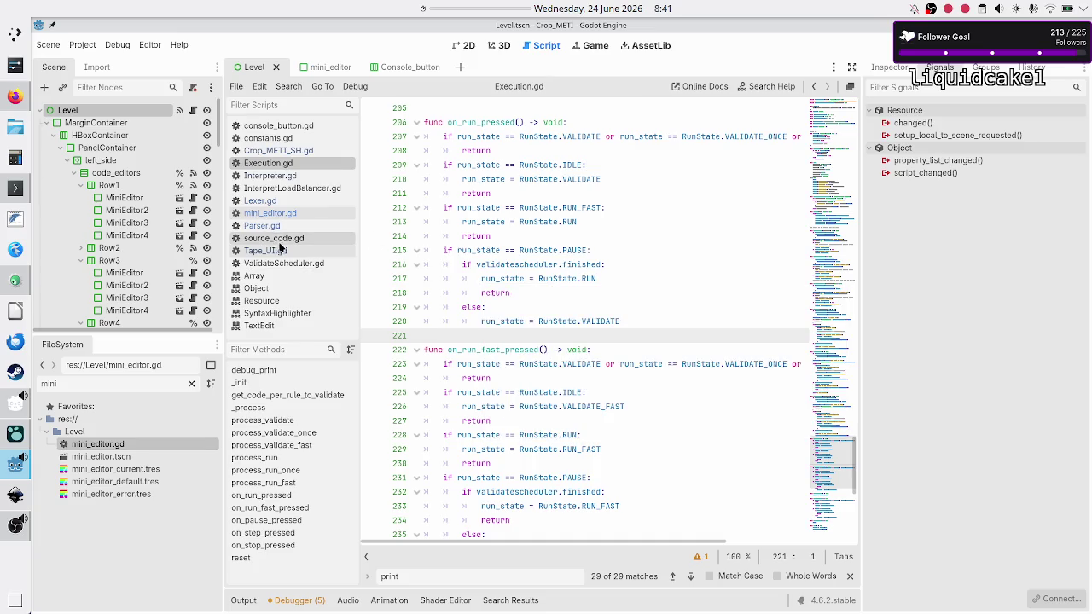
Open InterpretLoadBalancer.gd and scroll to the do_unit_work function.
click(290, 189)
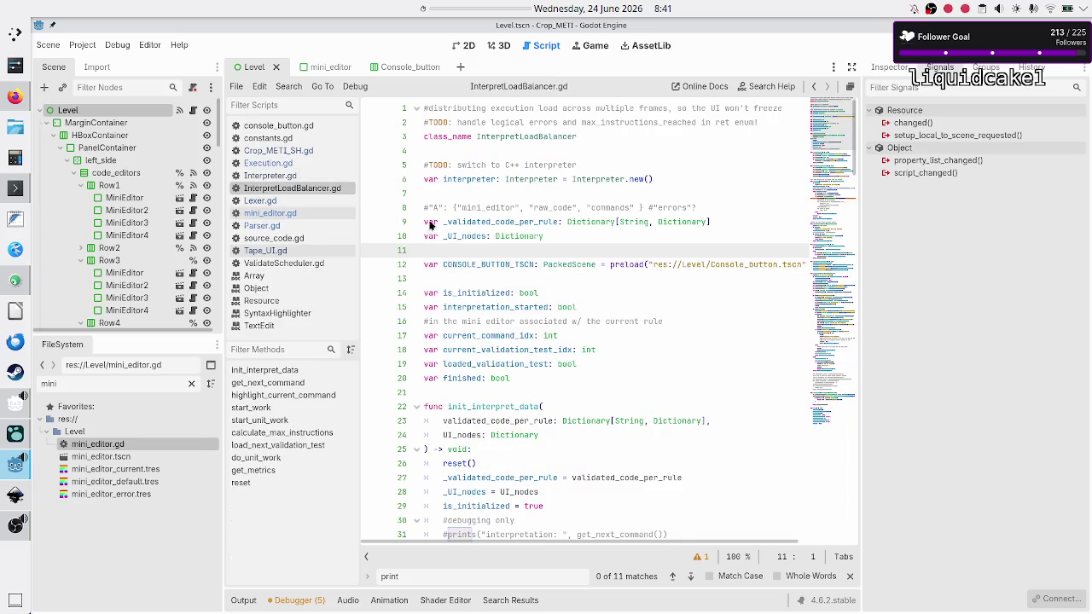
scroll(527, 321, down, 20)
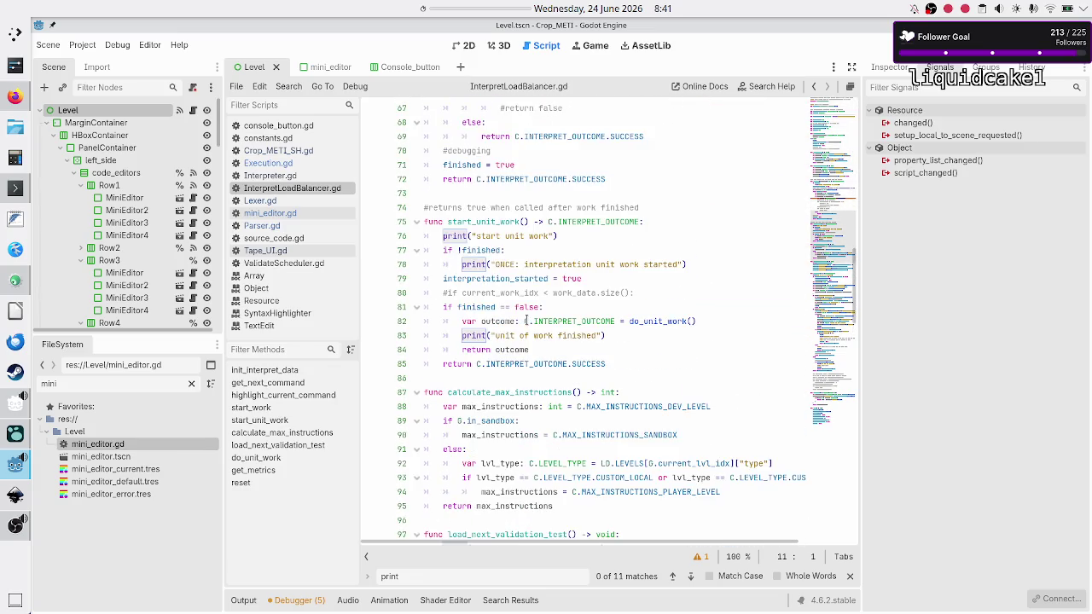
scroll(526, 320, up, 7)
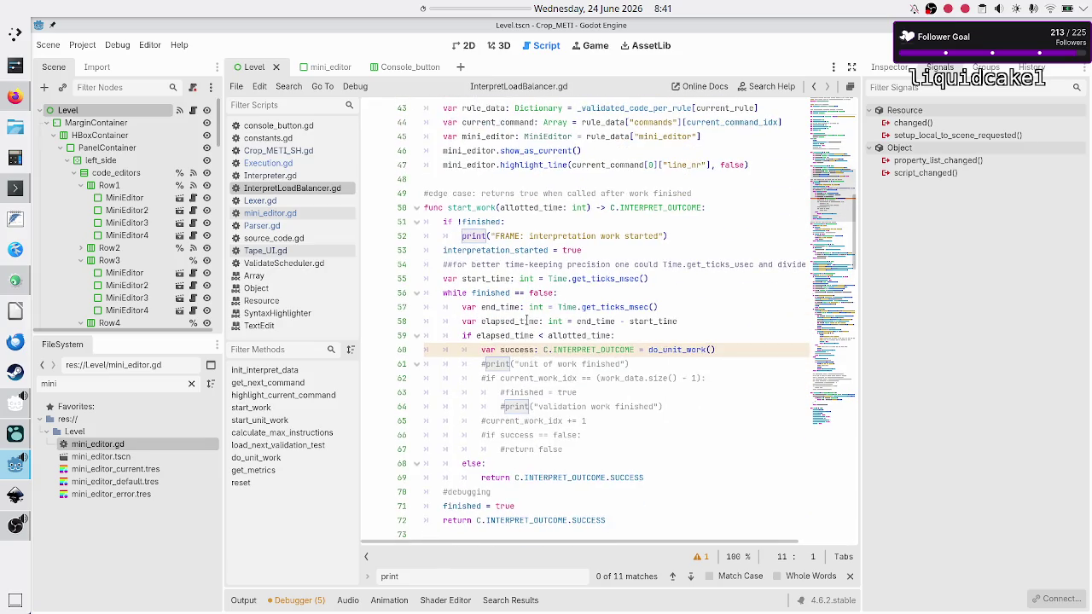
scroll(527, 321, up, 1)
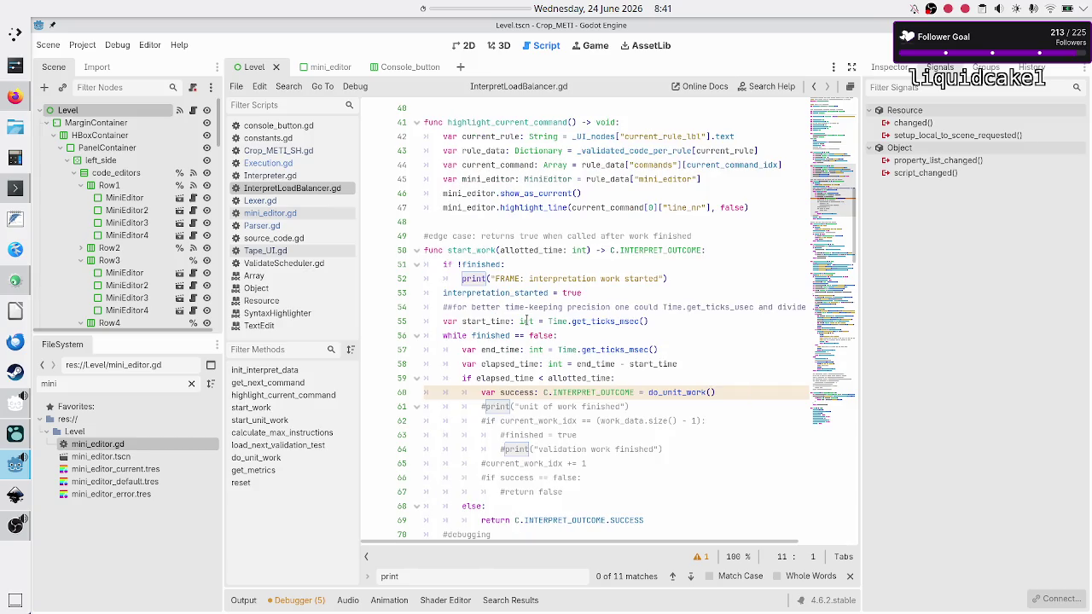
scroll(527, 321, up, 2)
scroll(526, 321, down, 3)
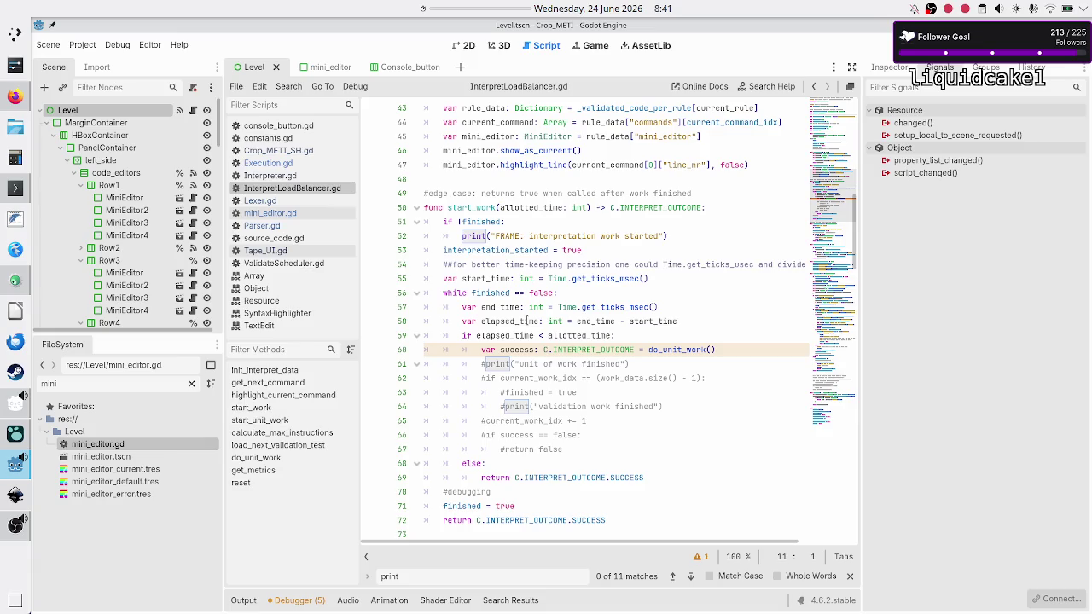
scroll(526, 321, down, 2)
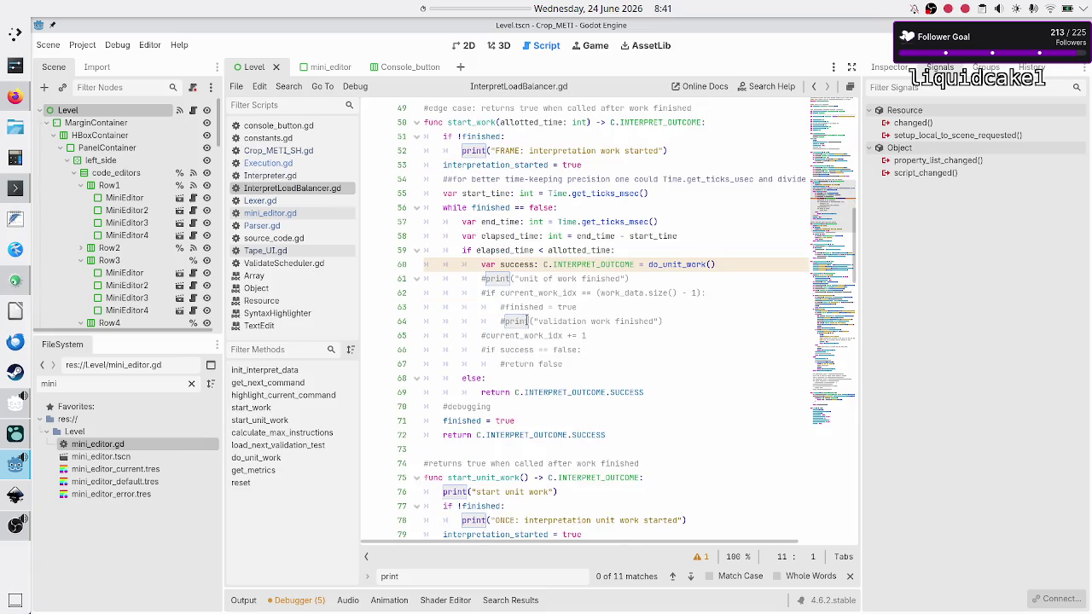
scroll(526, 321, down, 12)
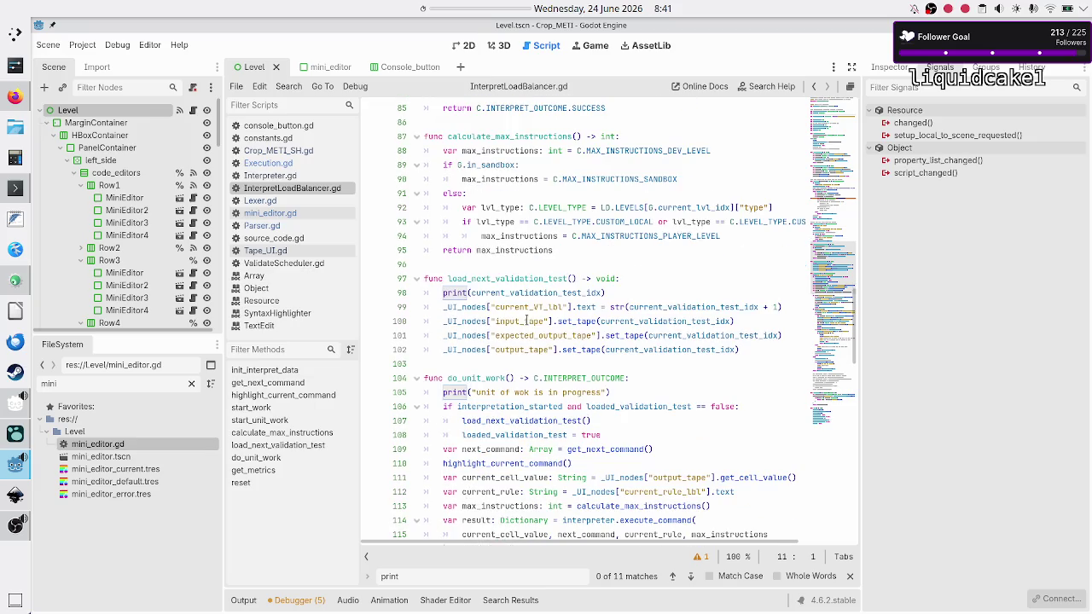
scroll(526, 321, down, 7)
scroll(526, 321, up, 2)
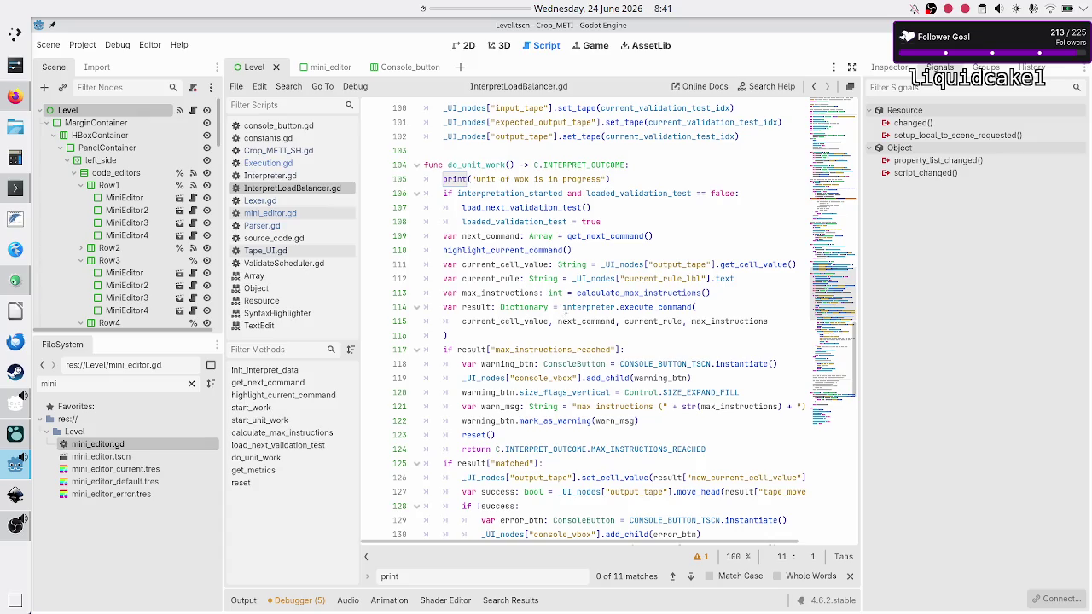
scroll(565, 314, down, 1)
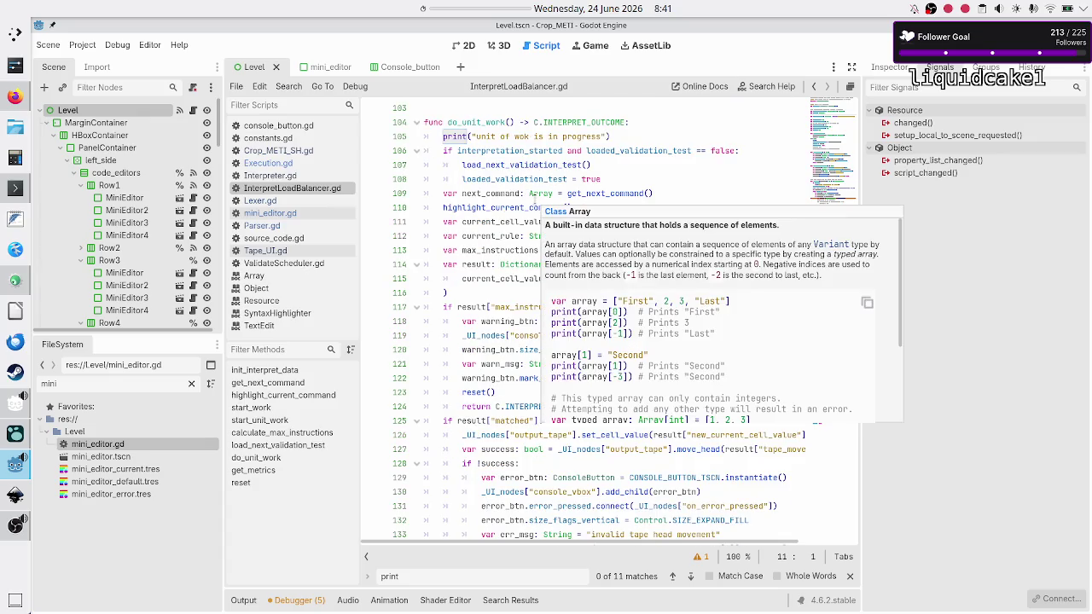
Select the get_next_command and load_next_validation_test calls, then go to the start of line 99.
double_click(606, 194)
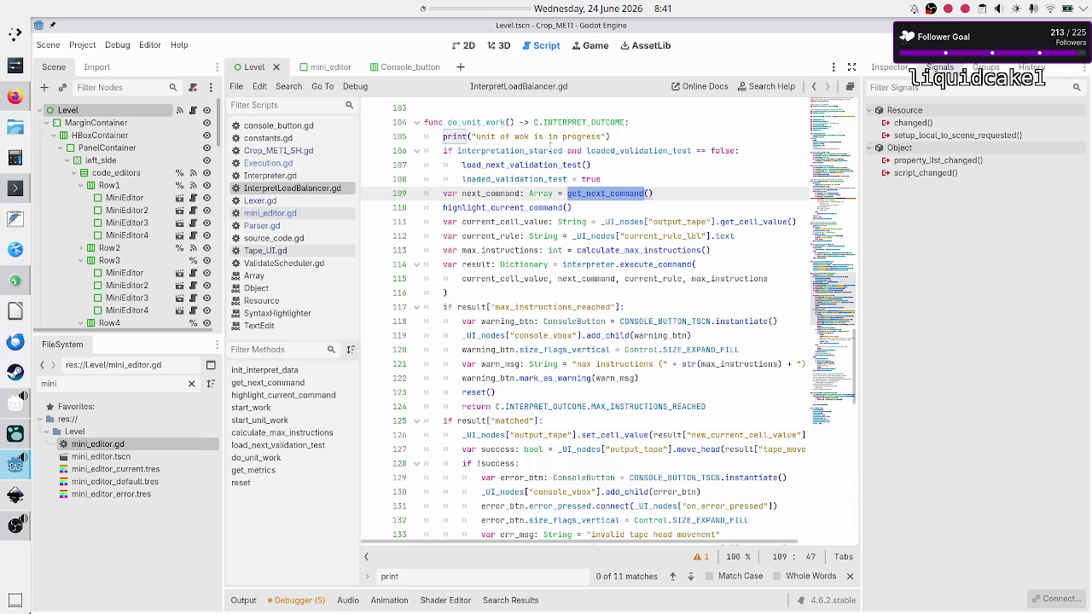
double_click(517, 165)
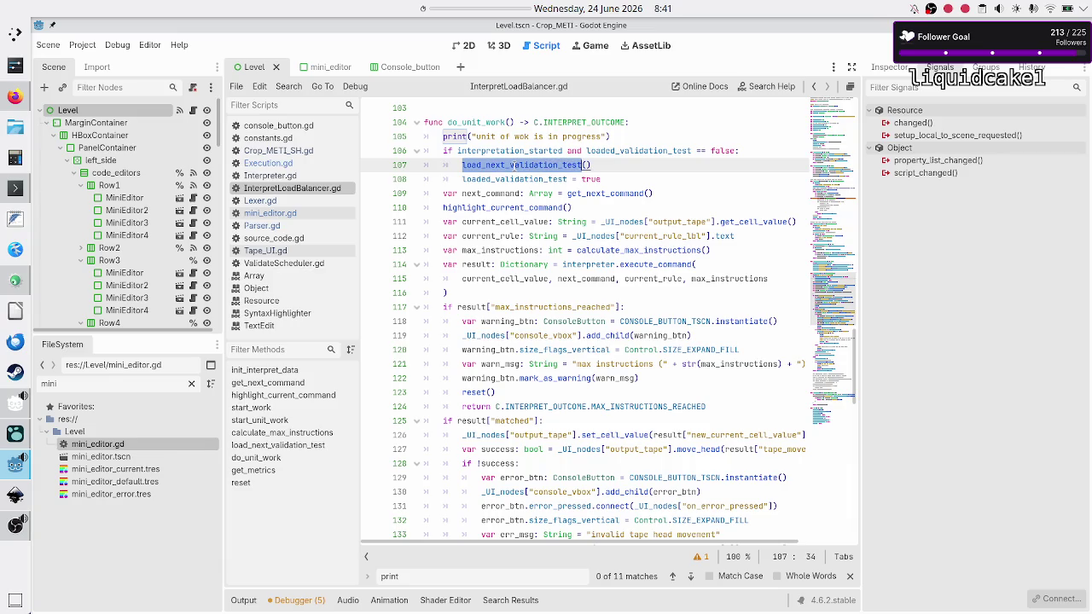
scroll(513, 165, up, 7)
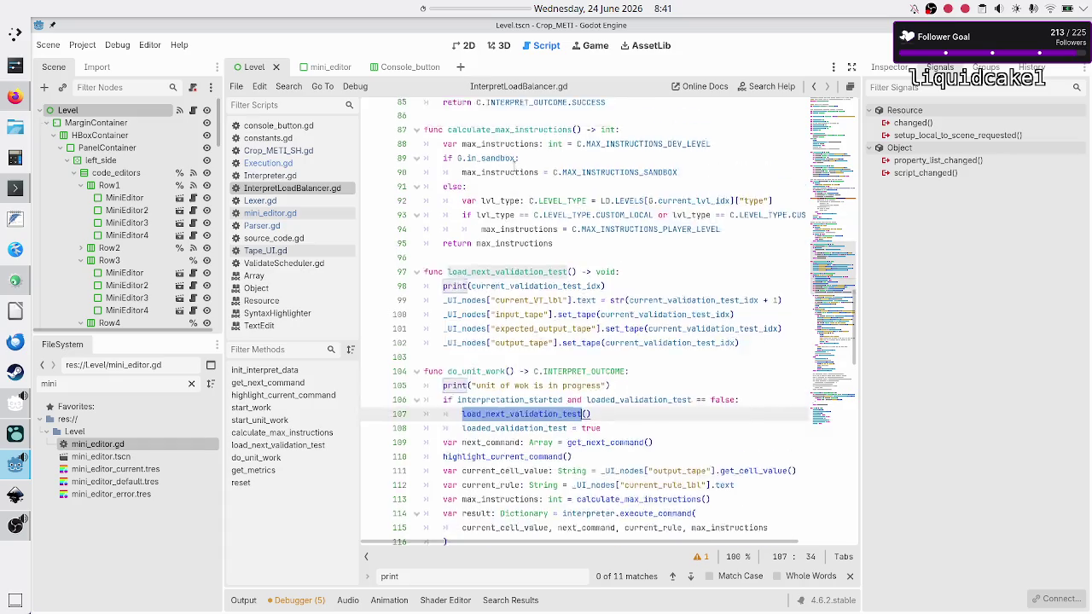
scroll(515, 165, down, 2)
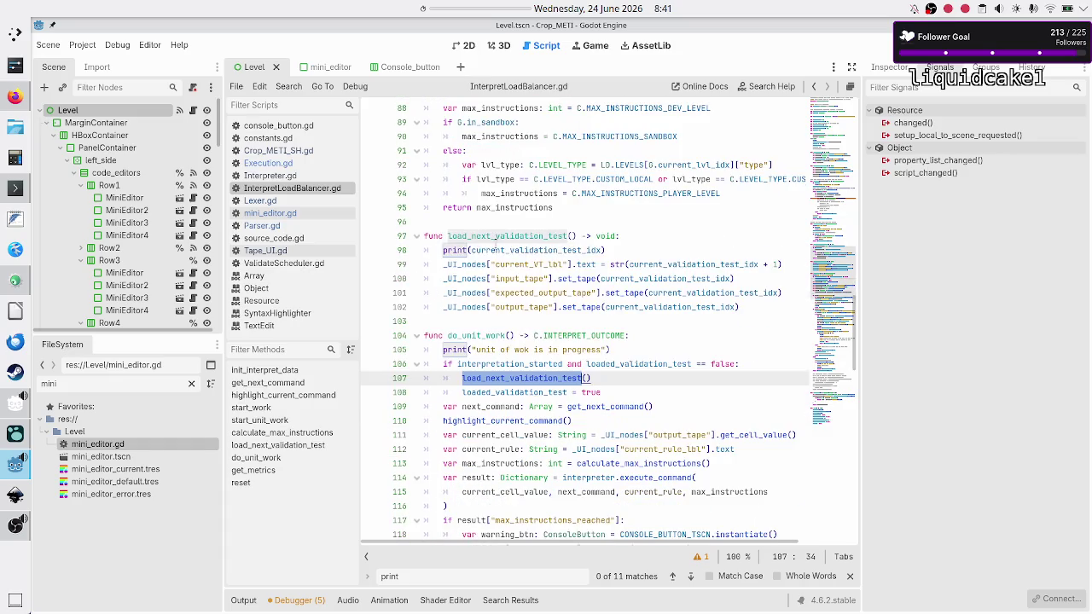
mouse_move(589, 250)
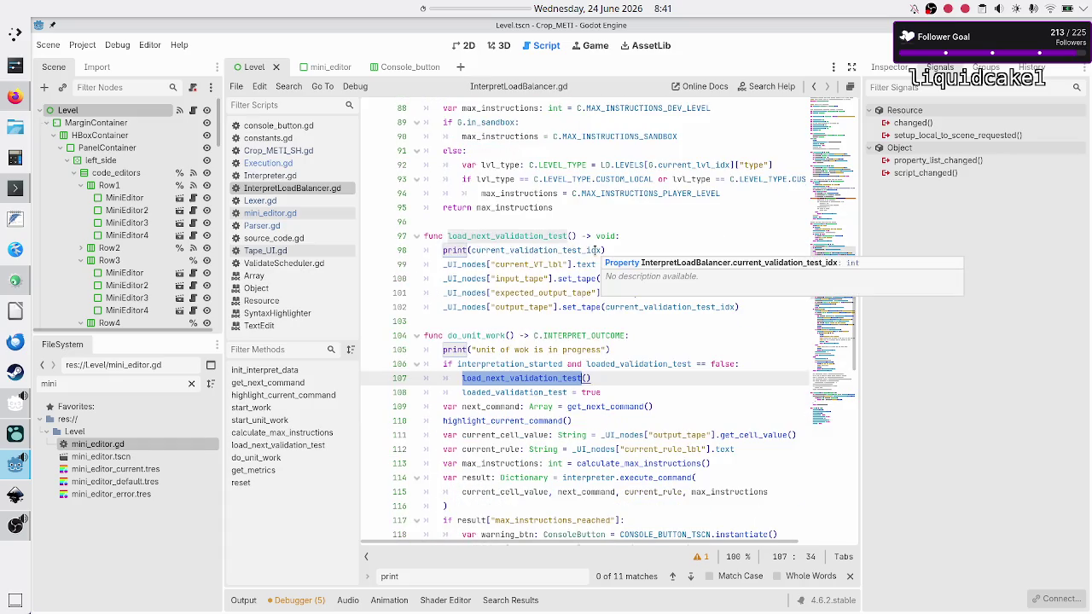
click(656, 264)
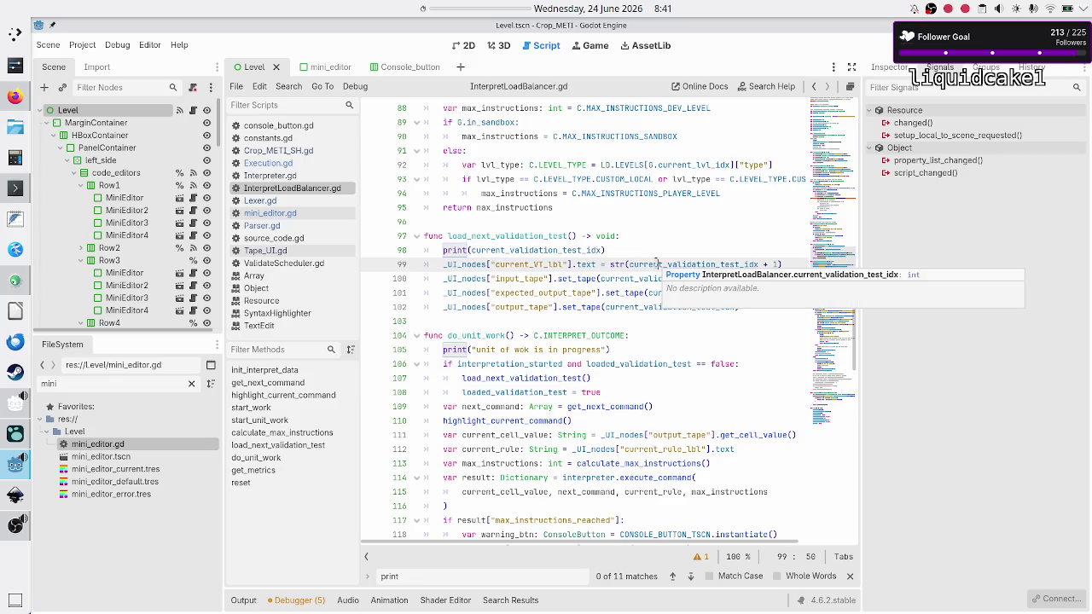
key(Home)
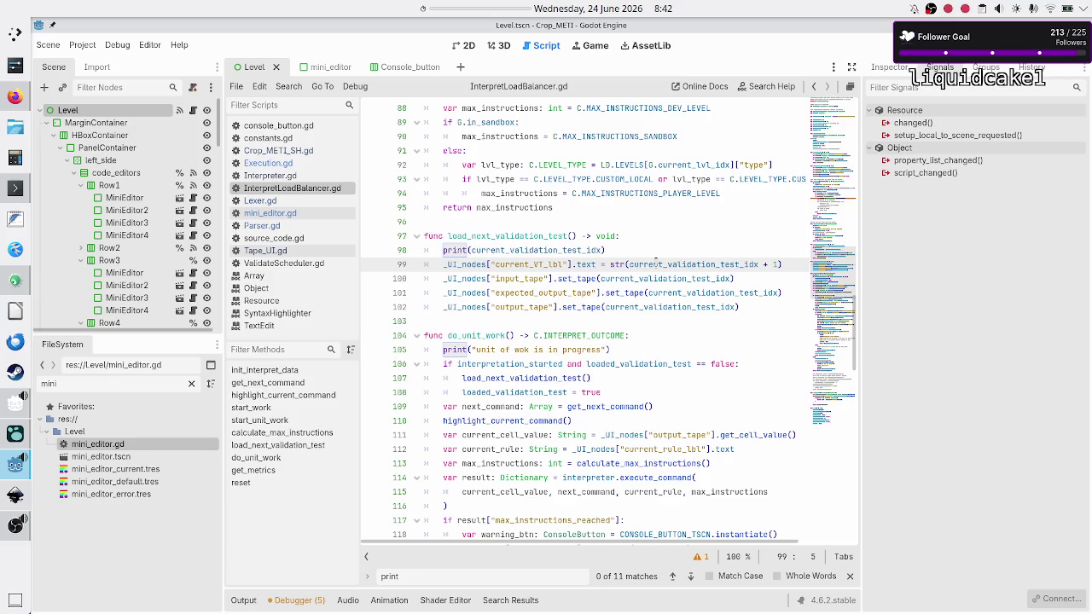
Change load_next_validation_test's return type on line 97 from void to bool.
key(End)
key(Left)
key(shift+Left)
key(shift+Left)
key(shift+Left)
key(shift+Left)
key(shift+Left)
key(shift+Left)
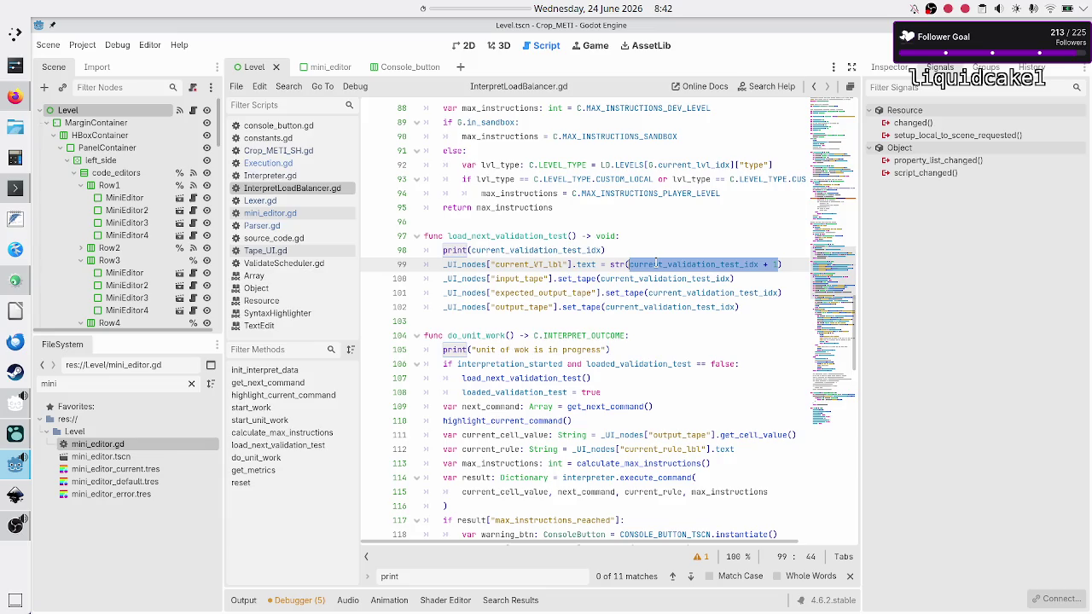
key(Down)
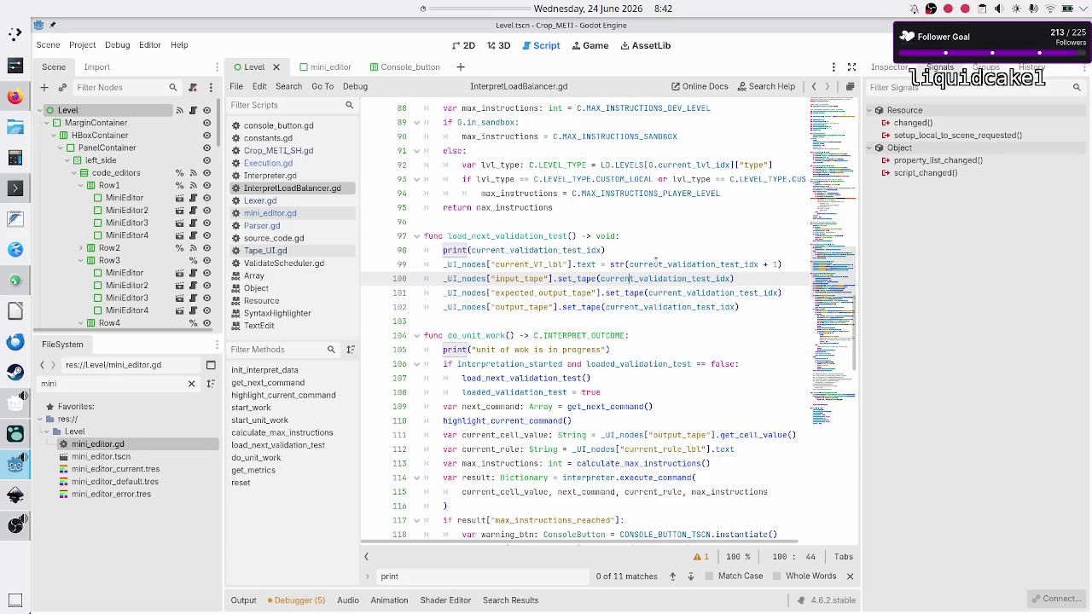
key(Down)
key(Down)
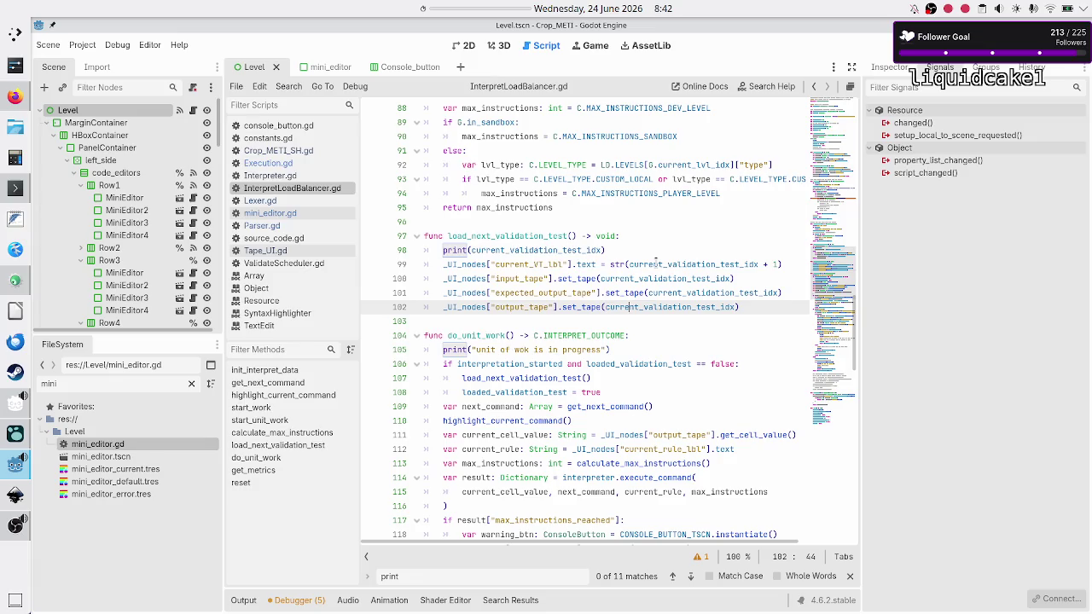
key(Up)
key(Up)
key(Up)
key(BackSpace)
key(BackSpace)
key(BackSpace)
text(bool)
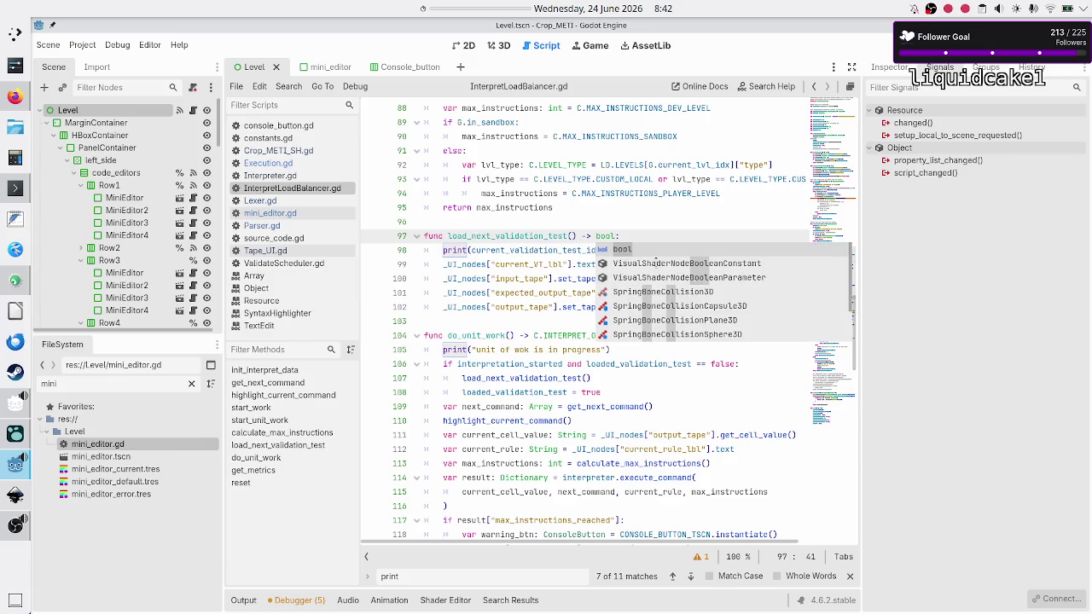
key(Escape)
Add 'return true' at the end of the function and scroll back to the top.
key(Right)
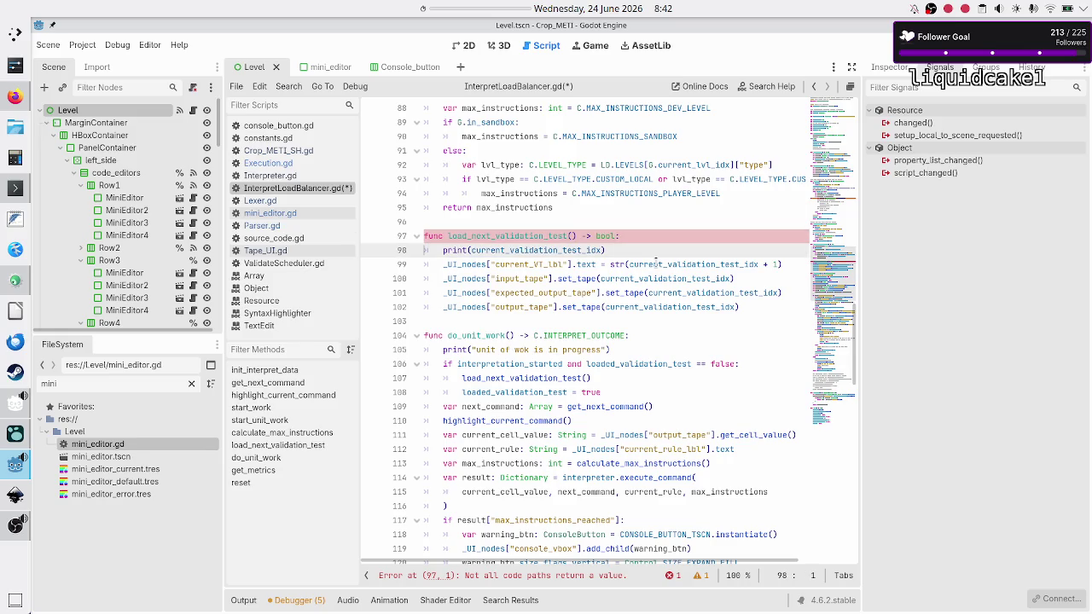
key(Down)
key(Down)
key(Down)
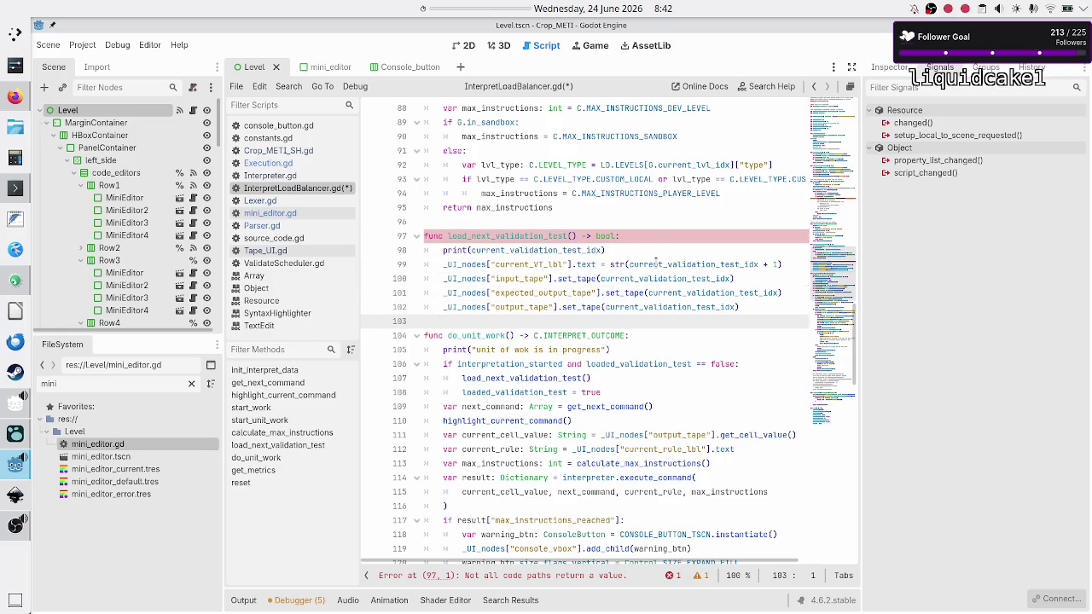
key(Left)
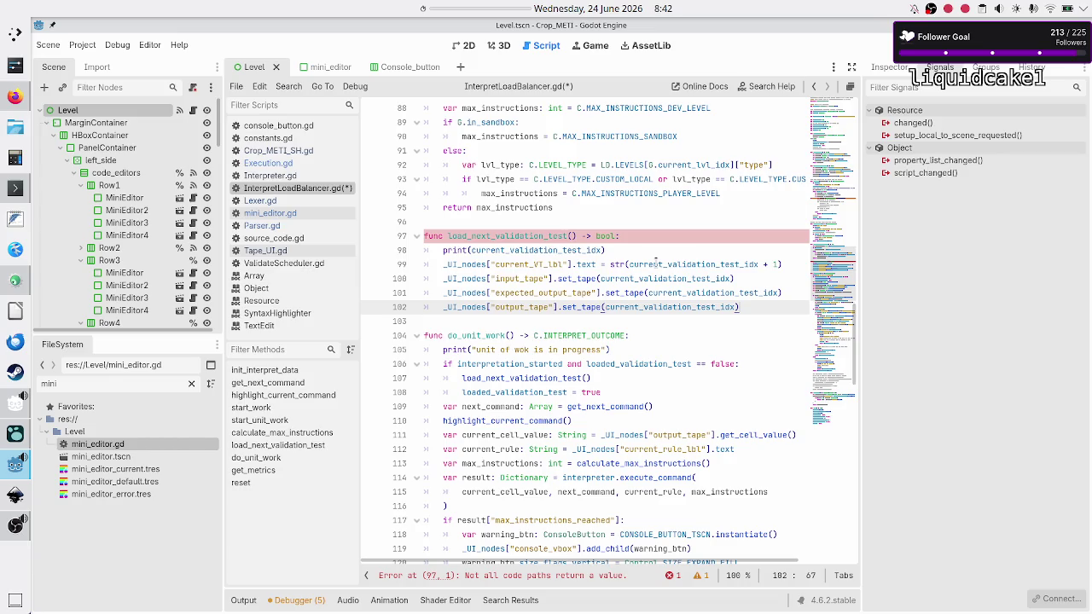
key(Return)
text(return true)
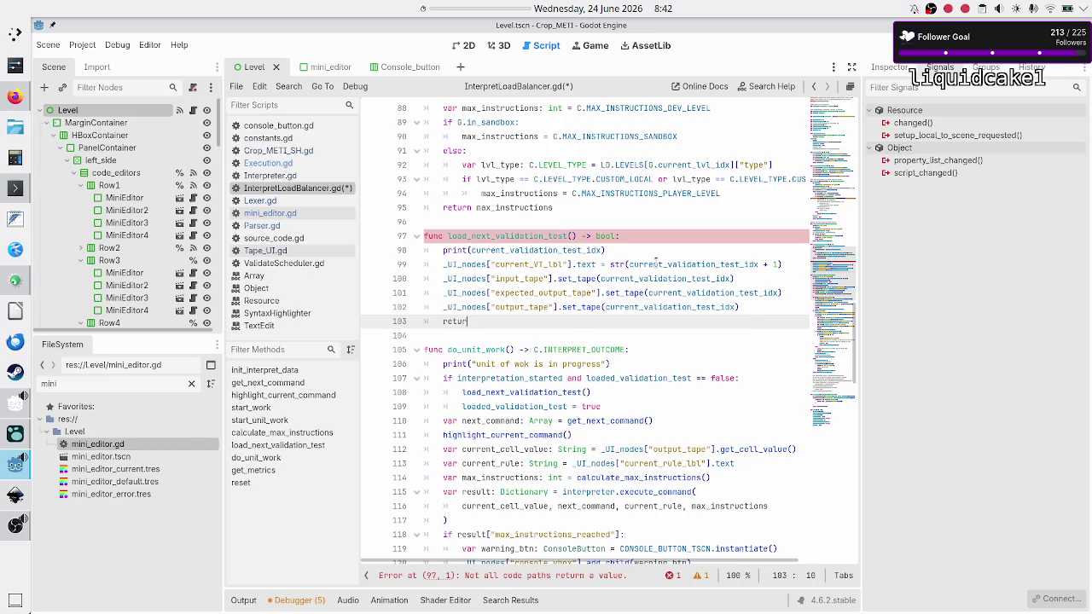
key(Up)
key(Up)
key(Up)
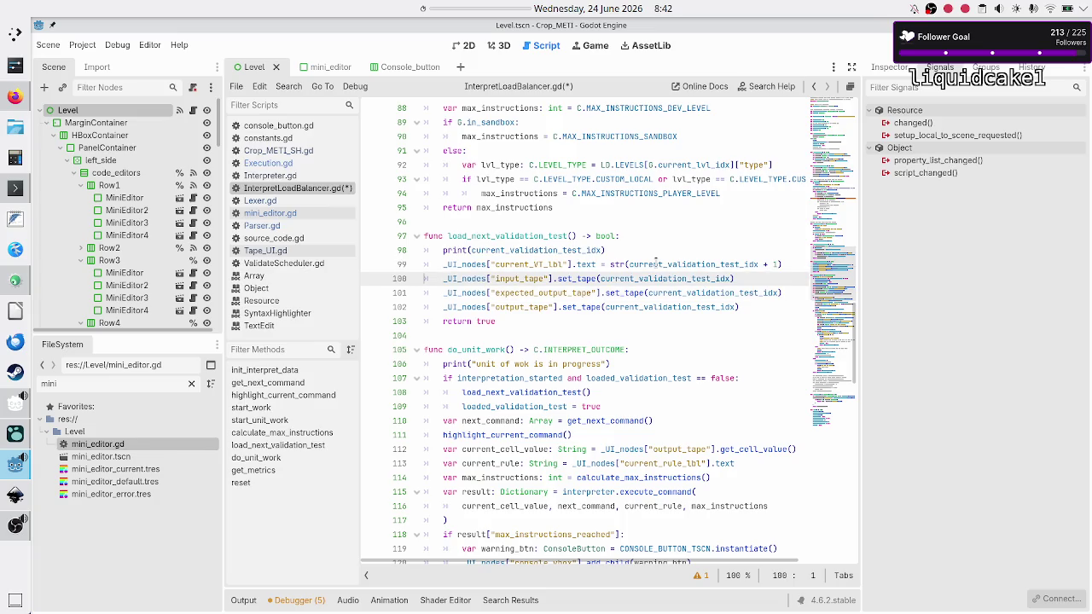
key(Home)
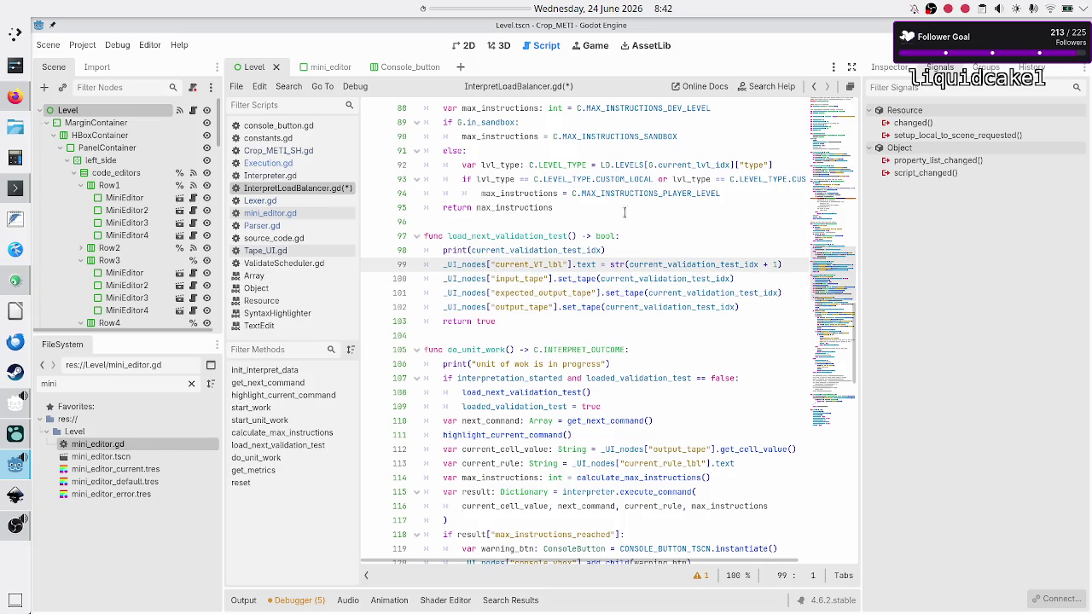
scroll(610, 219, up, 5)
scroll(611, 218, up, 20)
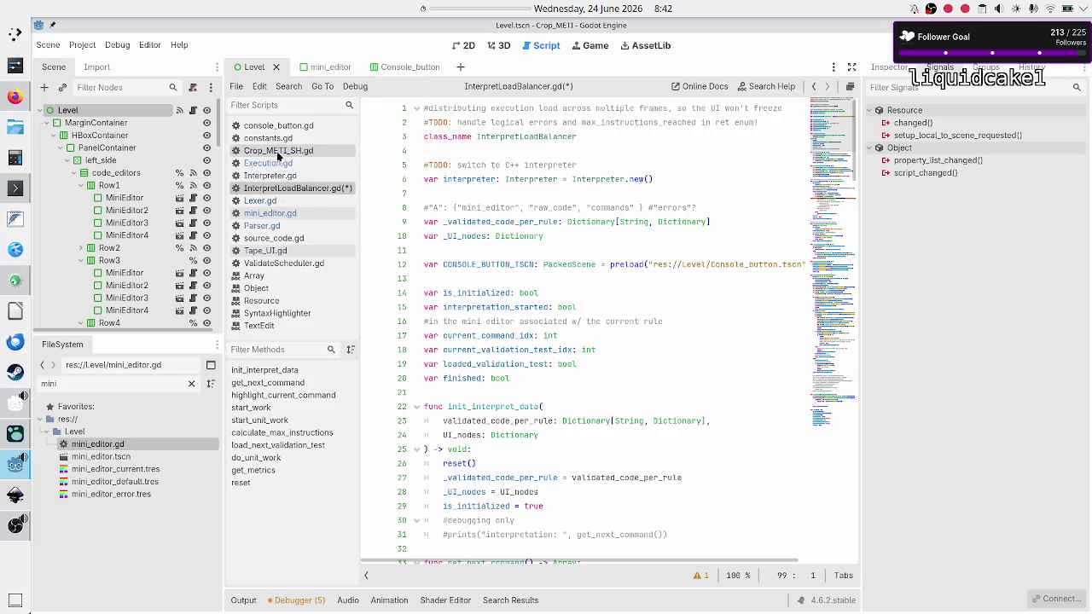
Clear the script filter and open level_data.gd via the FileSystem filter 'level_da'.
click(294, 108)
text(level)
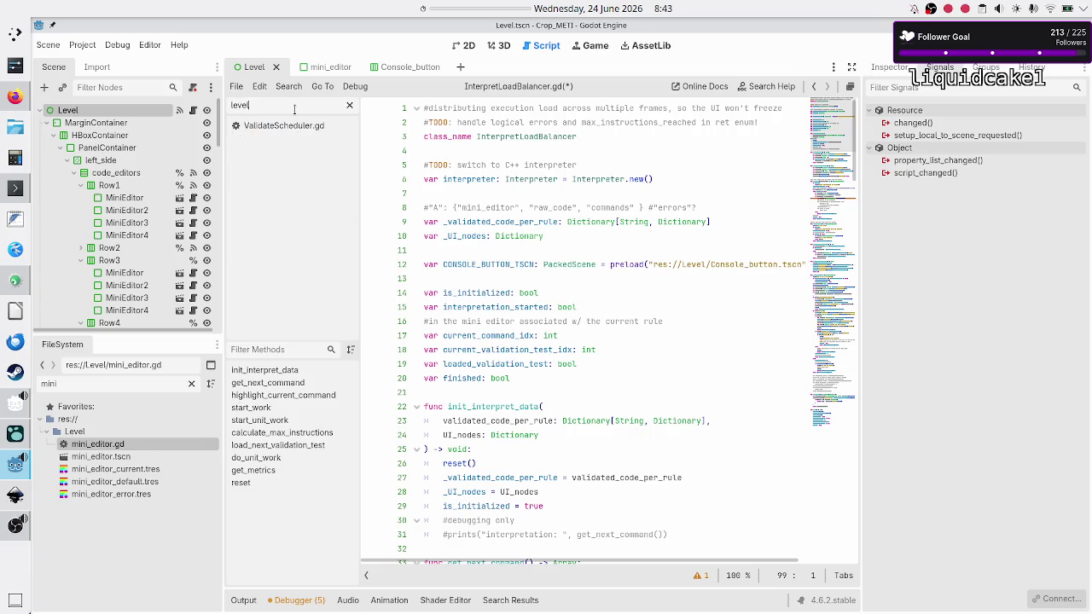
key(BackSpace)
key(BackSpace)
key(BackSpace)
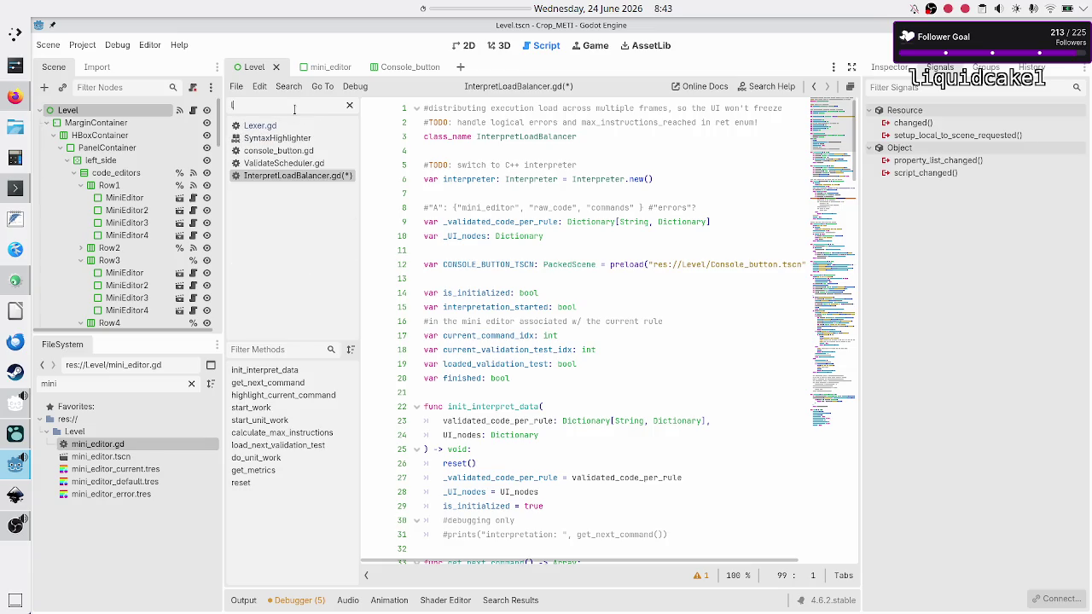
key(BackSpace)
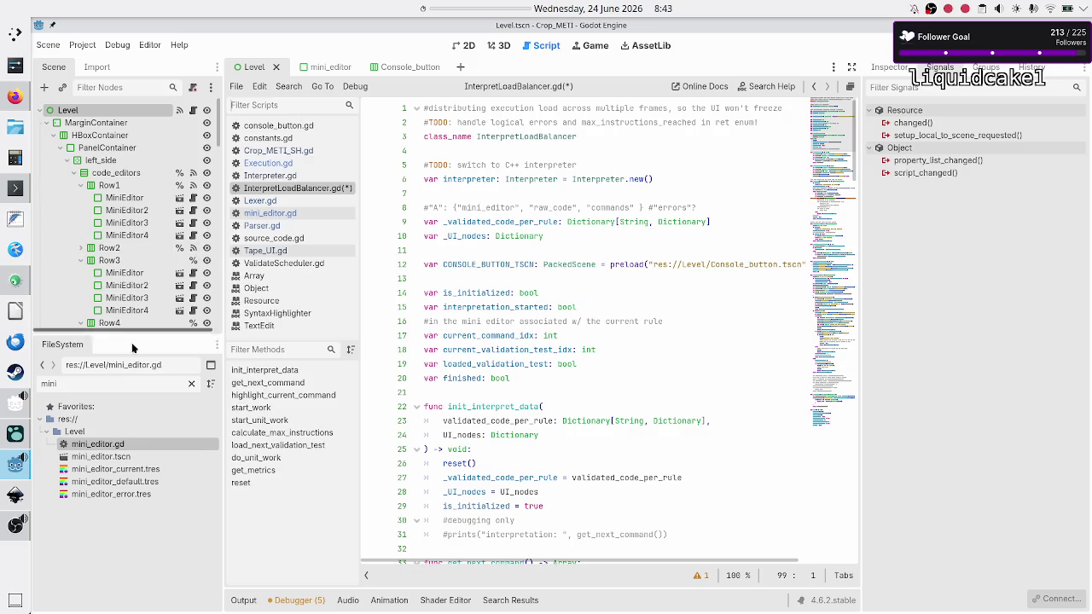
double_click(116, 388)
text(level)
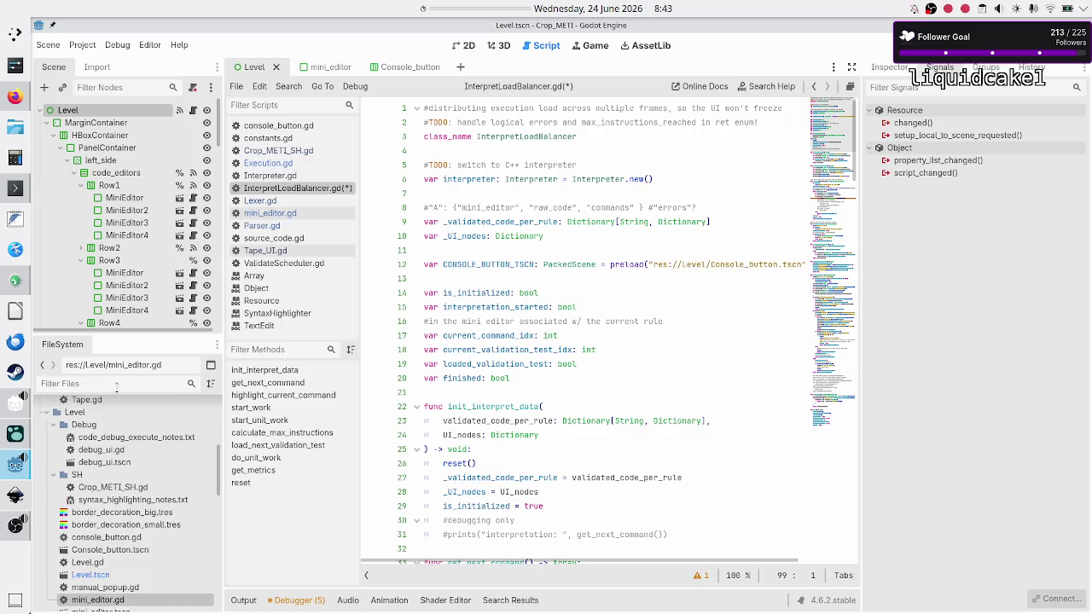
text(_da)
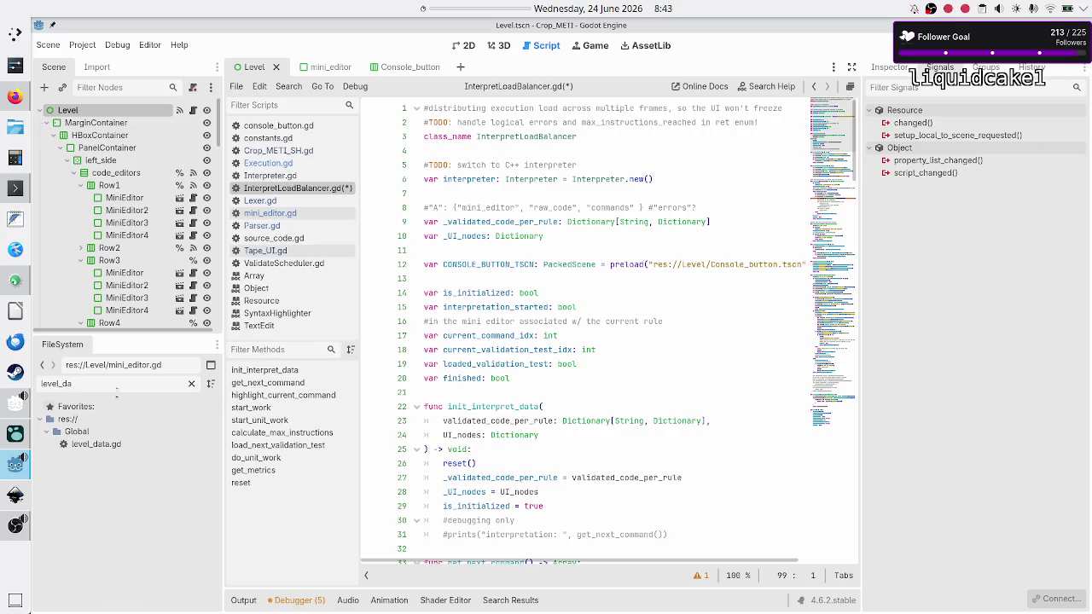
double_click(114, 442)
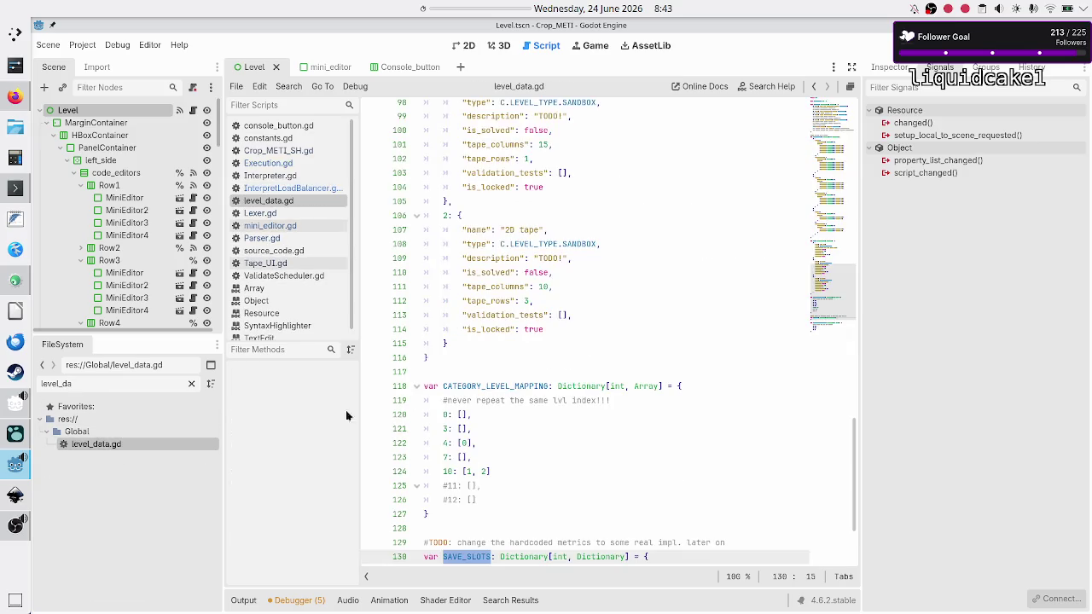
Scroll to the LEVELS entry and select the validation_tests list on line 93.
click(512, 425)
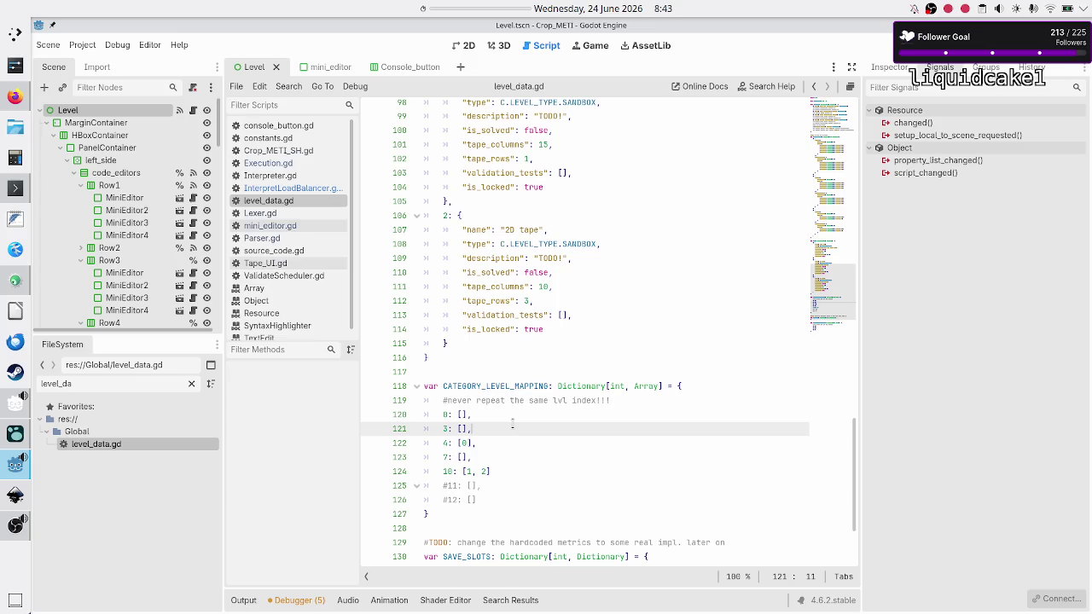
scroll(512, 424, down, 3)
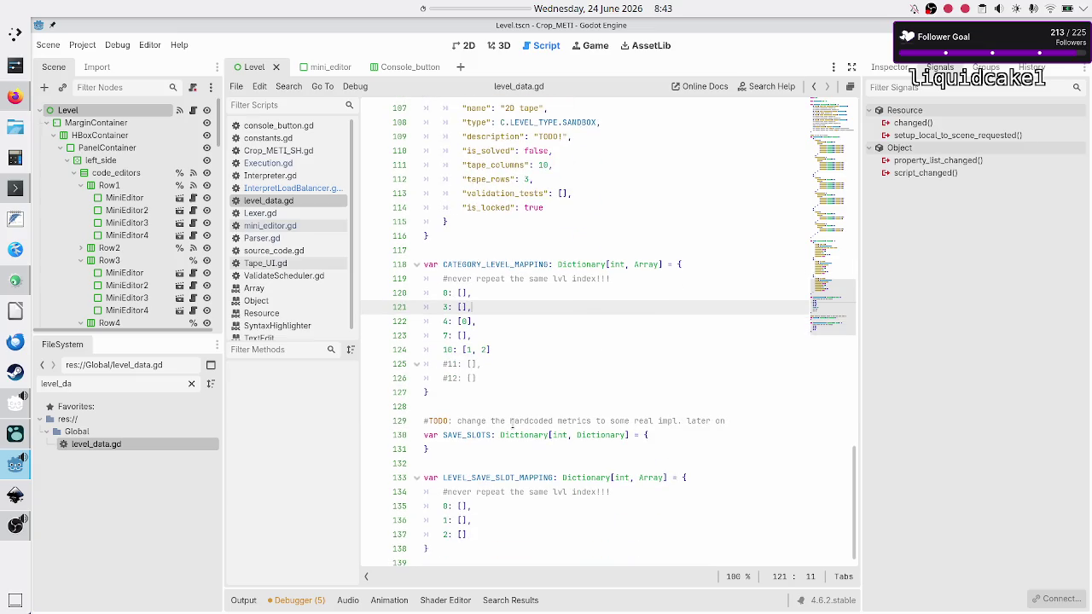
scroll(512, 424, up, 15)
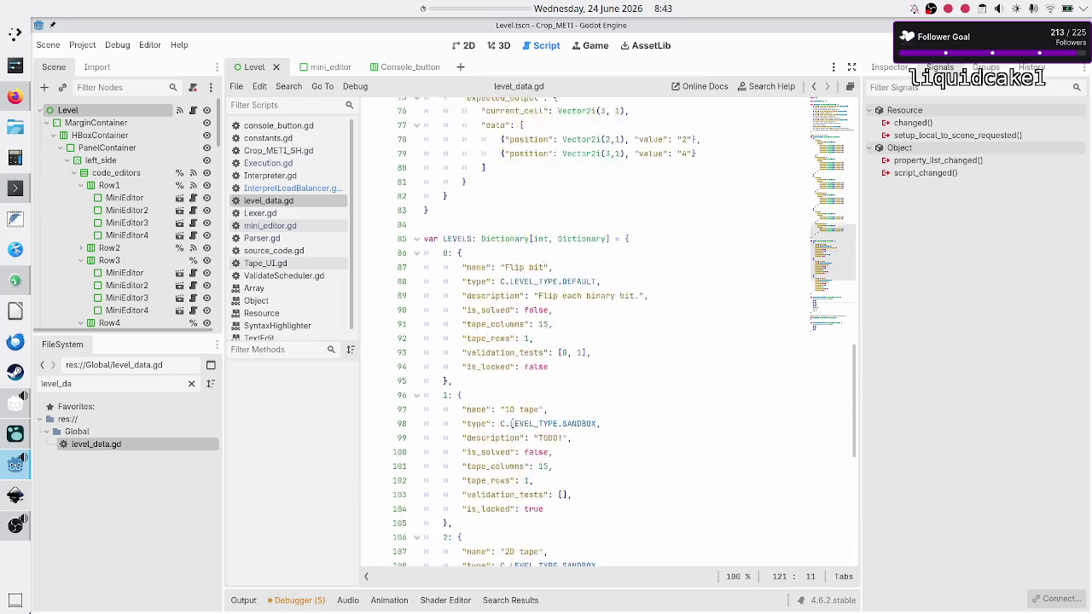
scroll(512, 424, down, 2)
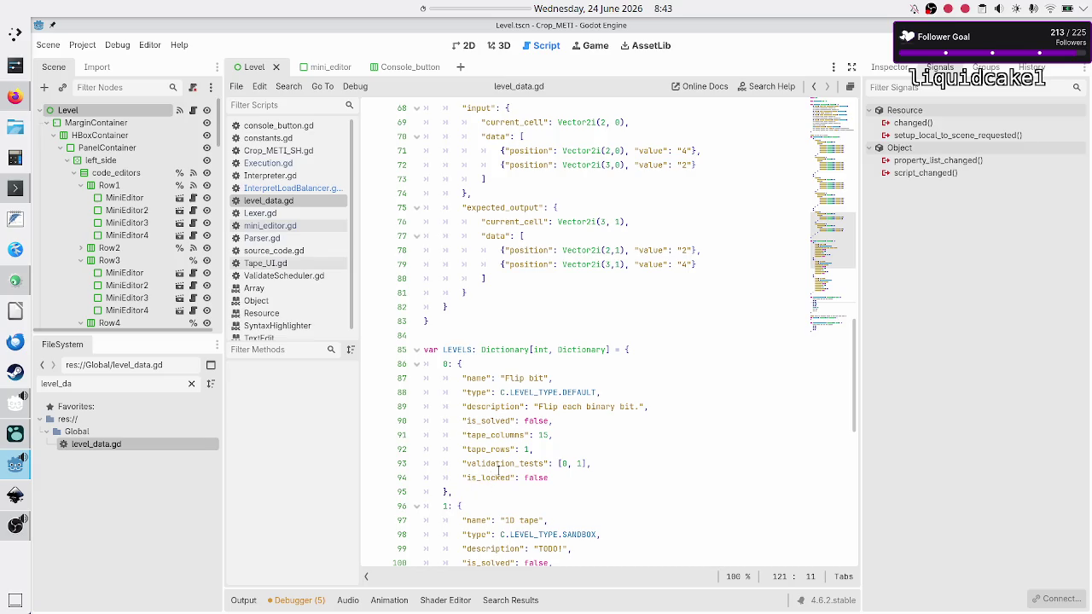
double_click(502, 463)
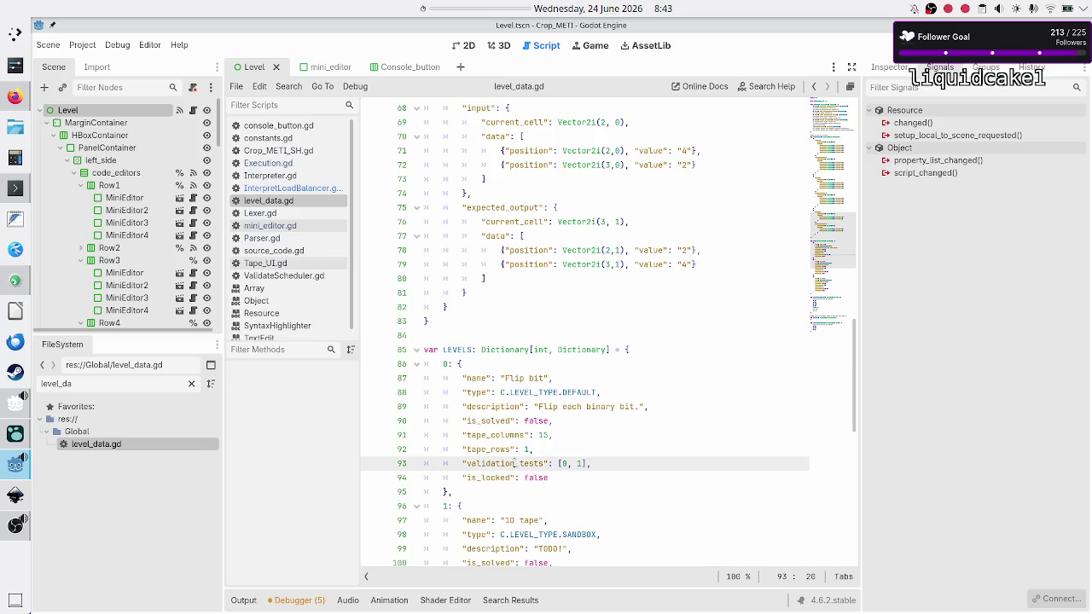
click(602, 464)
key(shift+Left)
key(shift+Left)
key(shift+Left)
Check the Flip bit level's index 0 on line 86 and select its tests 0, 1.
click(446, 364)
drag(446, 364, 443, 364)
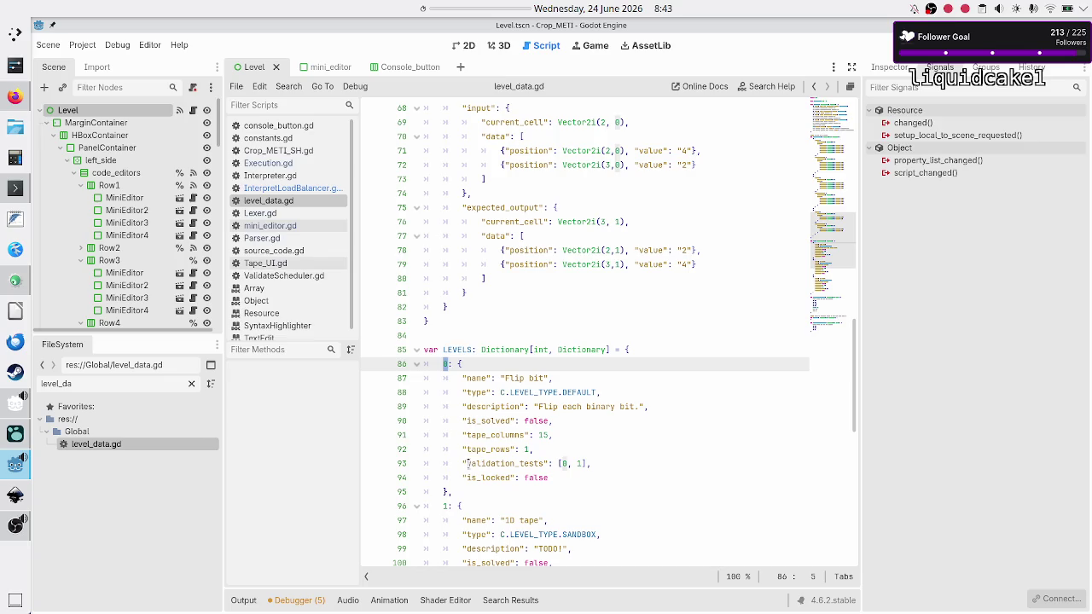
click(592, 463)
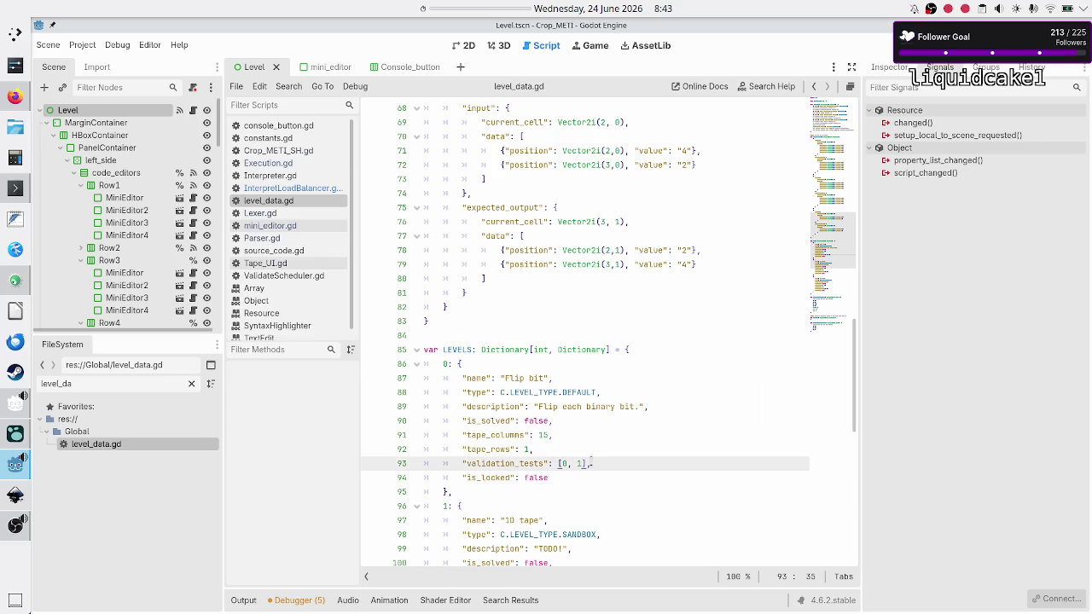
key(Left)
key(Left)
key(Left)
key(shift+Right)
key(Right)
key(shift+Left)
key(shift+Left)
key(shift+Left)
click(286, 192)
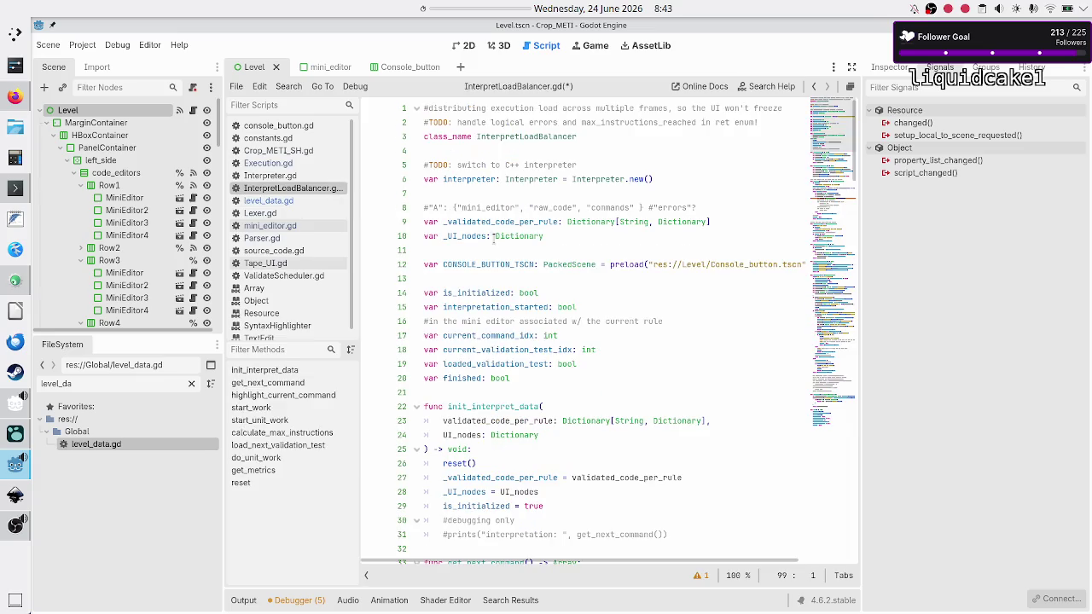
click(488, 368)
key(ctrl+f)
text(valida)
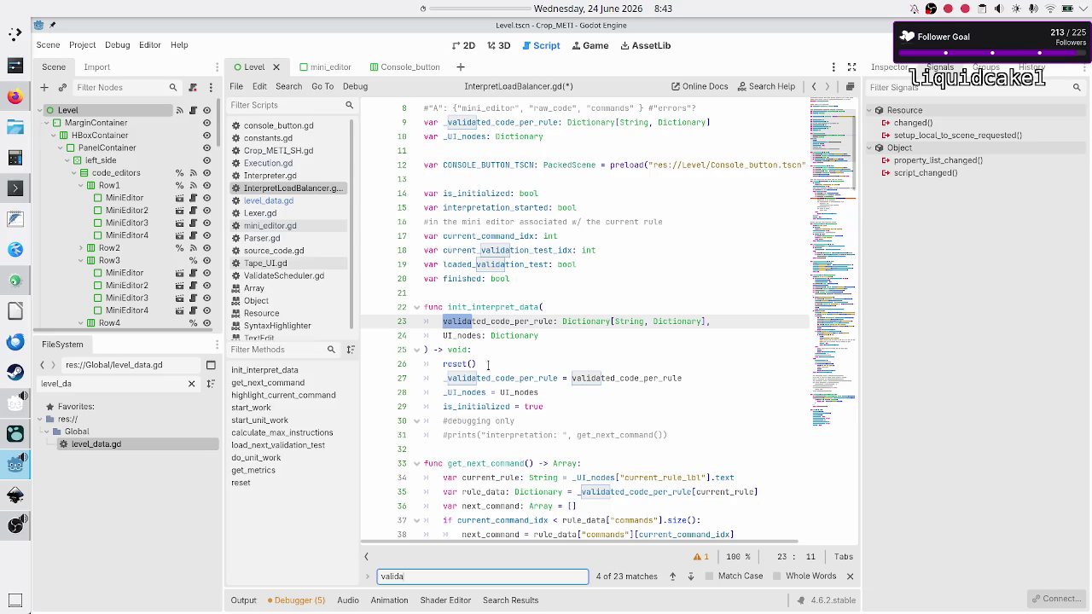
double_click(508, 250)
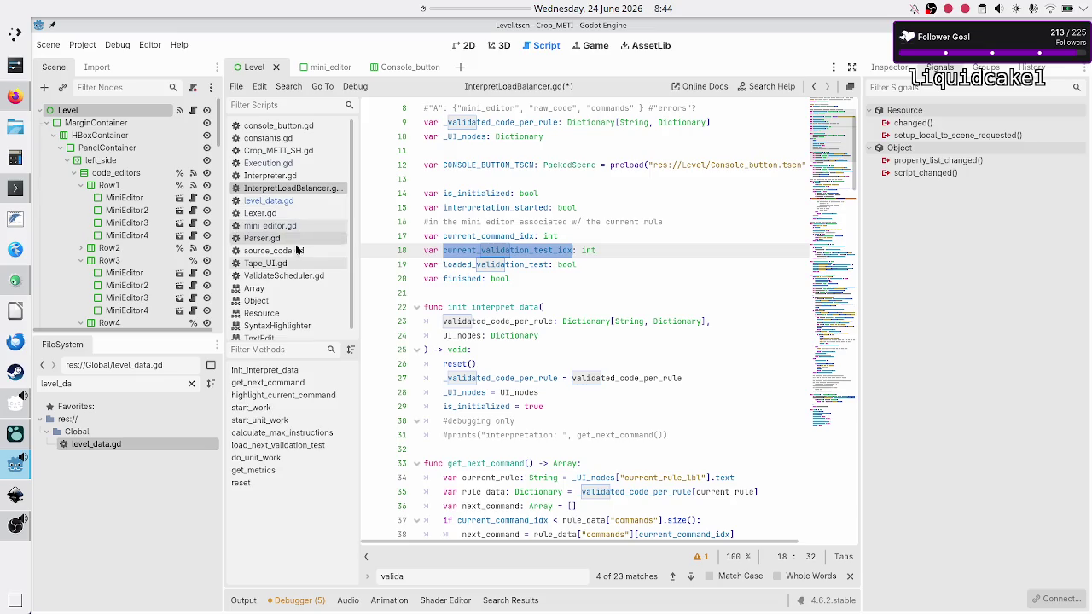
scroll(294, 247, down, 1)
scroll(294, 245, up, 1)
click(295, 201)
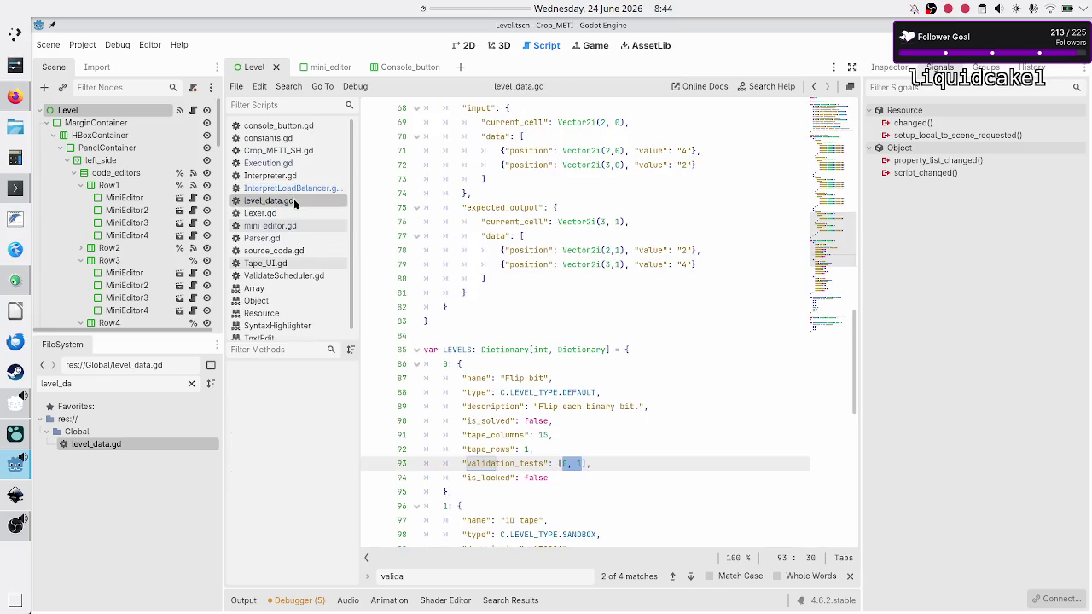
click(600, 464)
key(Right)
key(Right)
key(Right)
key(Left)
key(Left)
key(Right)
key(Right)
key(Left)
key(BackSpace)
key(BackSpace)
key(BackSpace)
text(3, 4)
text(, 5)
key(Left)
key(Left)
key(Left)
key(shift+Right)
key(Right)
key(Right)
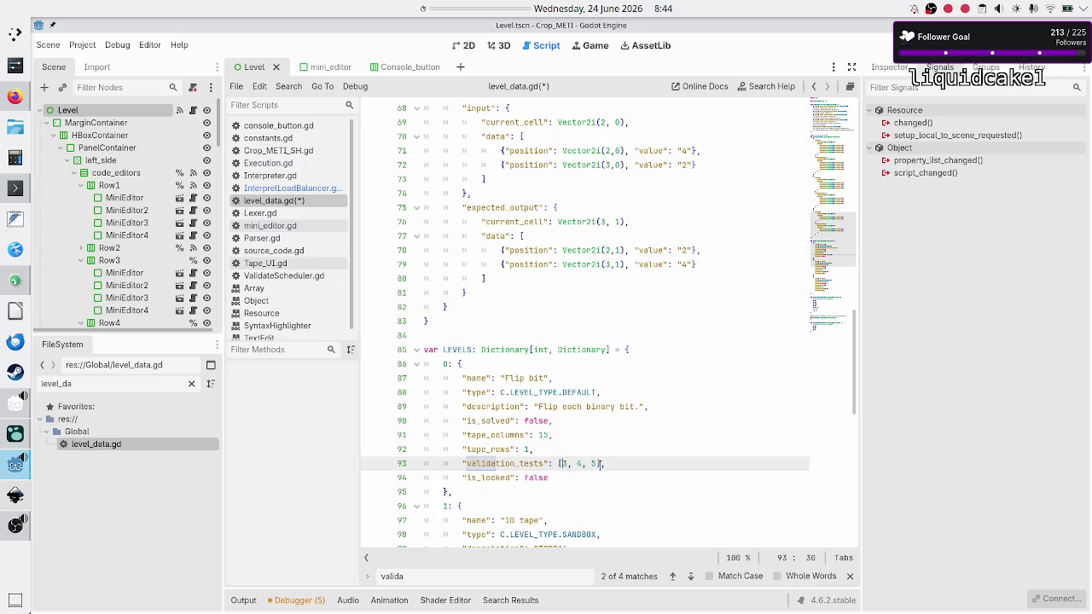
key(shift+Right)
key(shift+Right)
key(shift+Right)
click(599, 463)
key(BackSpace)
key(BackSpace)
key(BackSpace)
text(0, 1)
Inspect the VALIDATION_TESTS dictionary's entries for test keys 0 and 1.
scroll(552, 354, up, 10)
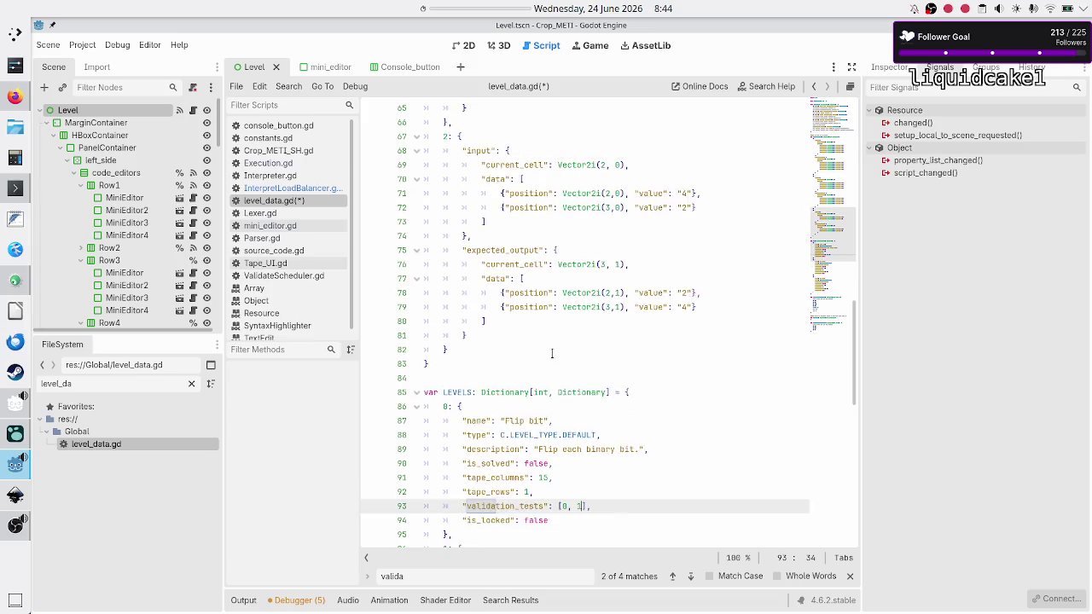
scroll(552, 353, down, 10)
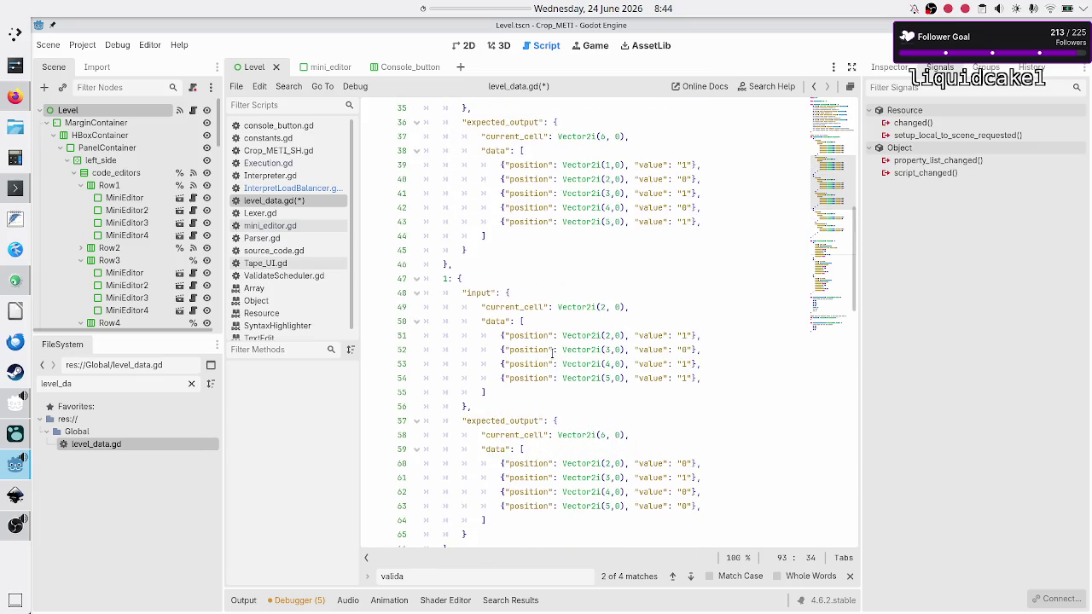
scroll(552, 353, down, 1)
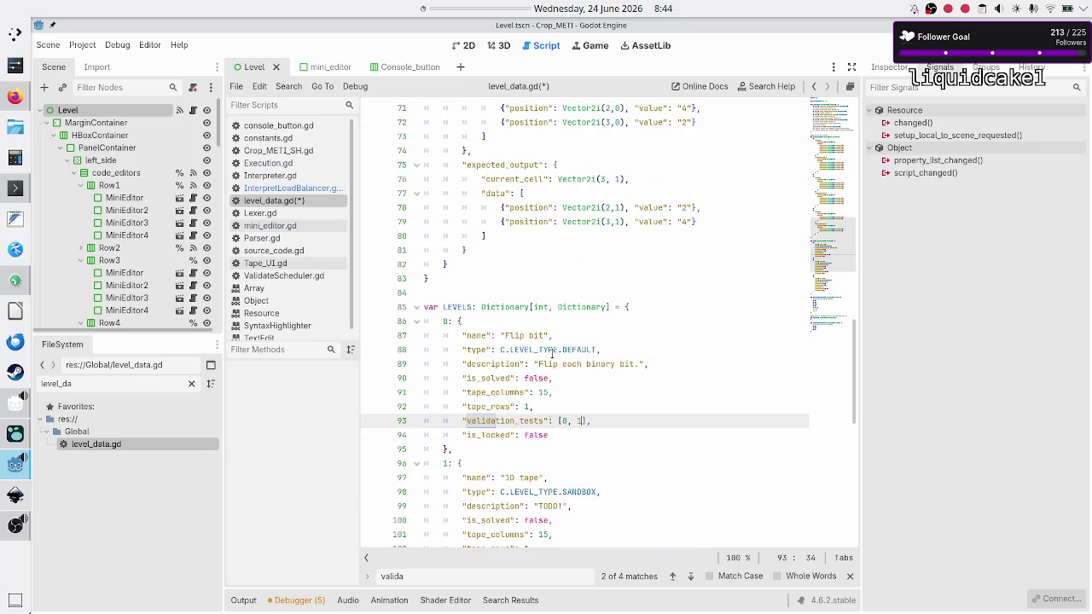
scroll(583, 413, up, 8)
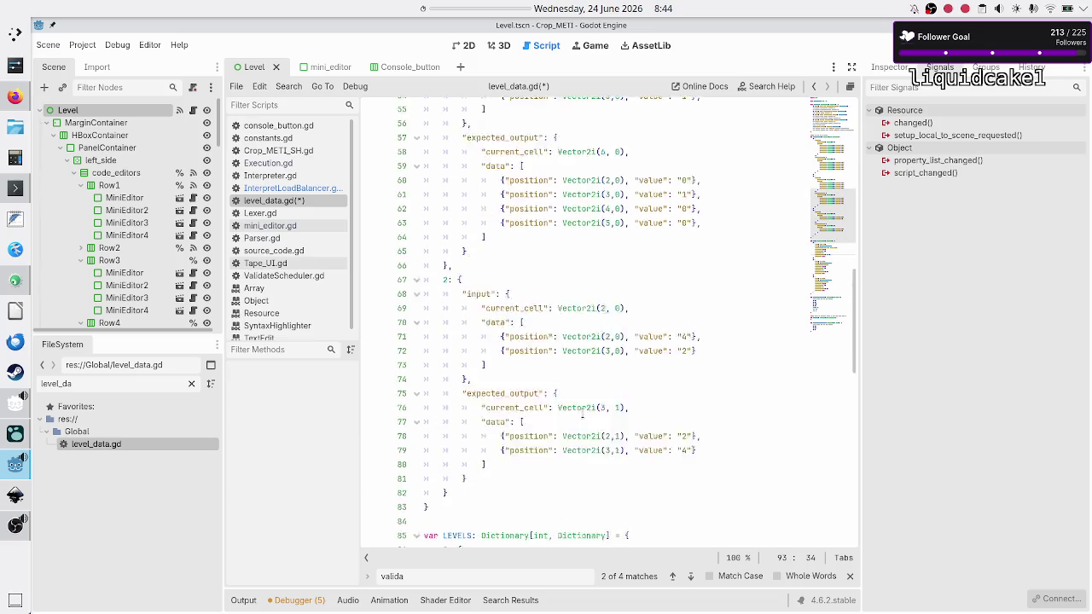
scroll(583, 413, up, 12)
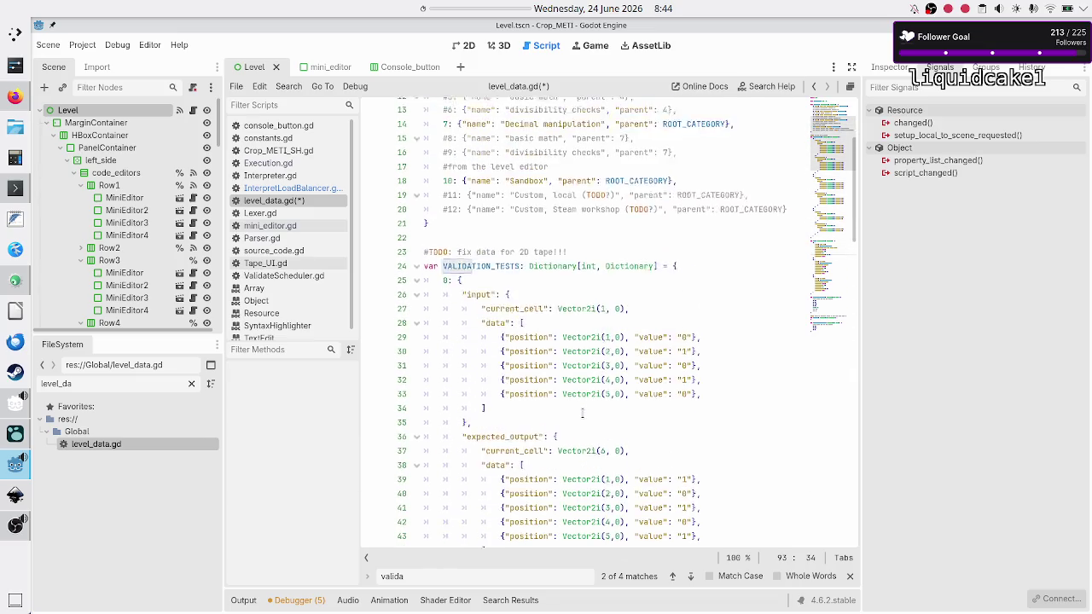
double_click(489, 289)
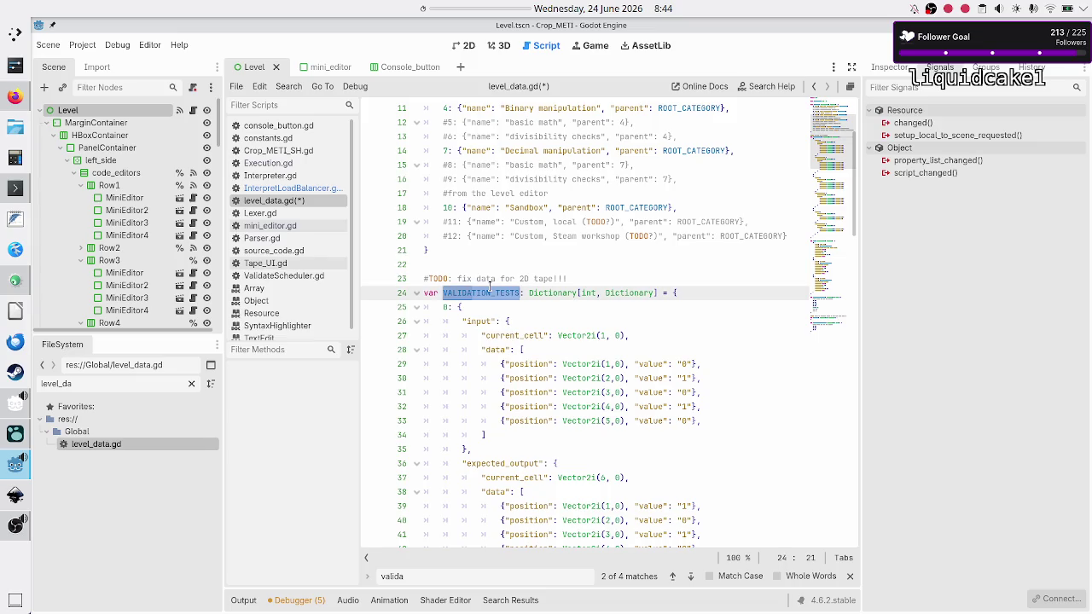
click(443, 307)
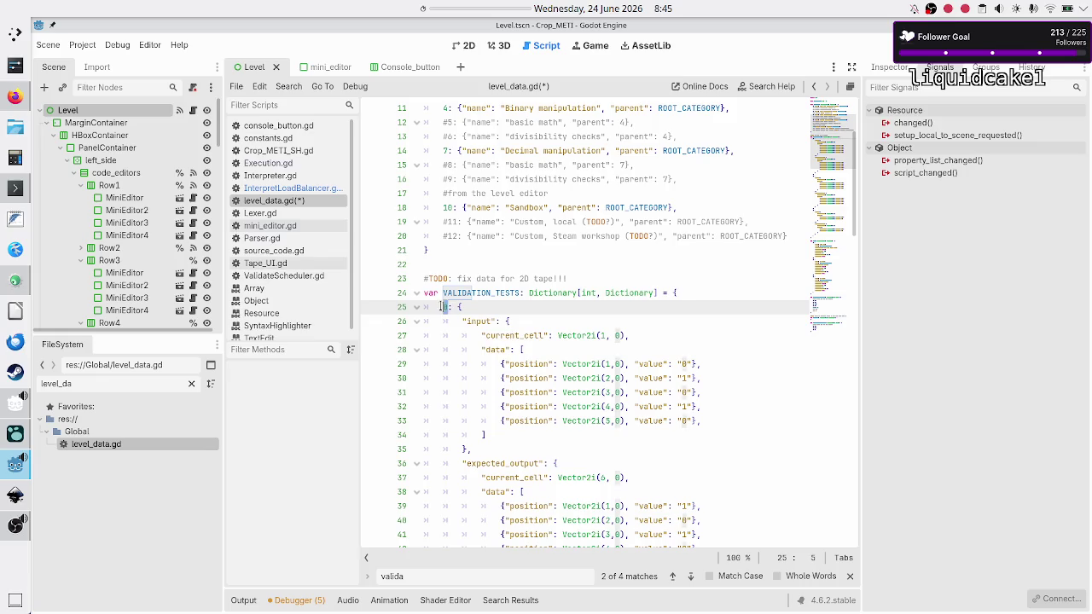
scroll(469, 321, down, 7)
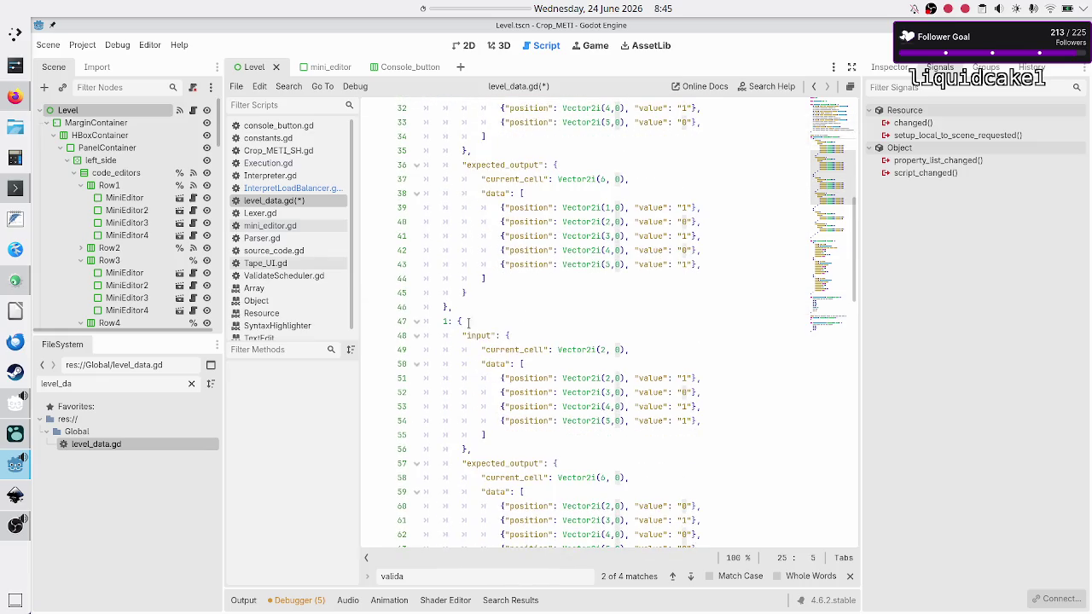
click(442, 322)
click(491, 312)
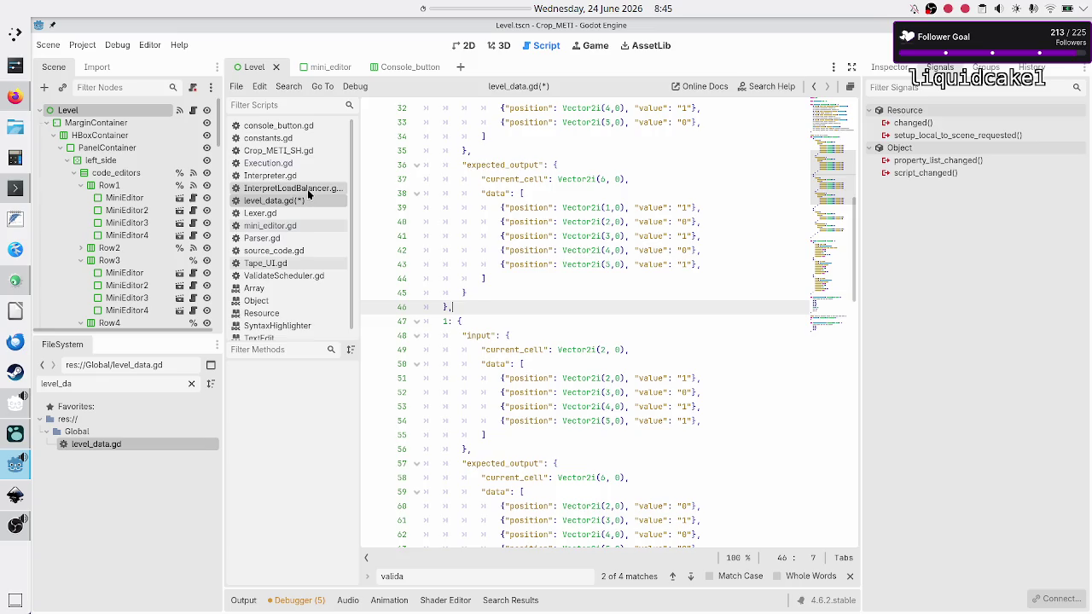
Review the Flip bit level's validation_tests [0, 1], then switch to InterpretLoadBalancer.gd.
scroll(482, 321, down, 18)
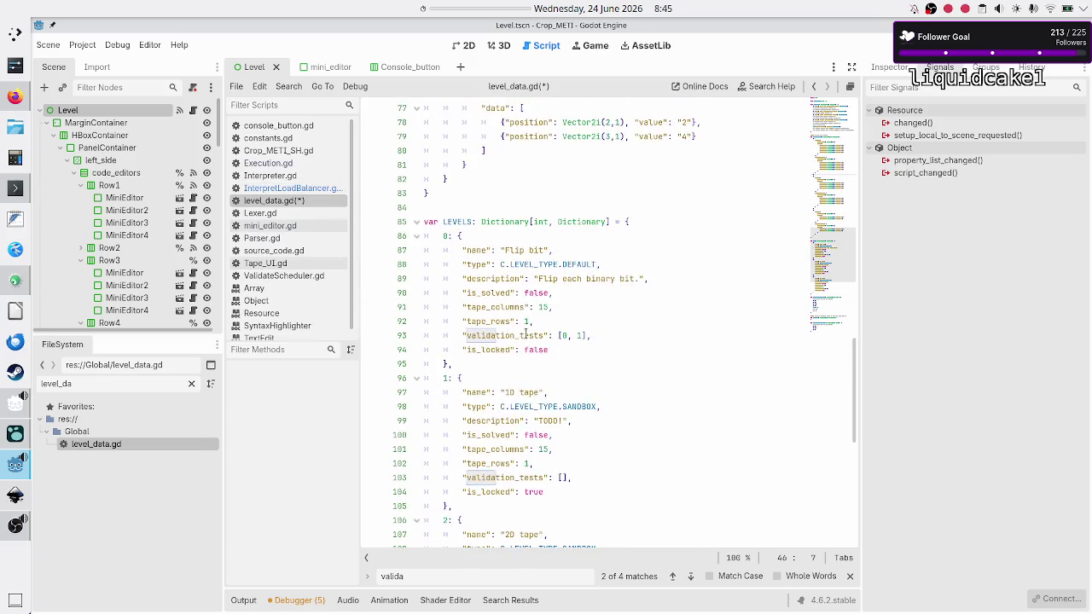
scroll(526, 334, up, 8)
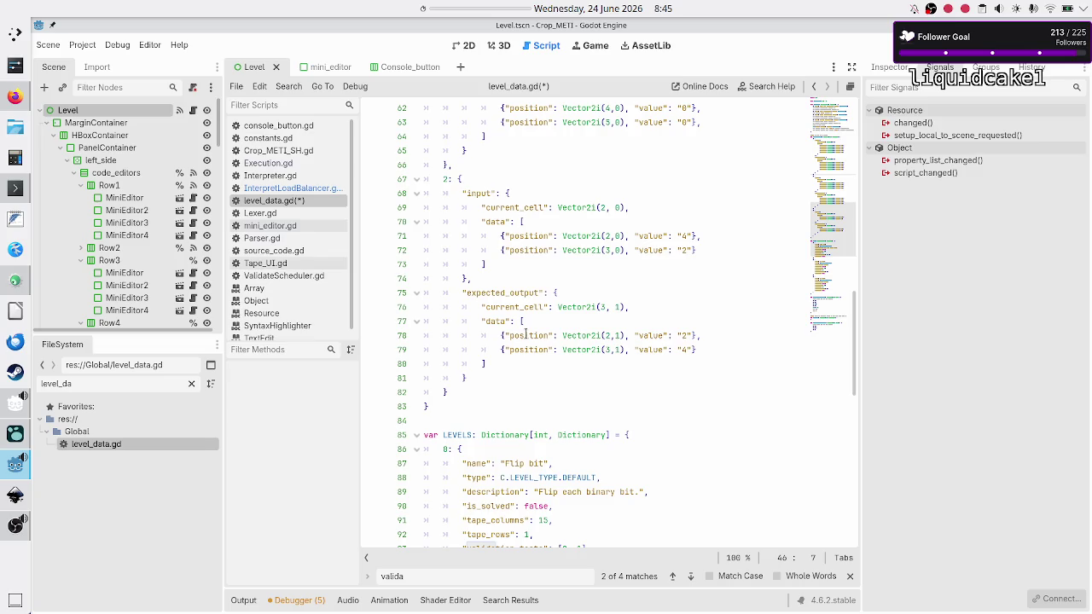
scroll(525, 334, down, 3)
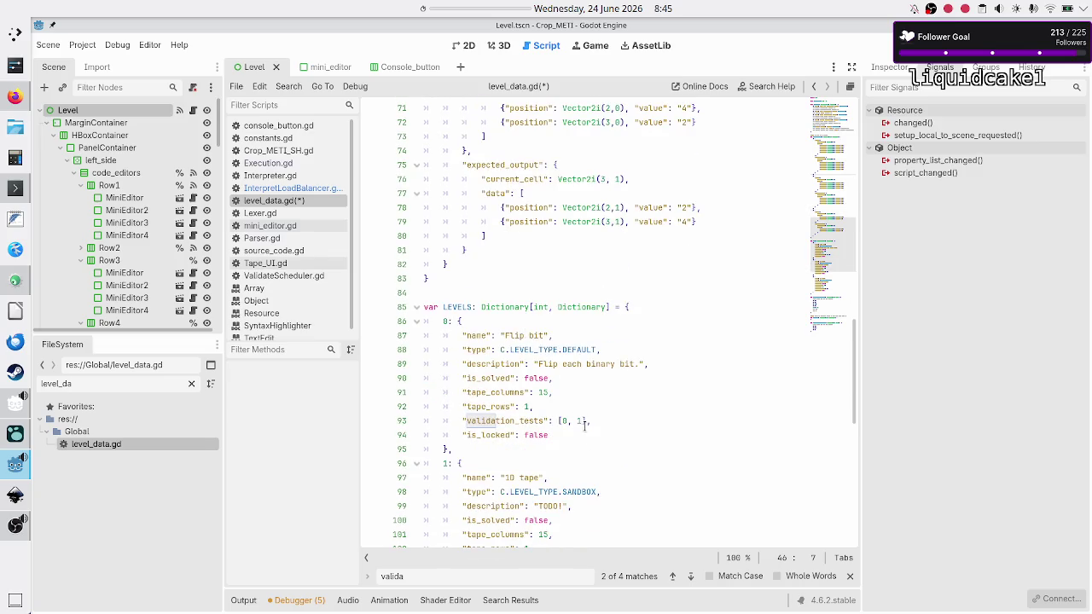
click(586, 422)
drag(586, 424, 562, 421)
click(561, 421)
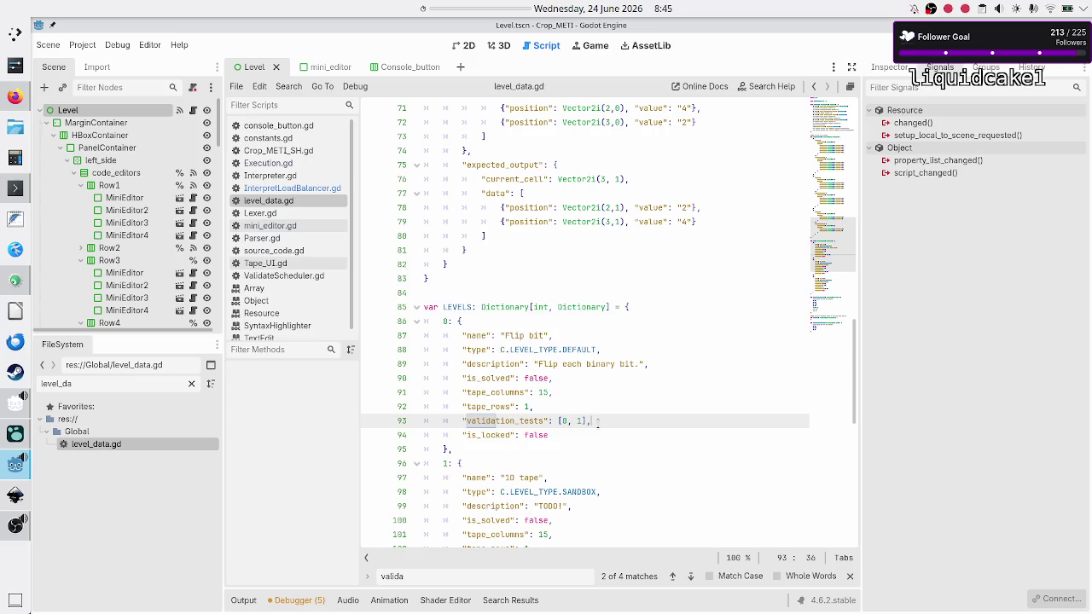
click(278, 188)
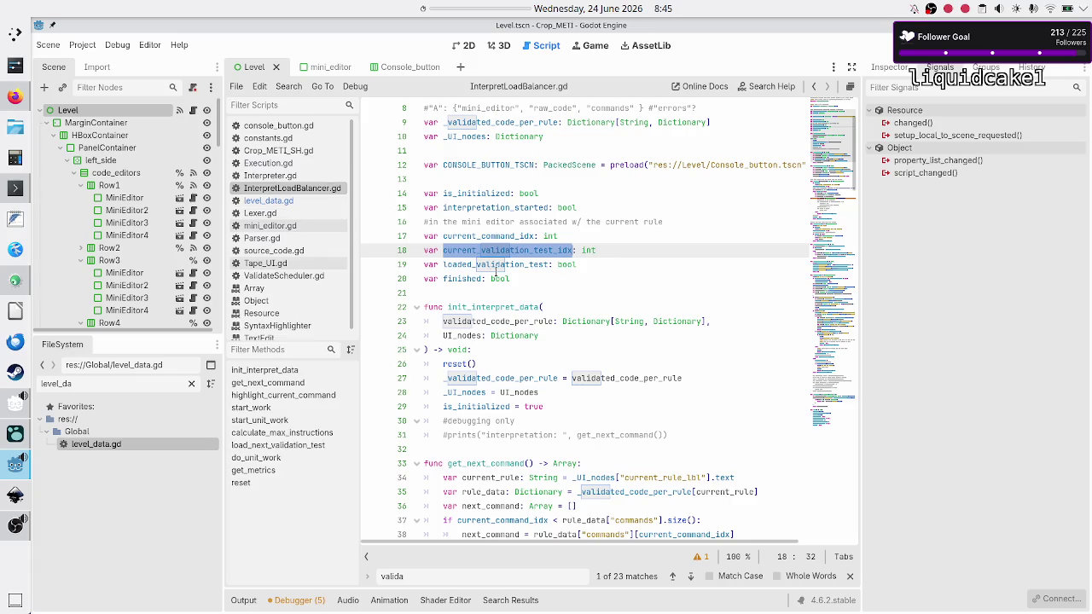
Go to the loaded_validation_test declaration and show the last run's Output log.
click(616, 259)
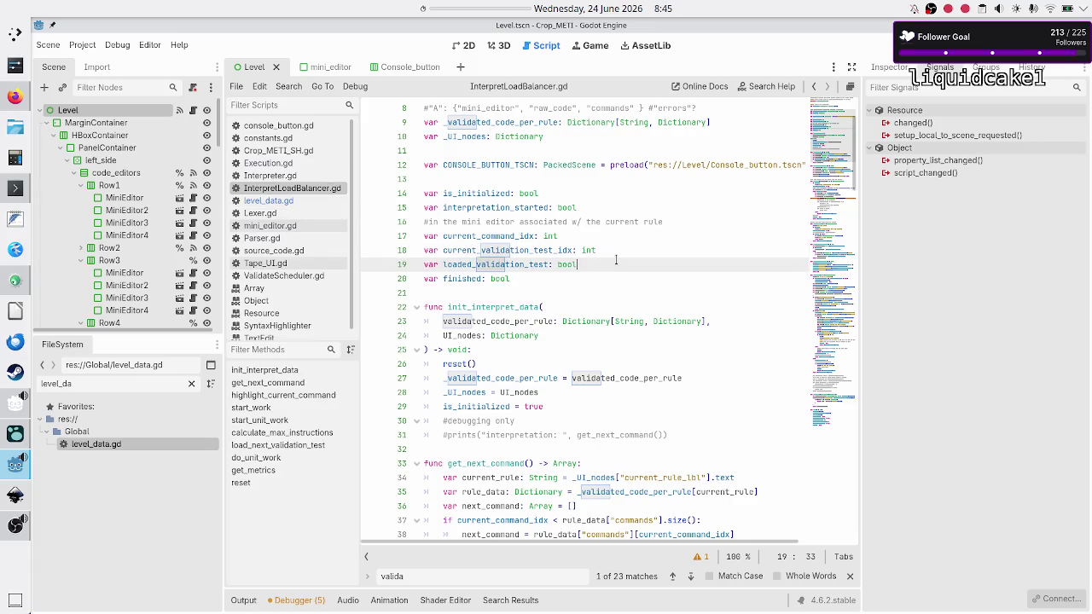
click(243, 600)
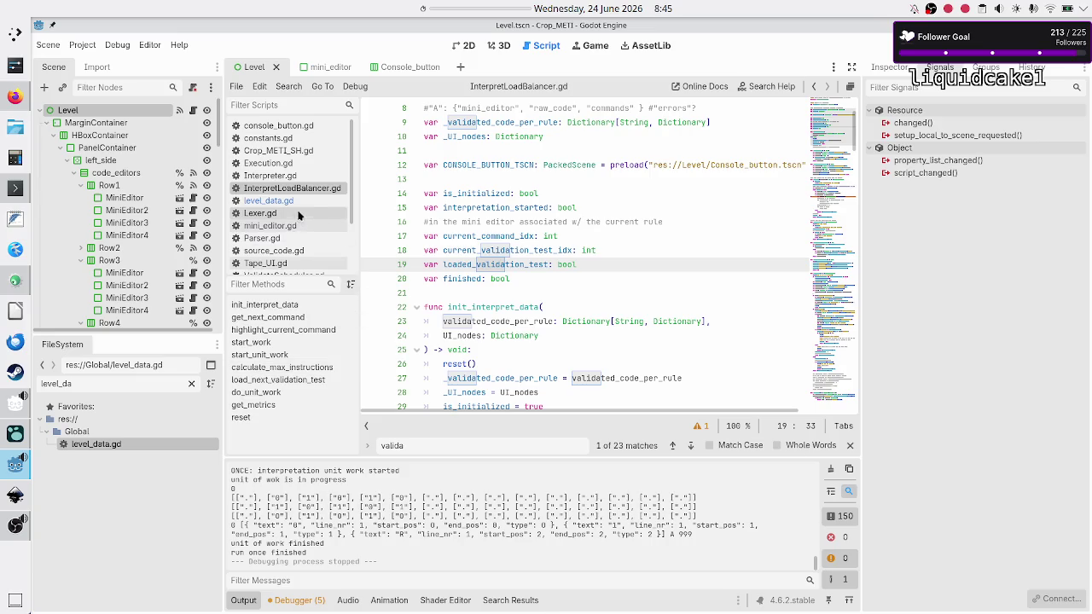
scroll(281, 242, down, 2)
scroll(286, 214, up, 2)
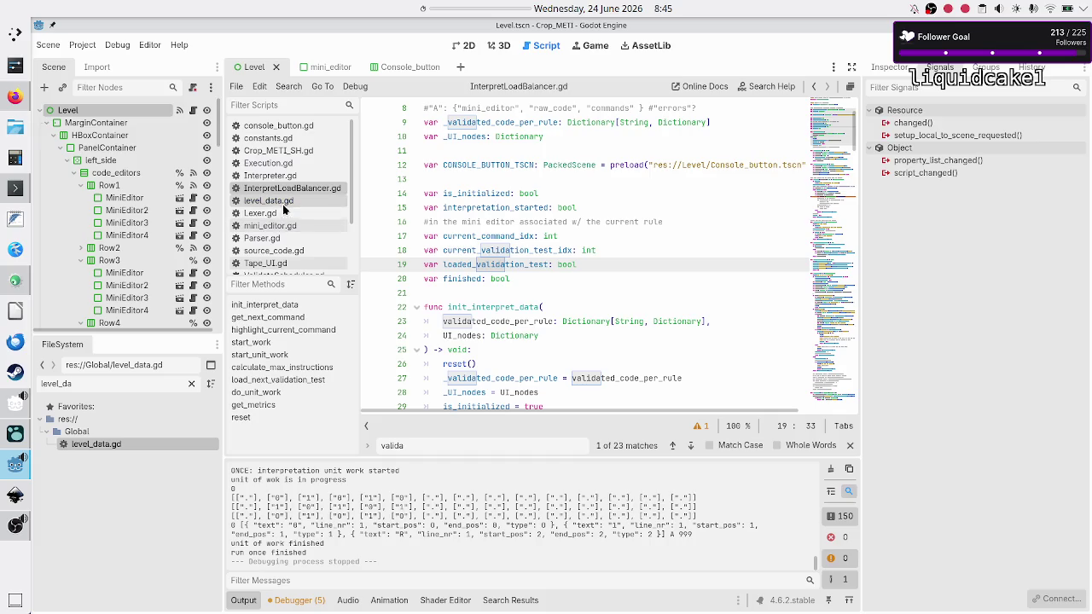
In level_data.gd, renumber the VALIDATION_TESTS keys 0, 1, 2 to 3, 4, 5.
click(286, 203)
scroll(482, 268, up, 8)
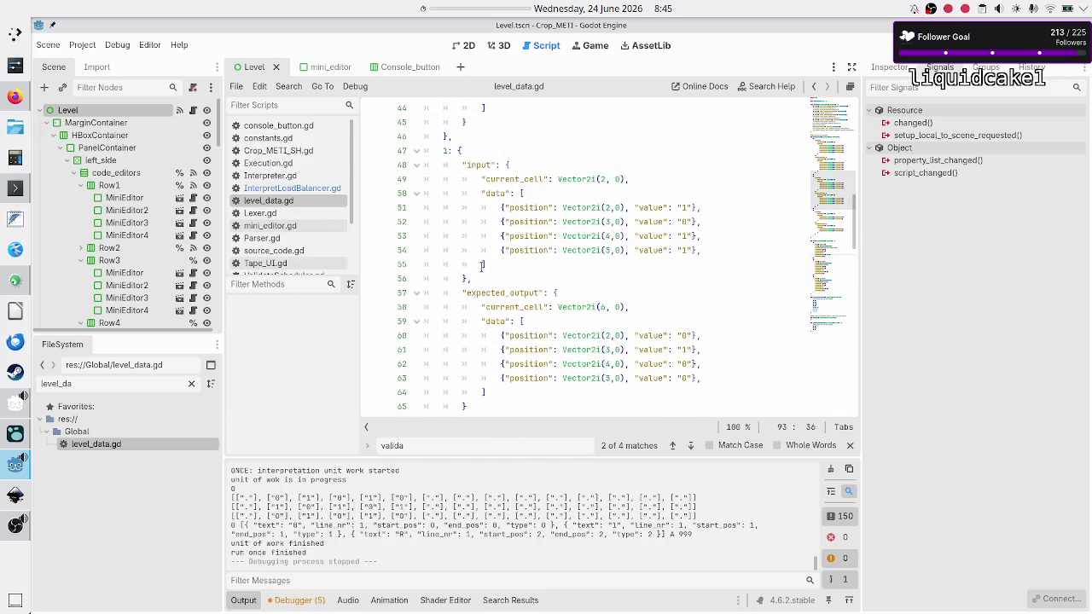
scroll(483, 267, up, 7)
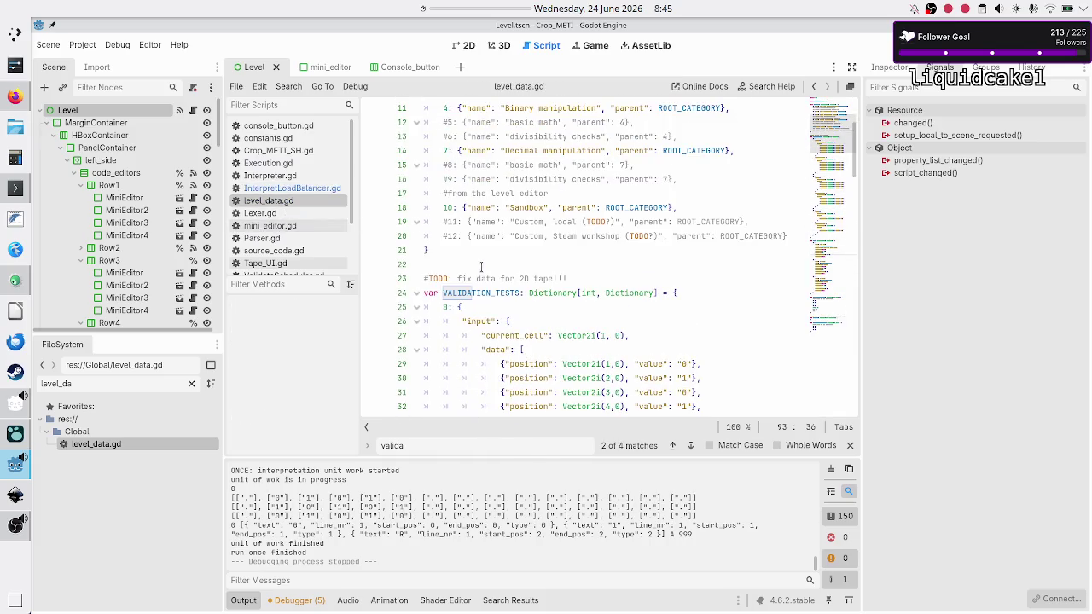
click(512, 306)
key(BackSpace)
text(3)
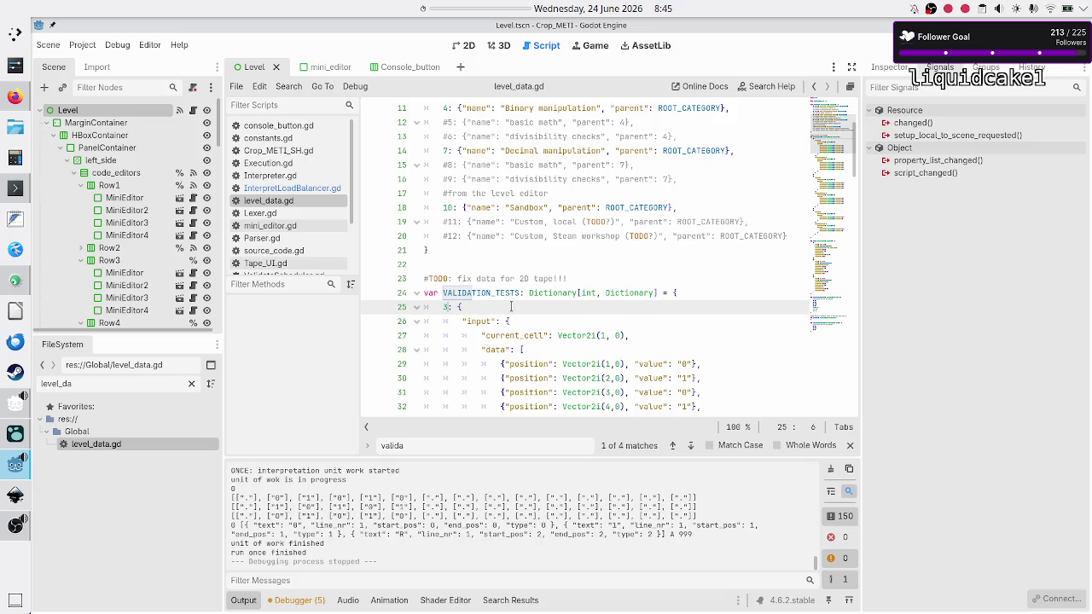
key(Down)
key(Down)
key(Down)
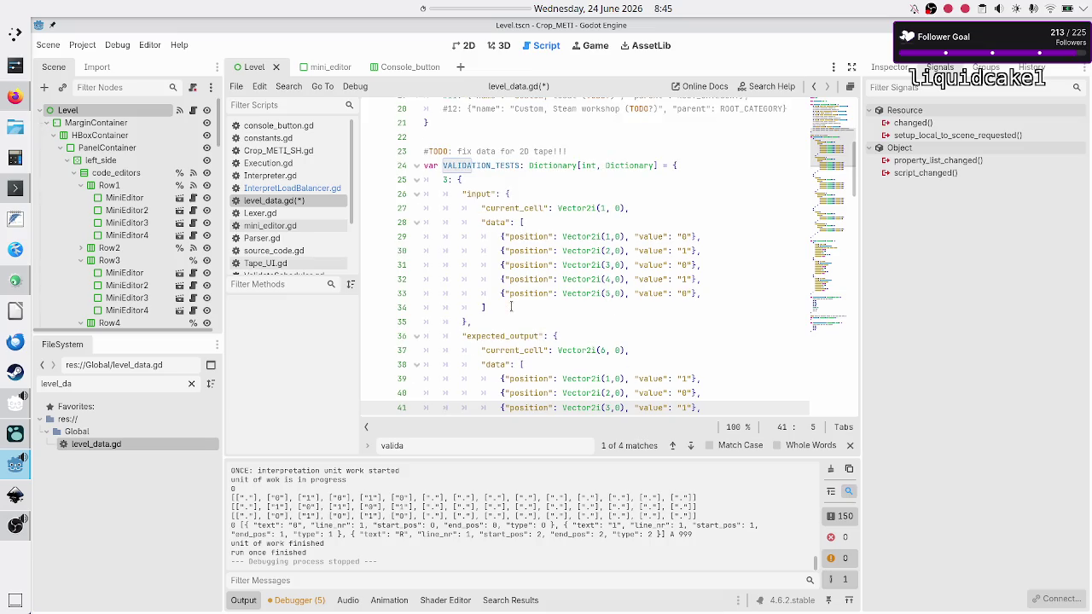
key(Down)
key(Down)
key(Down)
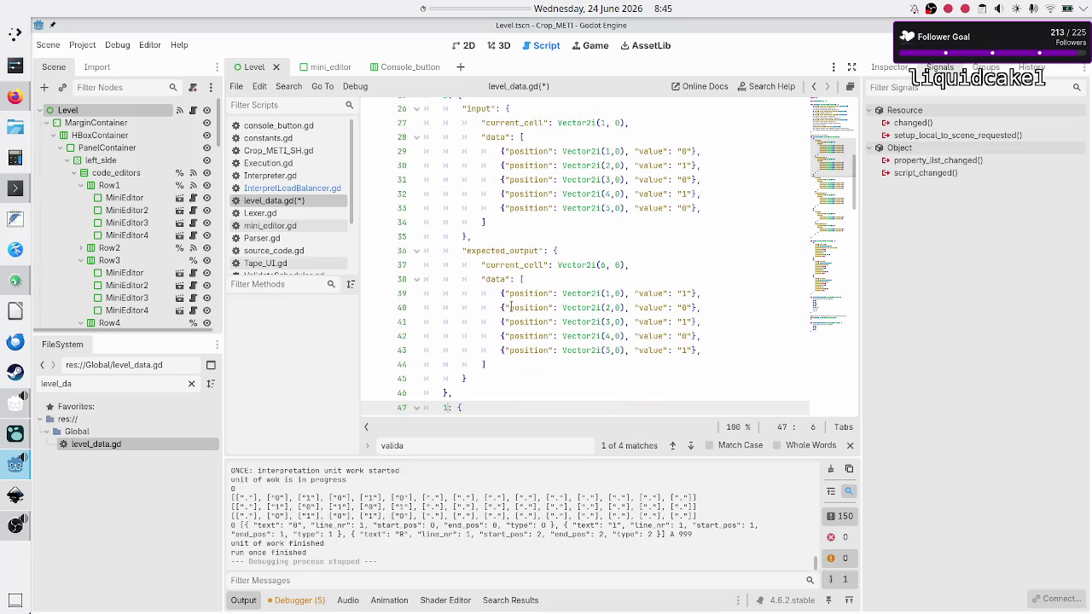
key(BackSpace)
text(4)
key(Down)
key(Down)
key(Down)
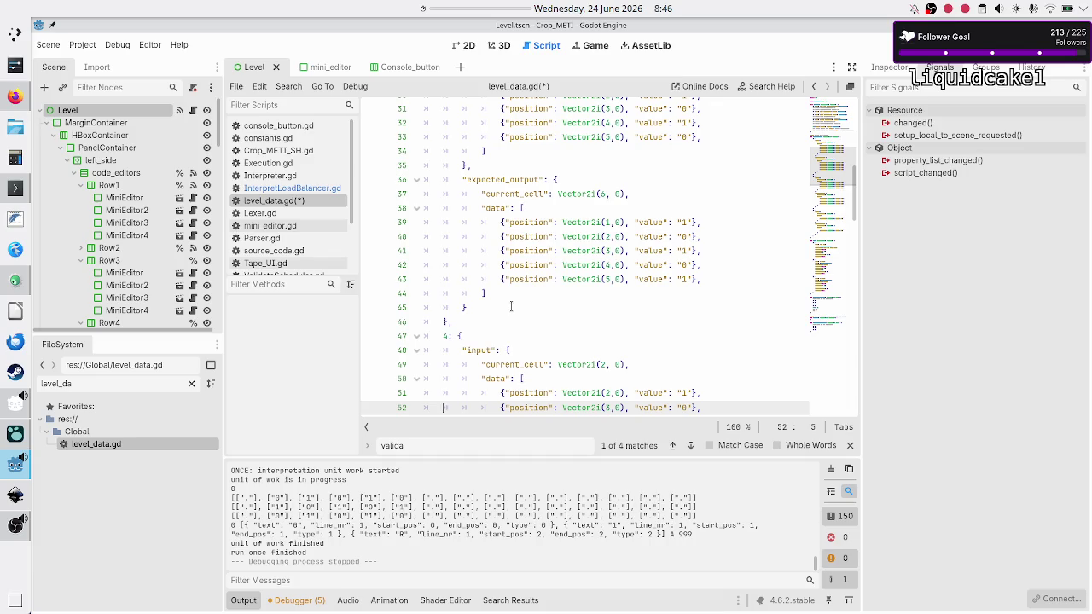
key(Down)
key(Down)
key(Down)
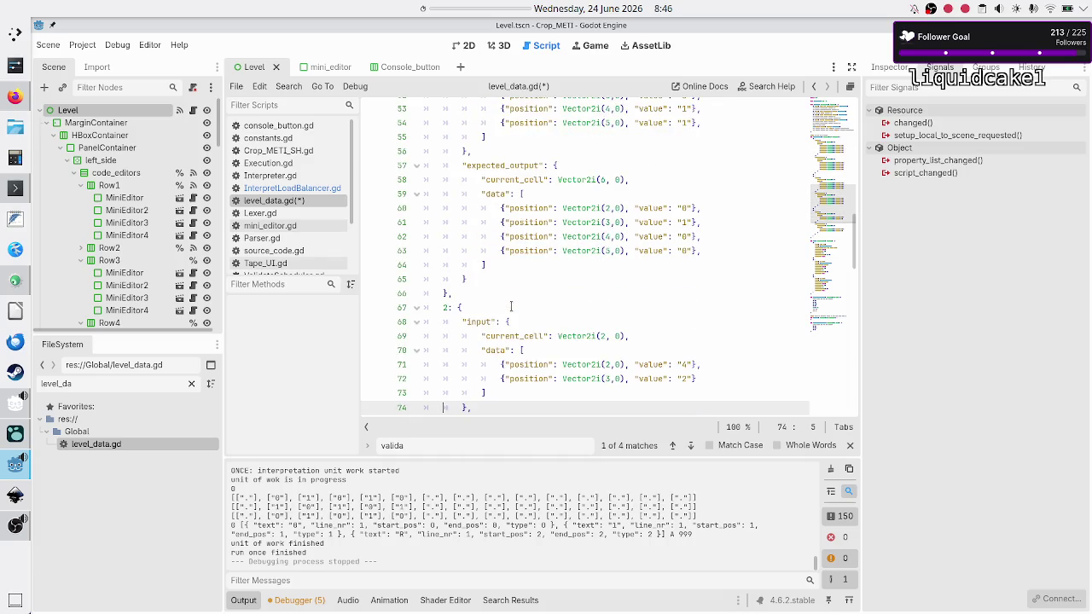
key(Up)
key(Up)
key(Up)
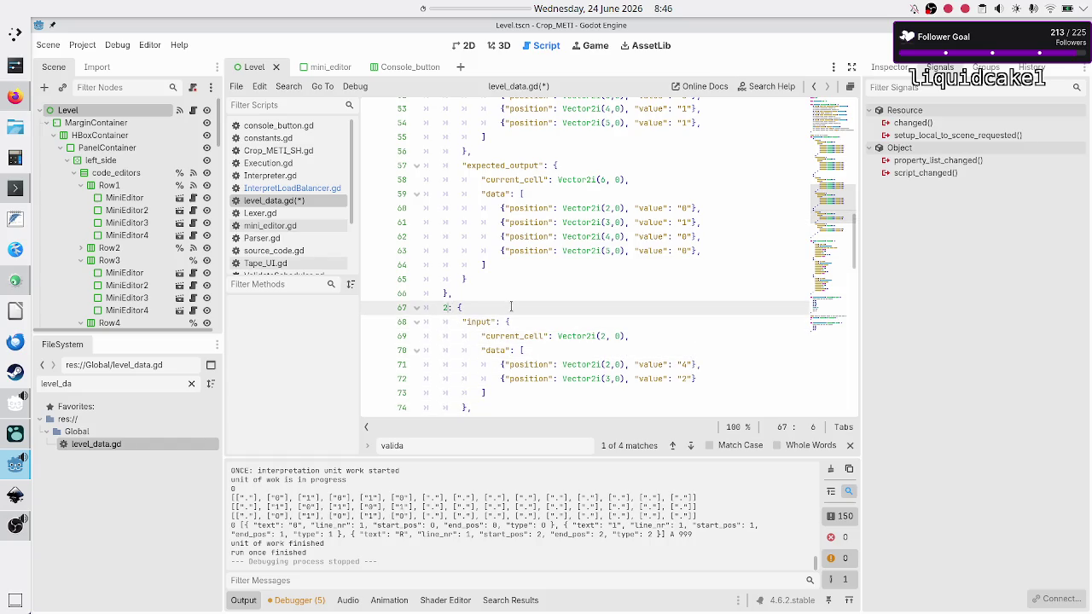
key(BackSpace)
text(5)
Change the Flip bit level's validation_tests list from [0, 1] to [3, 4].
key(Down)
key(Down)
key(Down)
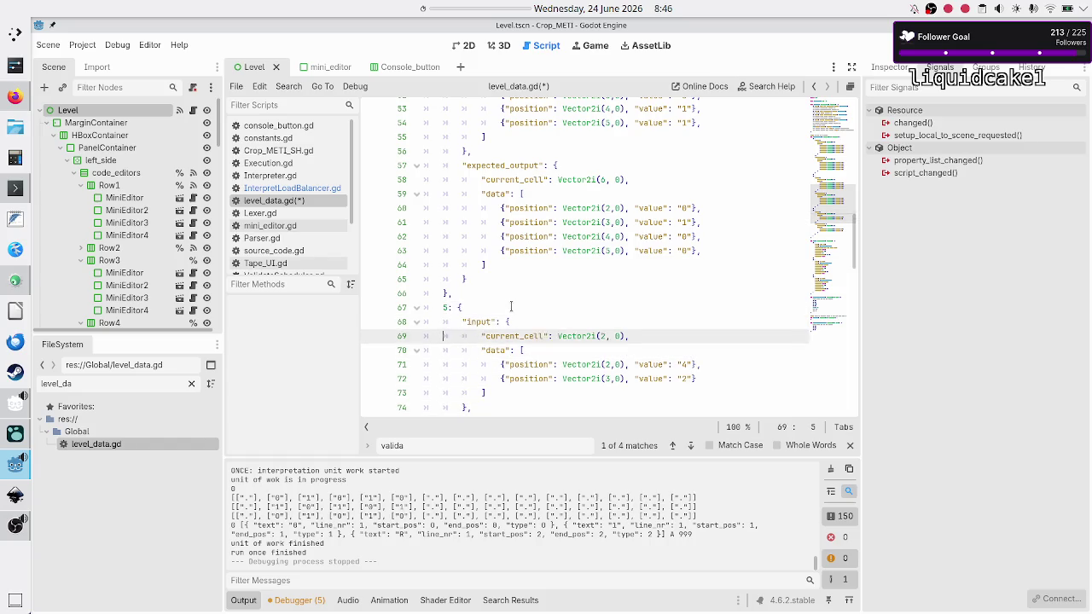
key(Down)
key(Down)
key(Down)
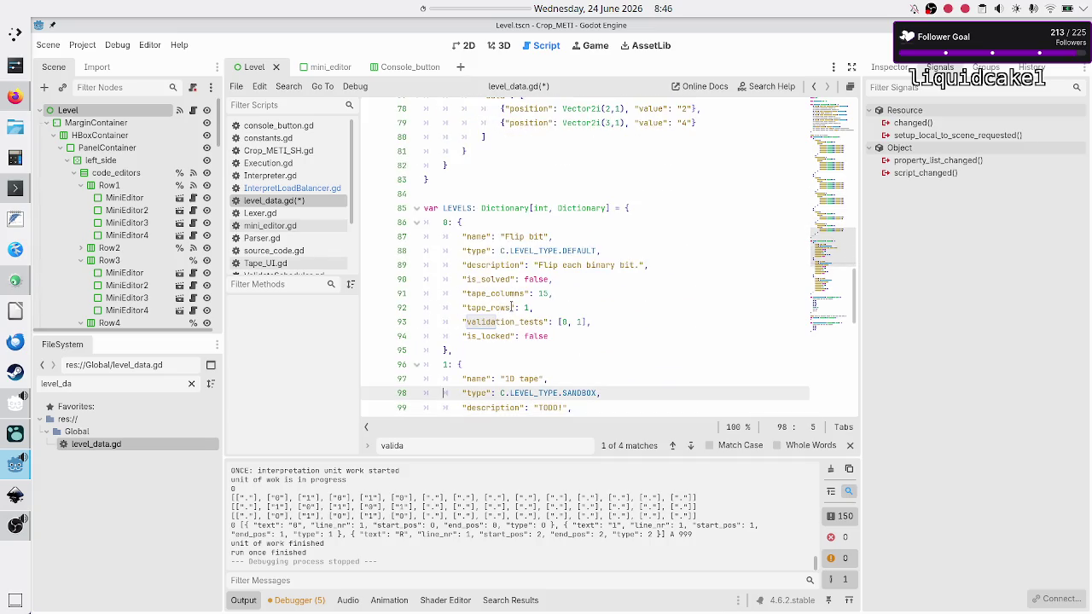
key(Up)
key(Up)
key(End)
key(Left)
key(Left)
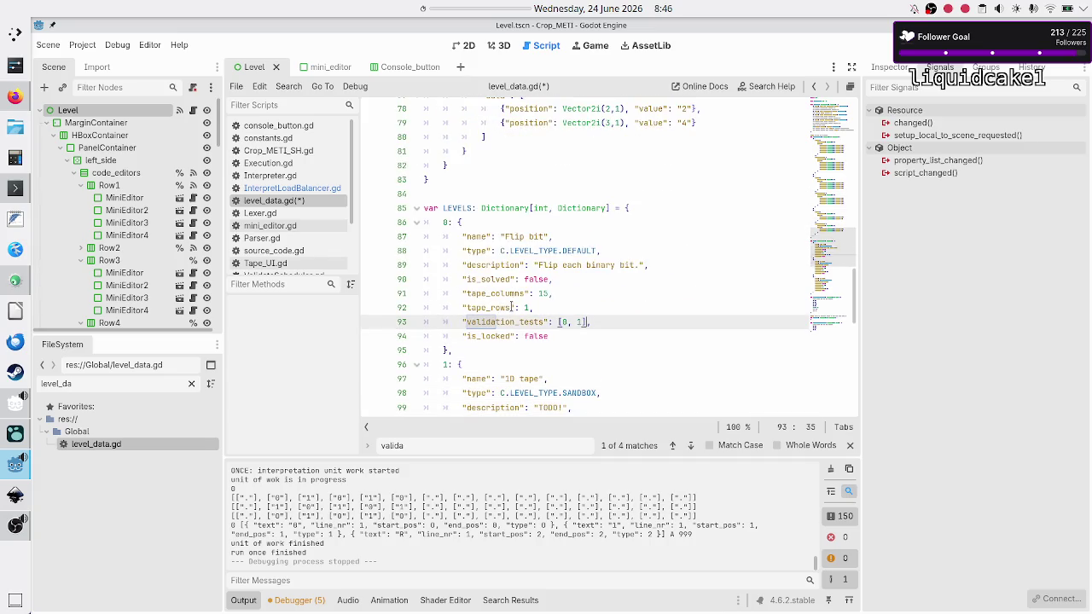
key(BackSpace)
key(BackSpace)
key(BackSpace)
text(3, 4)
key(Down)
key(Down)
key(Home)
key(Down)
key(Down)
key(Down)
key(Down)
key(Down)
key(Down)
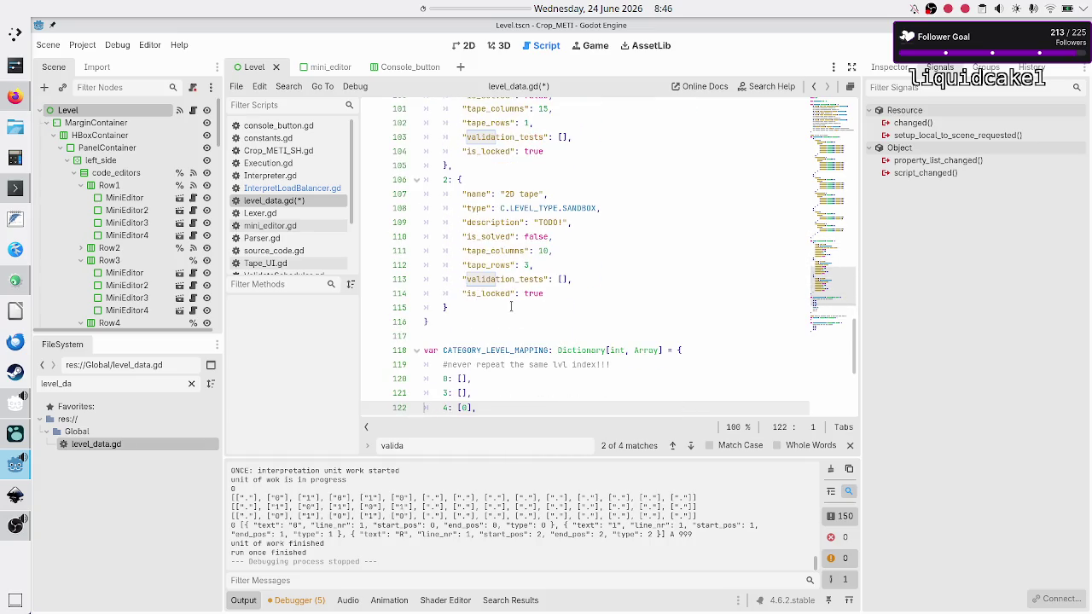
Scroll down to validation test 5 (lines 67–82) and place the caret at its start.
scroll(511, 306, up, 20)
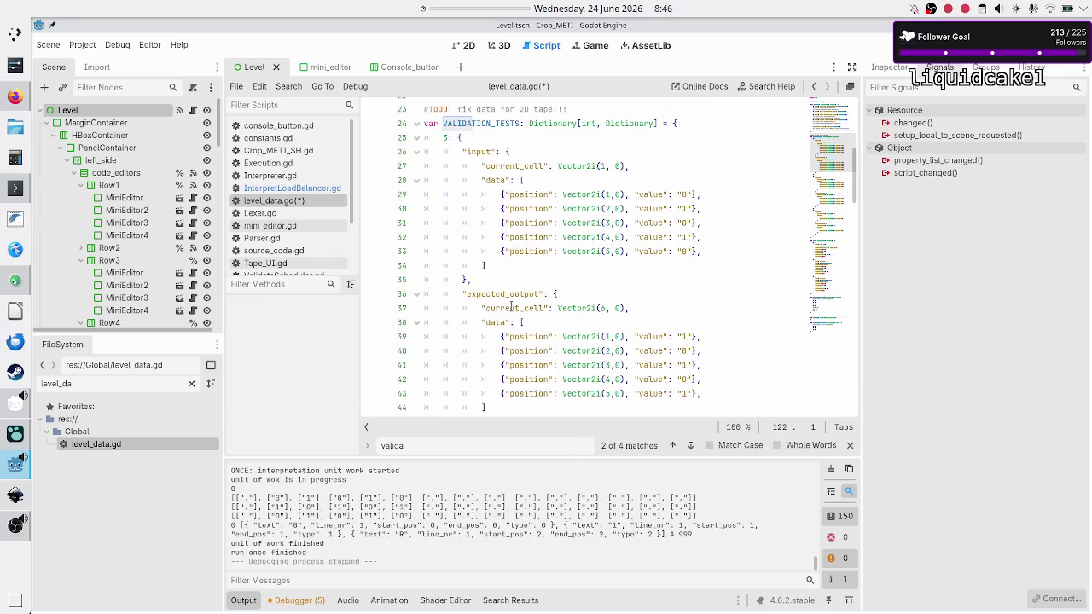
scroll(511, 307, down, 7)
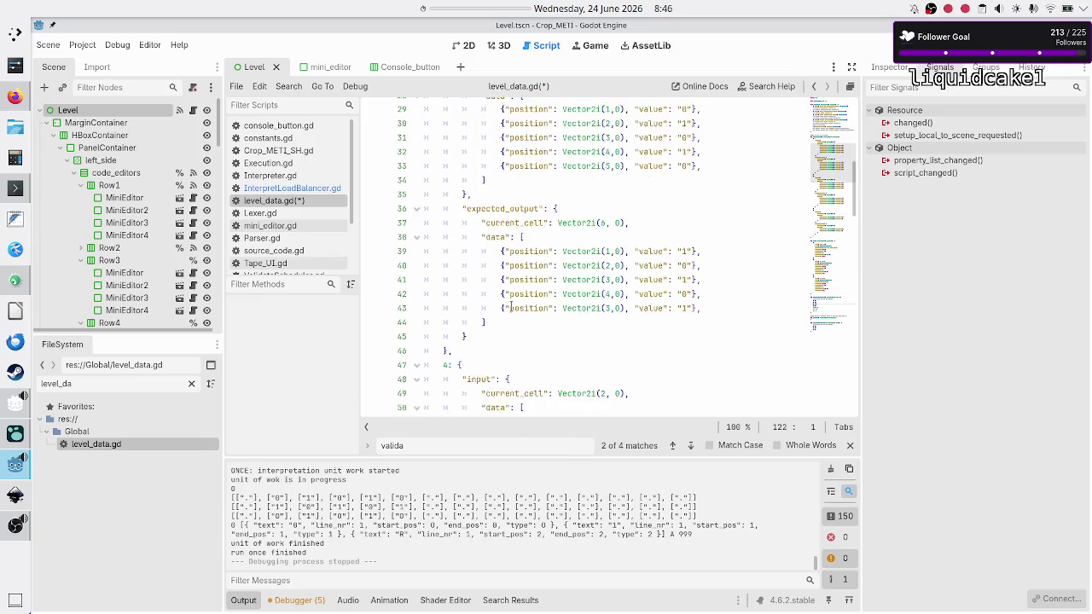
scroll(511, 307, down, 6)
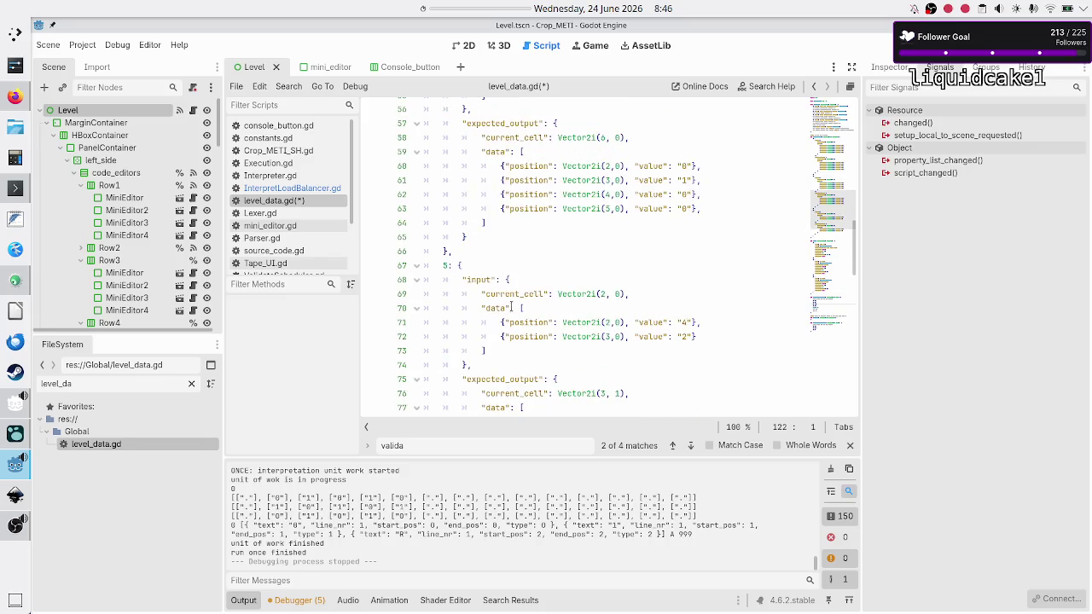
scroll(511, 307, down, 3)
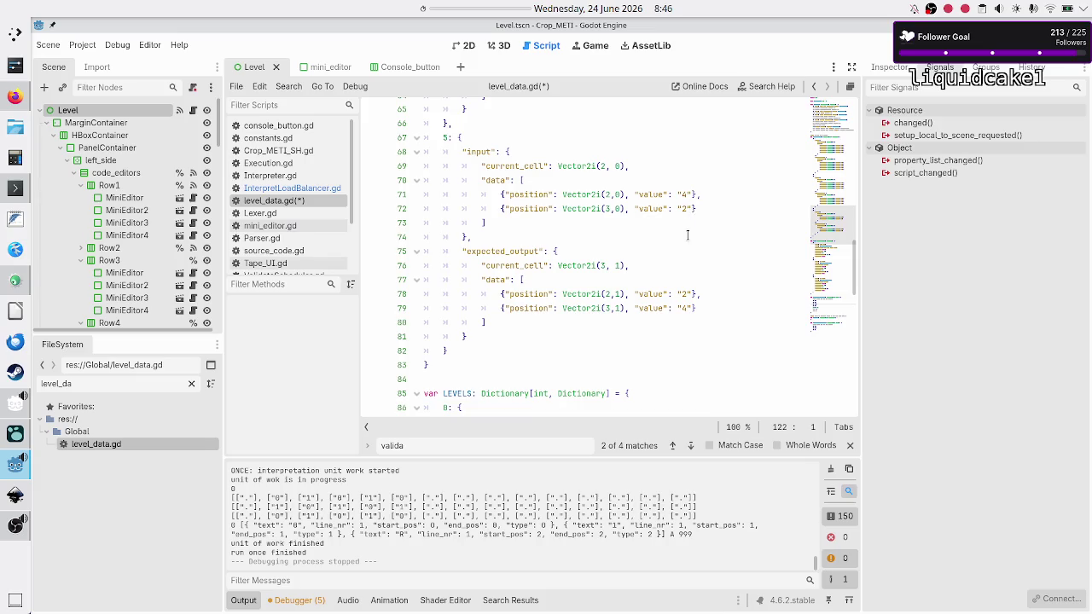
click(618, 149)
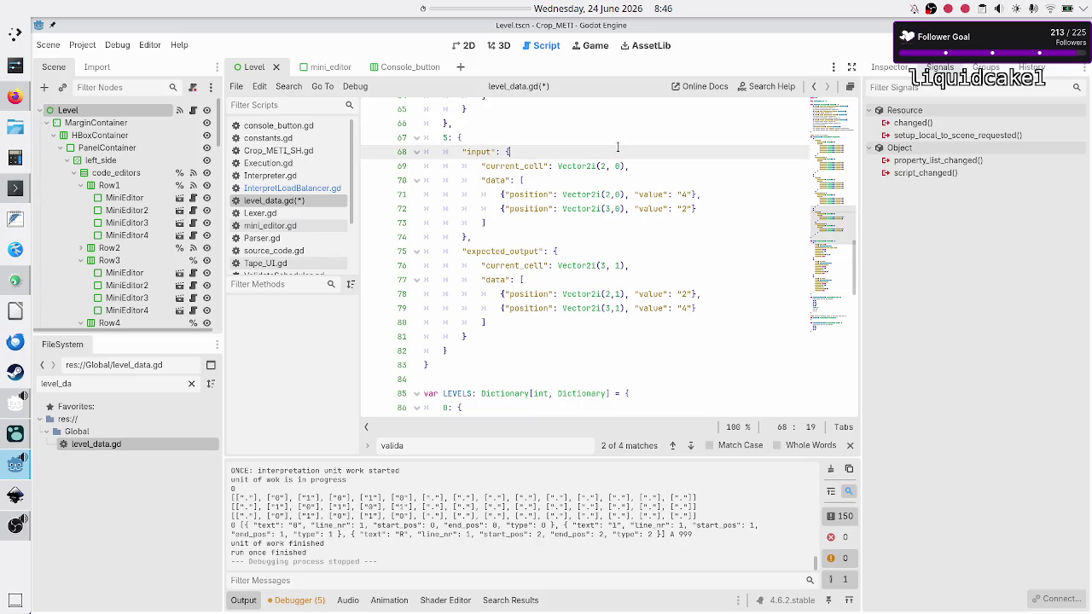
Select validation test 5's block, lines 67–82, and comment it out with Ctrl+K.
key(Up)
key(shift+Down)
key(shift+Down)
key(shift+Down)
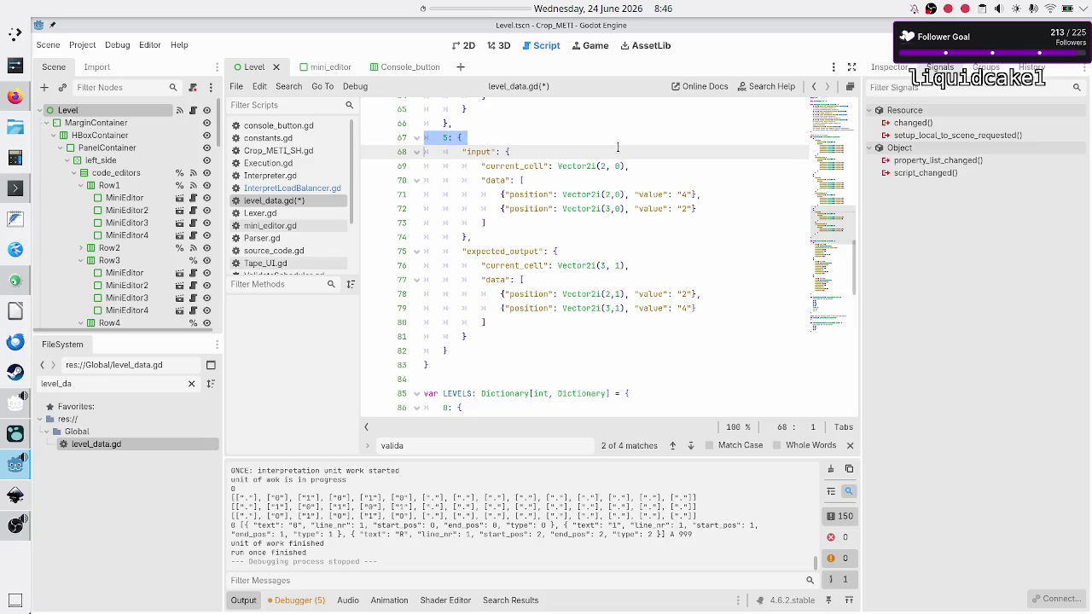
key(shift+Left)
key(shift+Left)
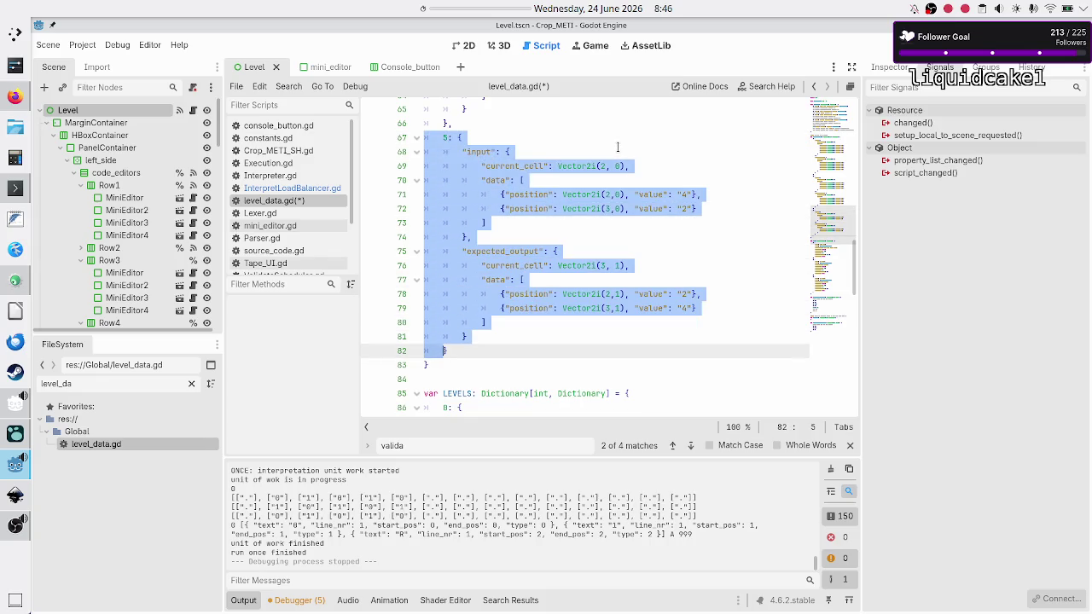
key(shift+Right)
key(ctrl+k)
key(Up)
key(Up)
key(Up)
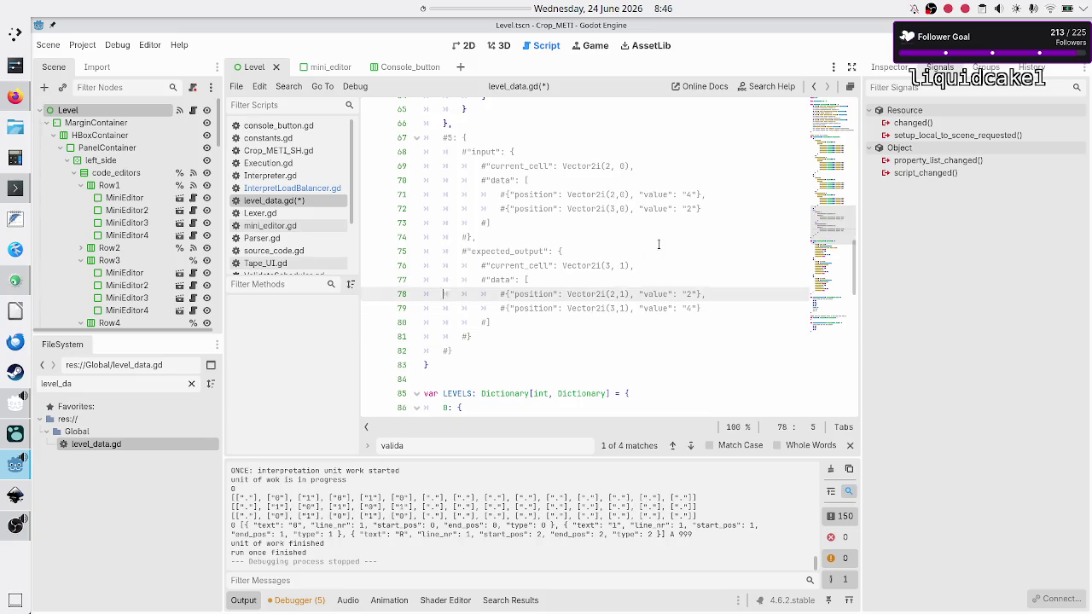
Remove the trailing comma on line 66, save level_data.gd, and run the project.
key(BackSpace)
key(Down)
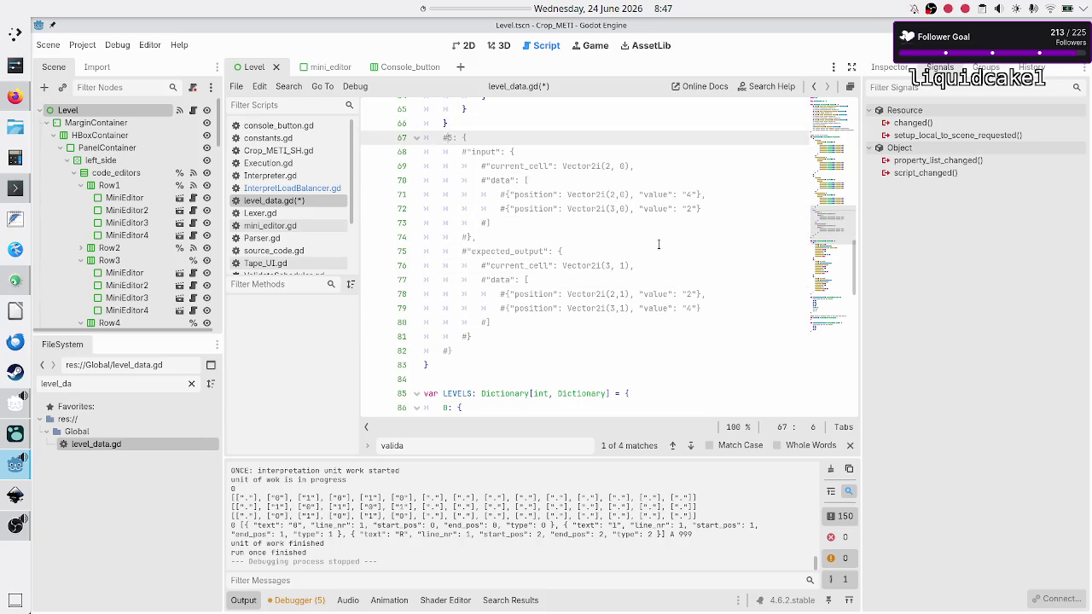
key(ctrl+s)
key(F5)
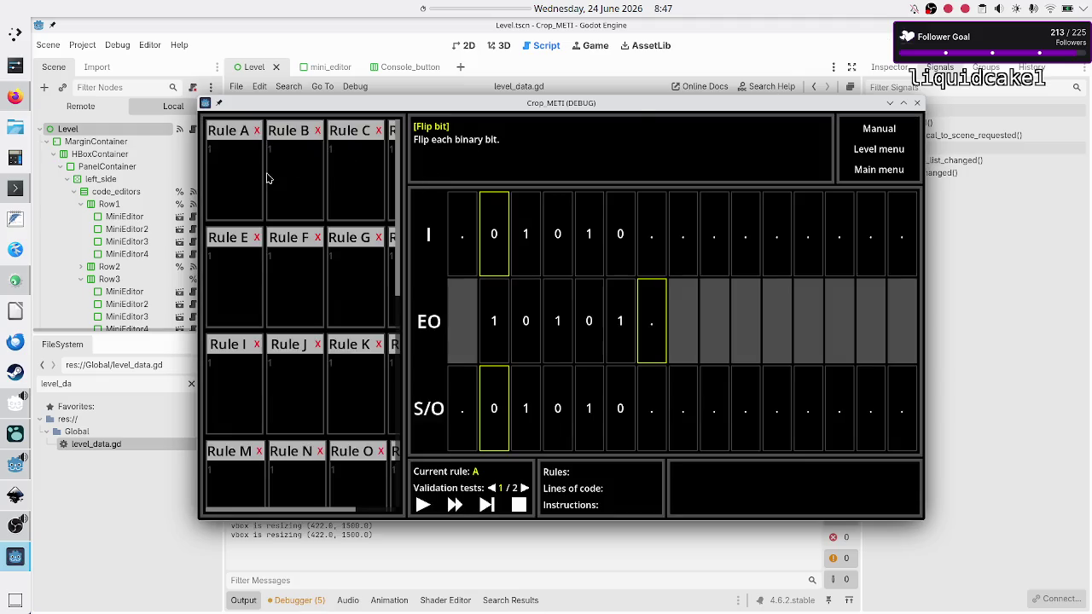
Paste the code into Rule A, execute one step, then bring up InterpretLoadBalancer.gd in the editor.
click(251, 173)
text(01R 10R ..$)
click(487, 505)
click(404, 573)
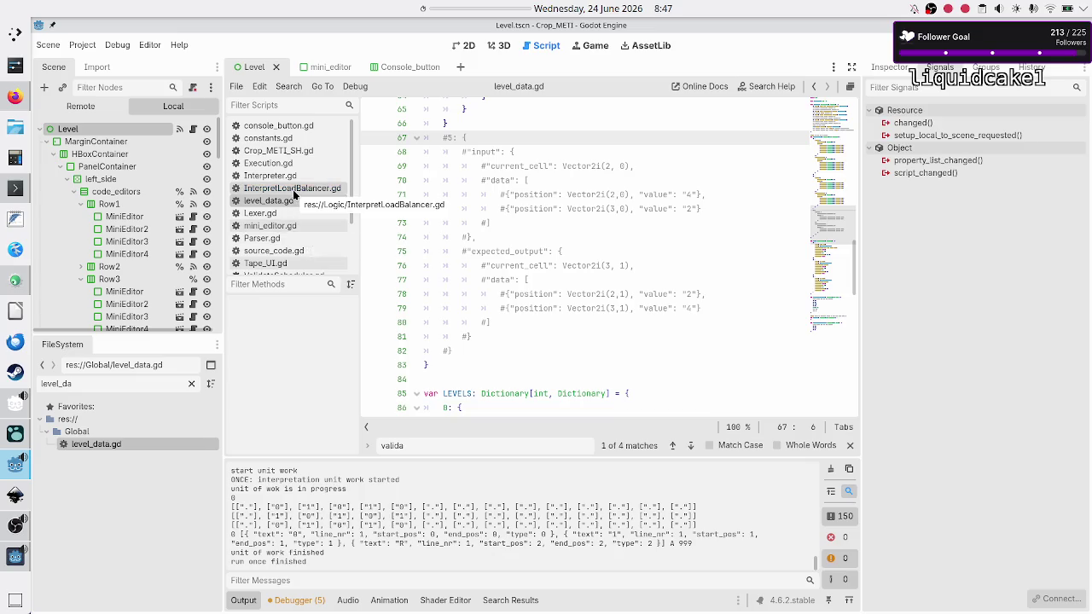
click(295, 188)
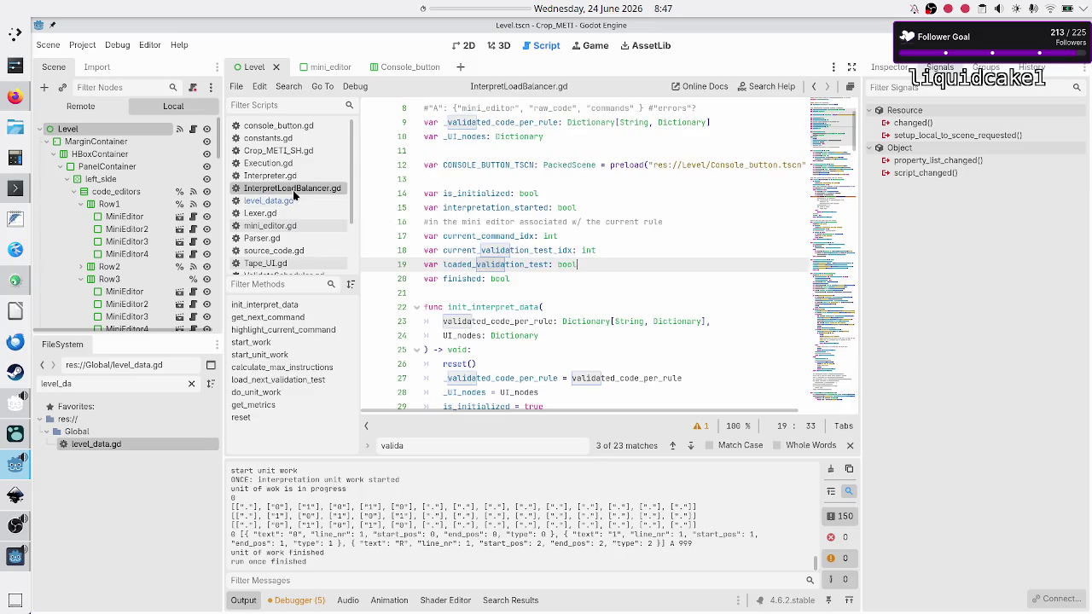
Highlight current_validation_test_idx and scroll down to the load_next_validation_test function.
double_click(542, 246)
scroll(688, 221, down, 6)
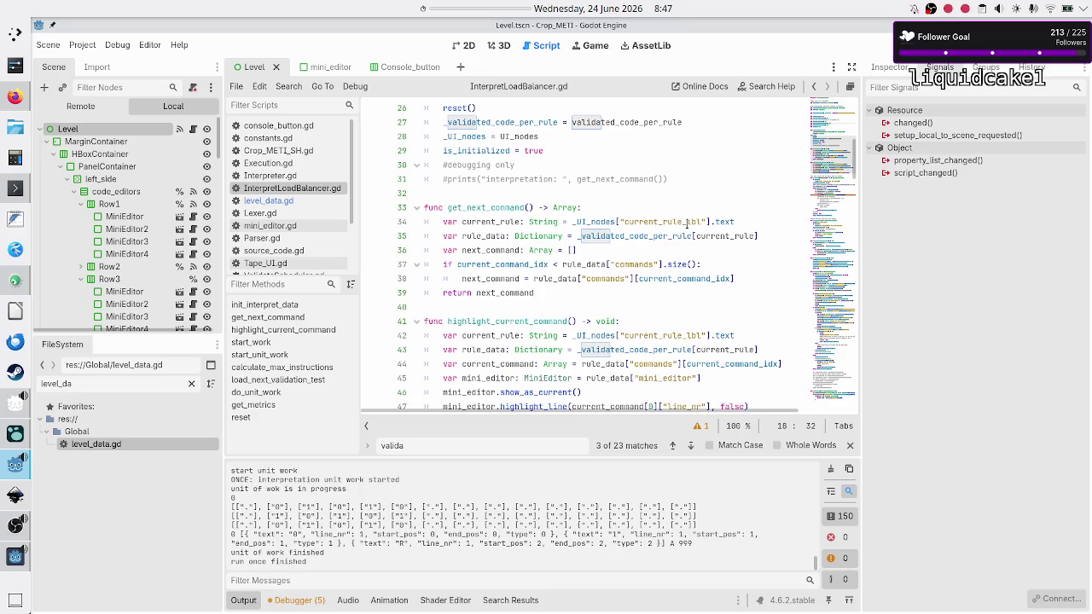
scroll(687, 224, down, 2)
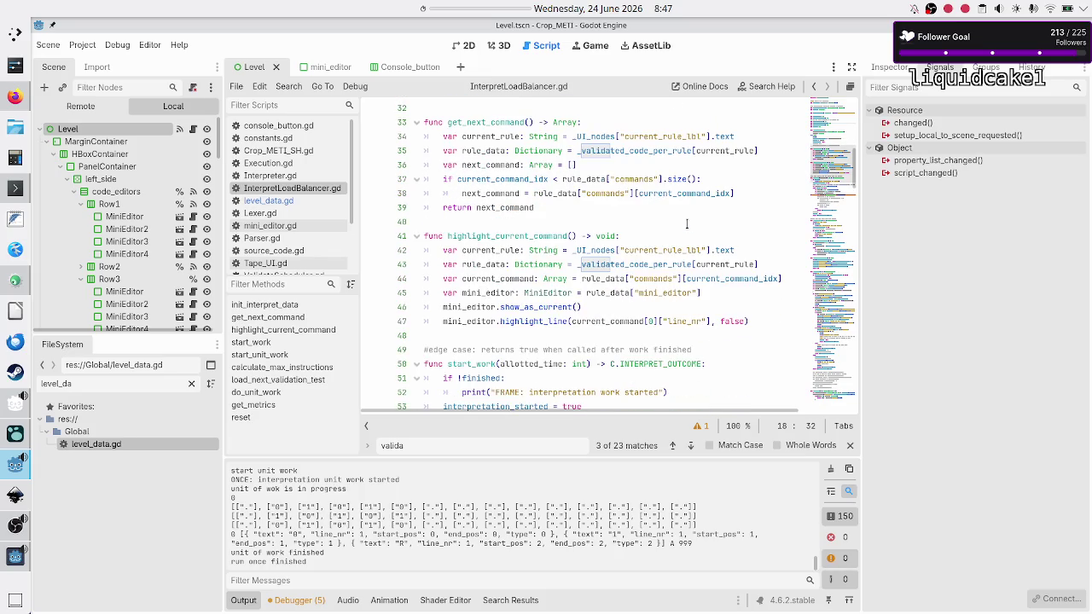
scroll(687, 224, down, 14)
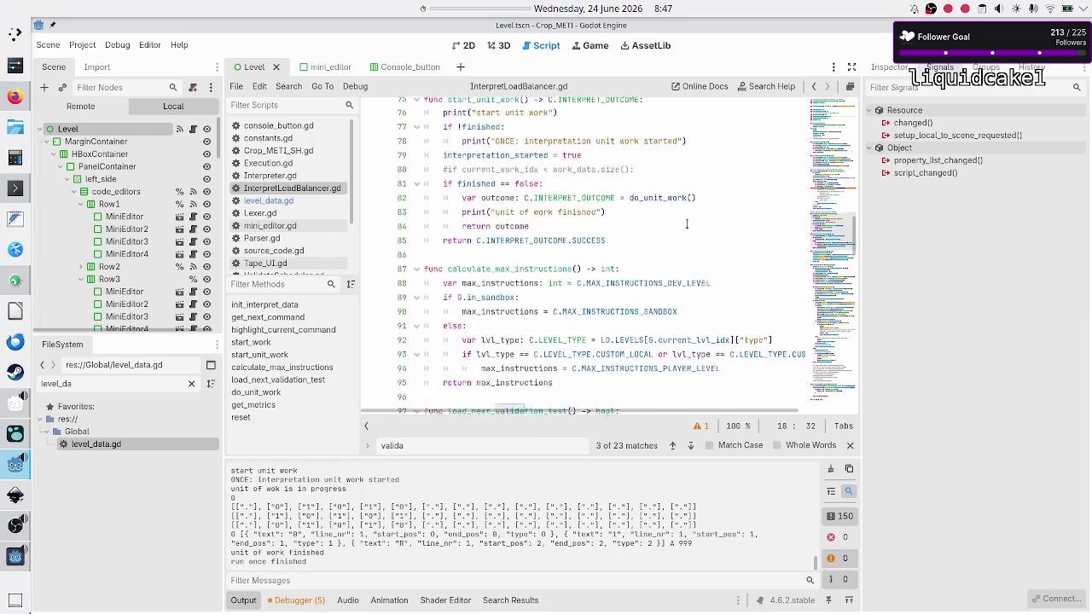
scroll(687, 223, down, 5)
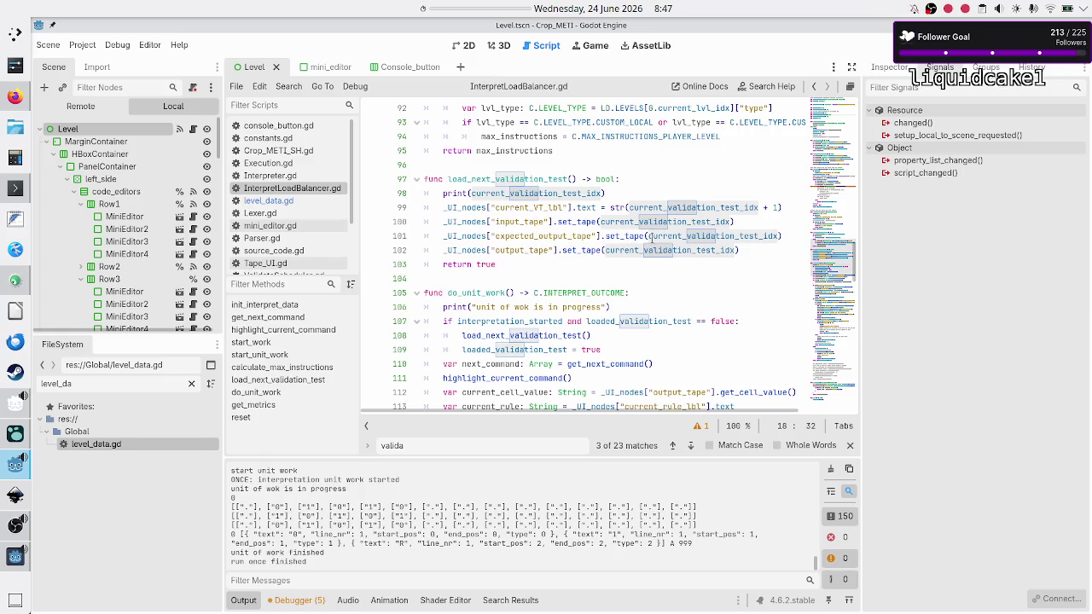
click(300, 104)
Filter scripts by 'tape', open Tape_UI.gd, and inspect set_tape's validation_test_idx and current_lvl_idx.
text(tape)
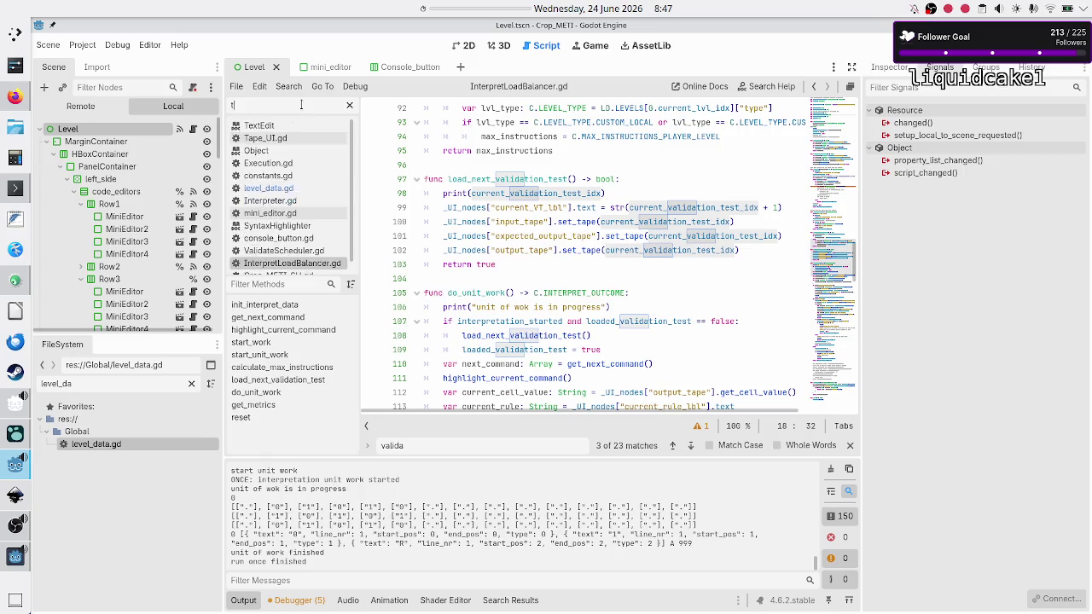
click(286, 125)
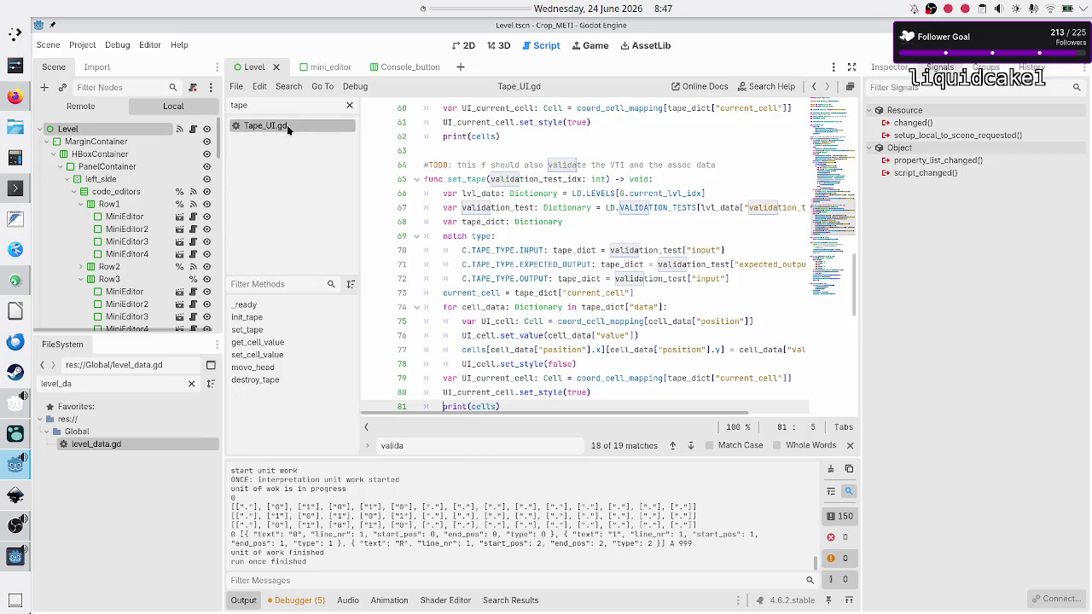
click(443, 193)
double_click(560, 180)
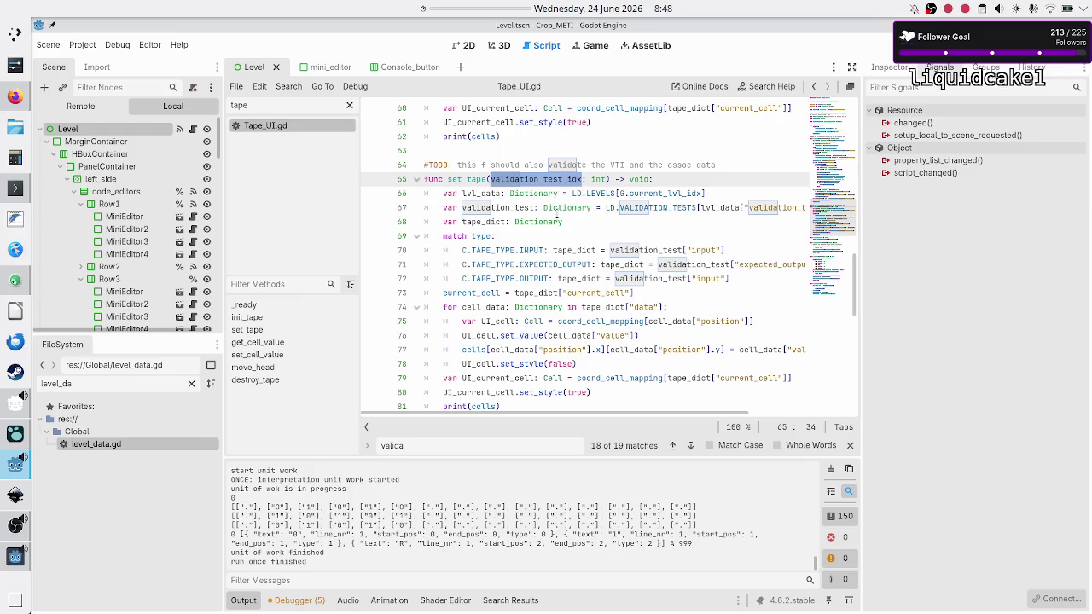
mouse_move(557, 213)
click(665, 193)
double_click(665, 194)
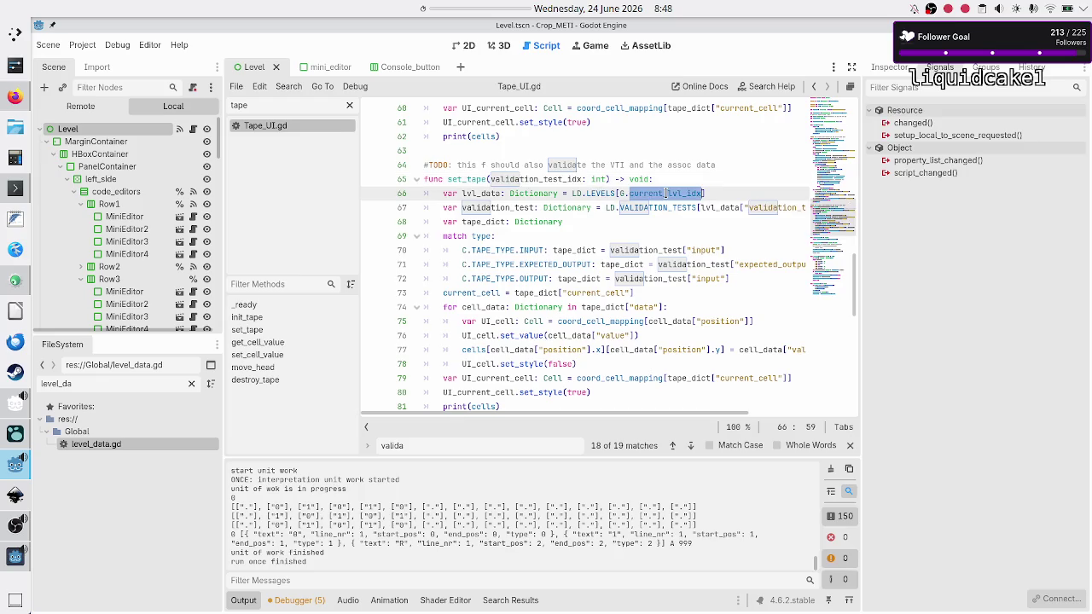
Inspect line 67's lookup LD.VALIDATION_TESTS[lvl_data["validation_tests"][validation_test_idx]].
click(651, 207)
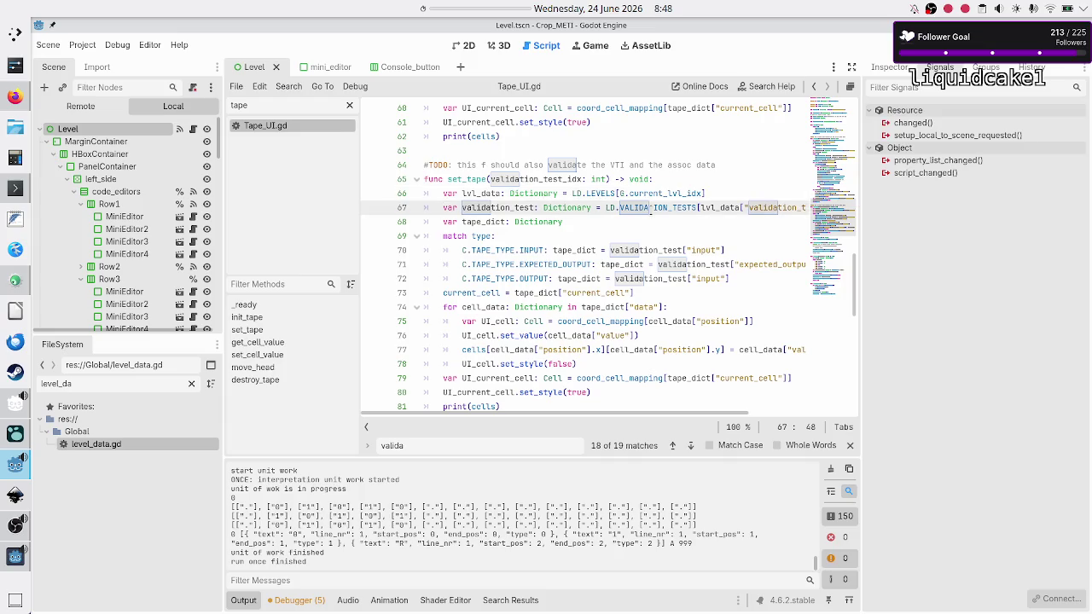
key(shift+Right)
key(shift+Right)
key(shift+Right)
key(shift+Right)
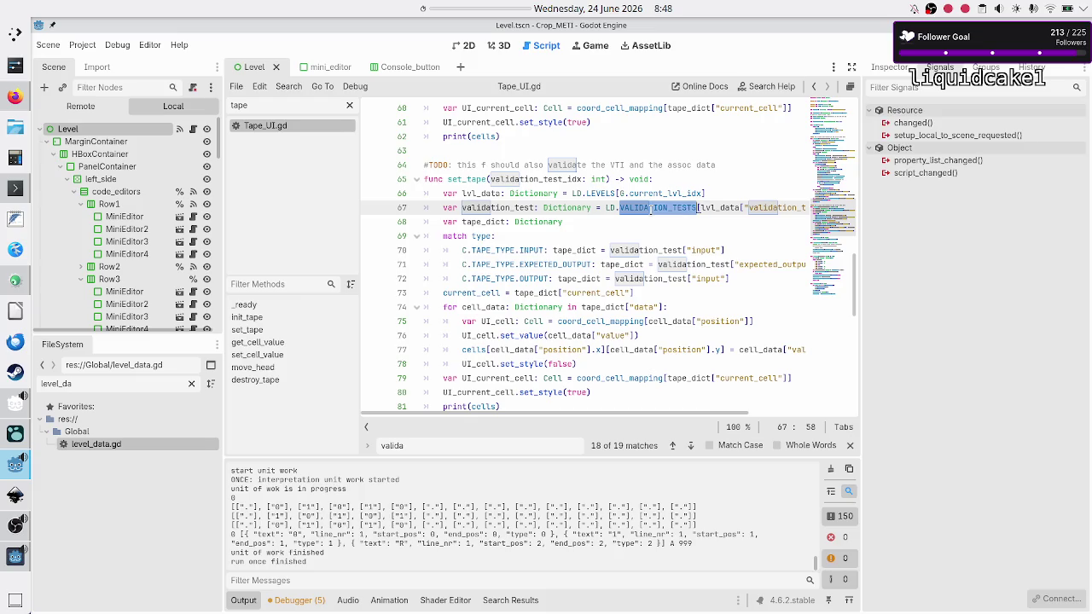
key(Right)
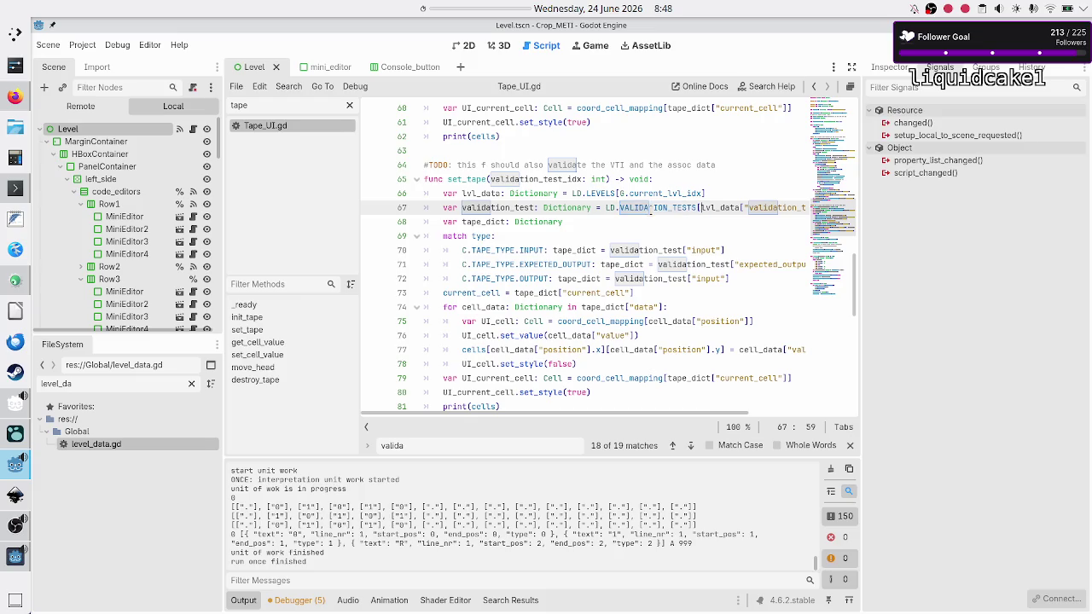
key(shift+Right)
key(shift+Right)
key(shift+Right)
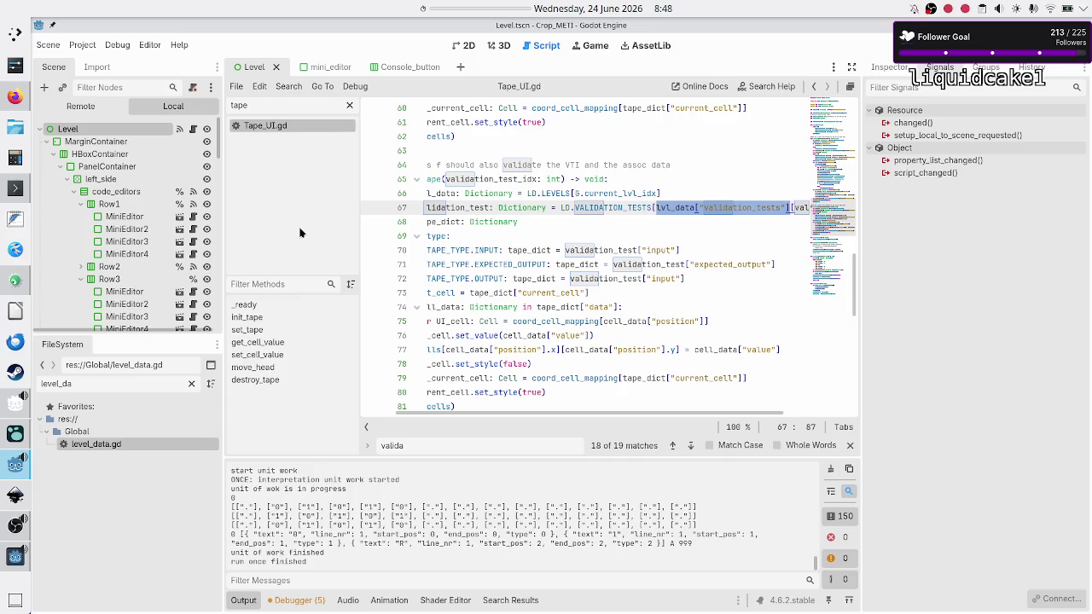
click(746, 209)
key(Right)
key(Right)
key(Right)
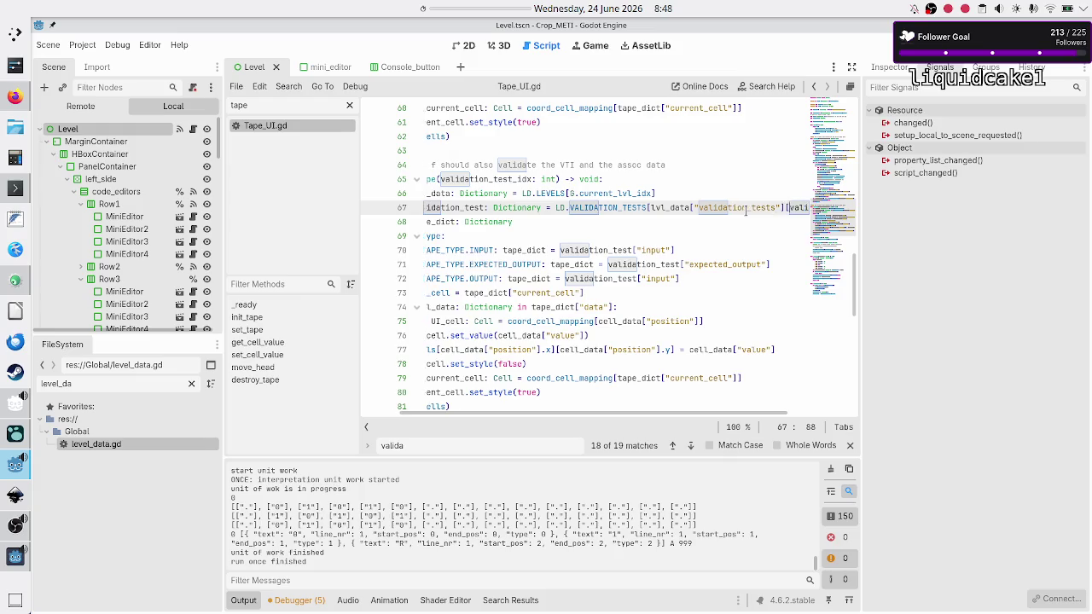
key(Left)
key(Left)
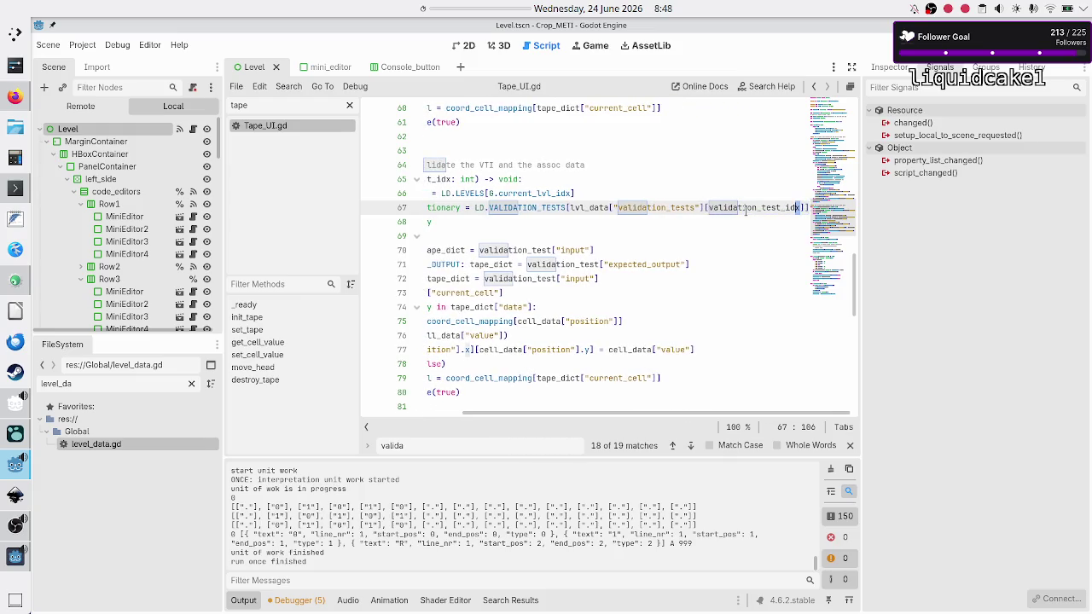
key(shift+Left)
key(shift+Left)
key(shift+Left)
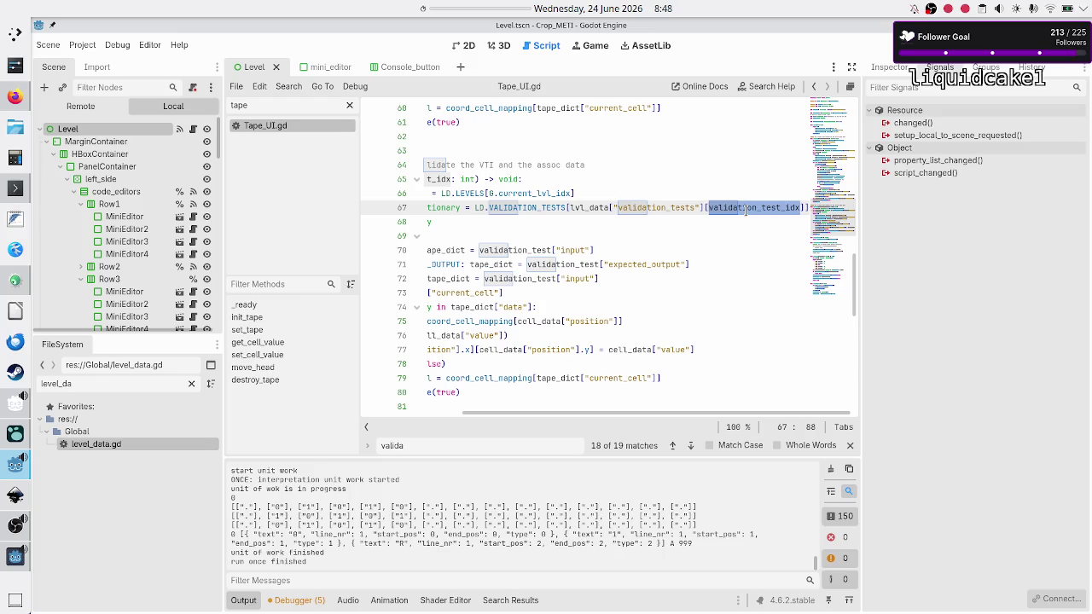
Inspect the set_tape signature and its validation_test_idx parameter.
key(Up)
key(Up)
key(Up)
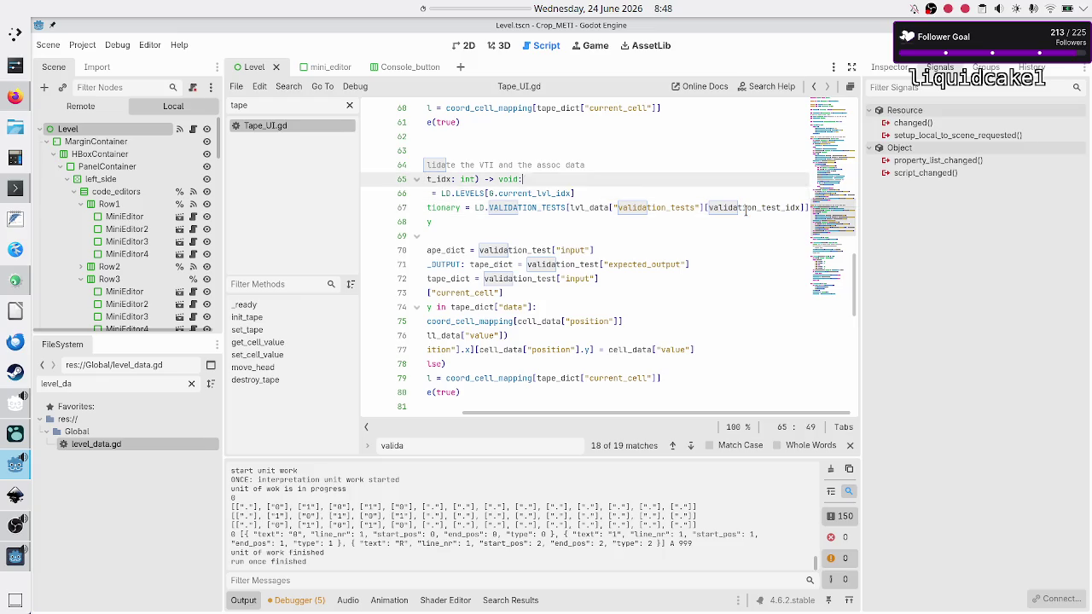
key(Home)
key(Down)
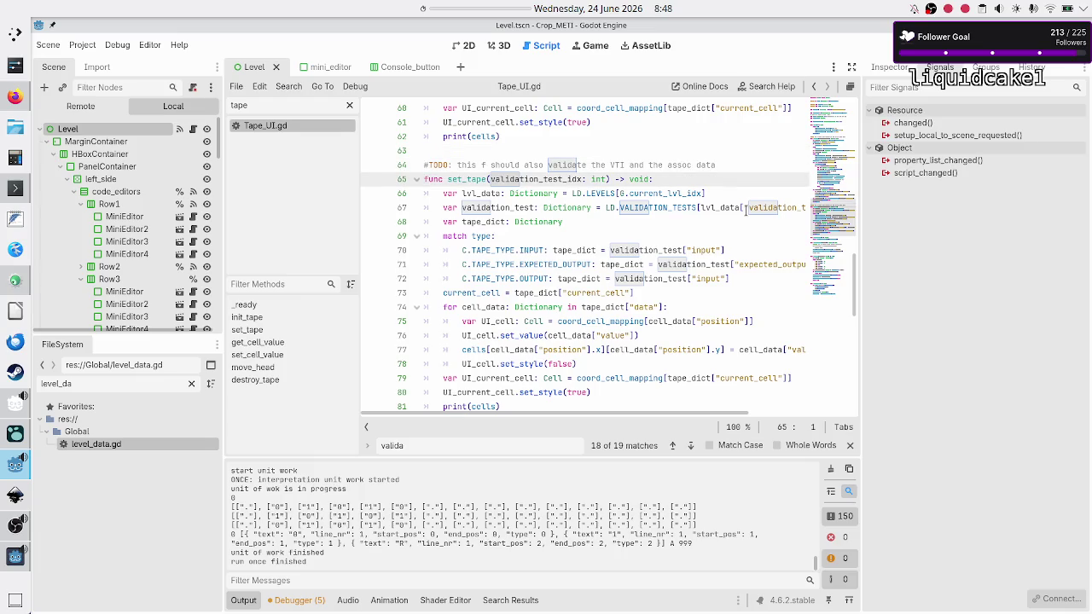
key(shift+End)
key(Left)
key(Down)
key(Up)
key(Up)
key(Down)
key(Right)
key(Right)
key(Right)
key(shift+Right)
key(shift+Right)
key(shift+Right)
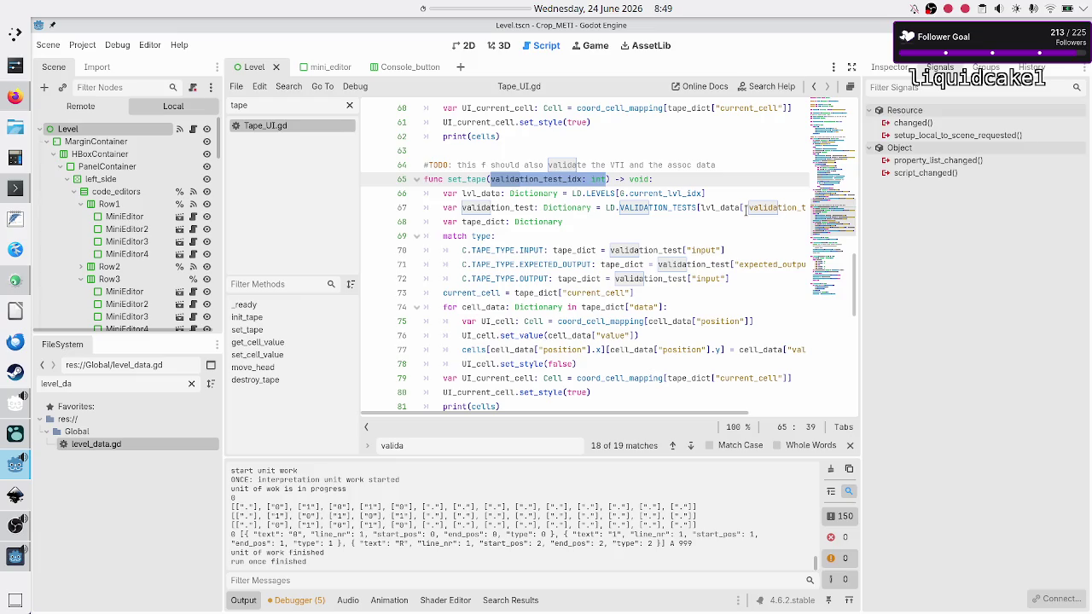
Change set_tape's return type from void to bool.
key(Left)
key(Left)
key(Left)
key(shift+Left)
key(shift+Left)
key(shift+Left)
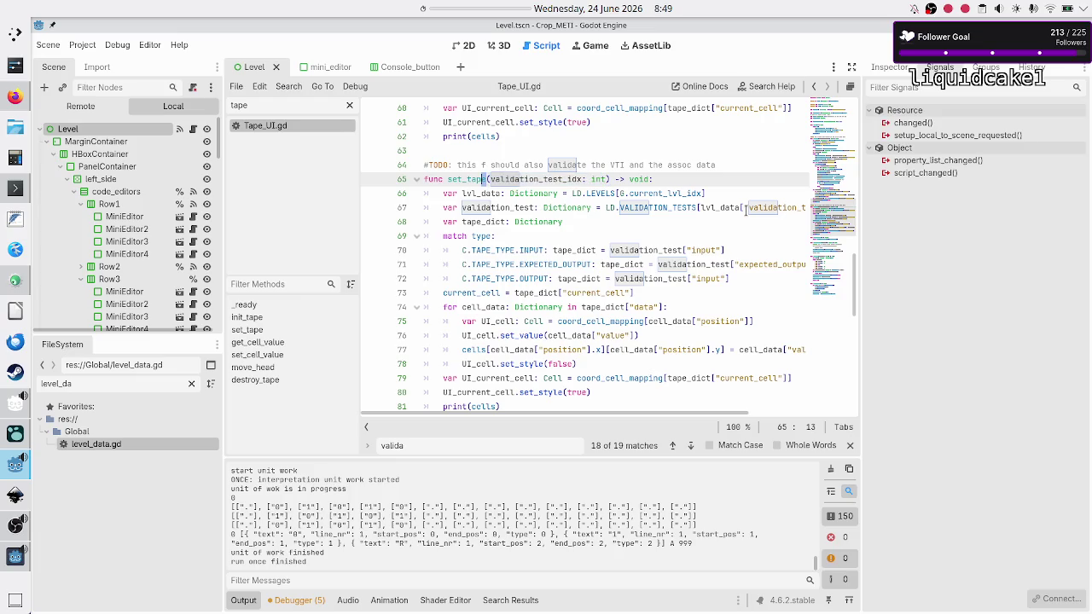
key(Right)
key(shift+Right)
key(shift+Right)
key(shift+Right)
key(shift+Right)
key(shift+Right)
key(shift+Right)
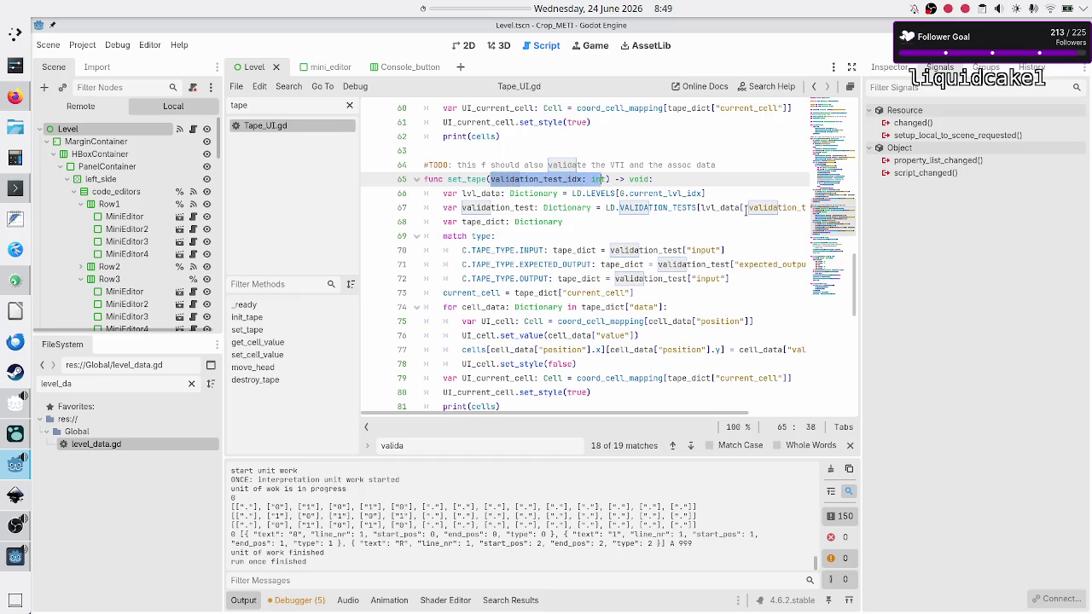
key(Right)
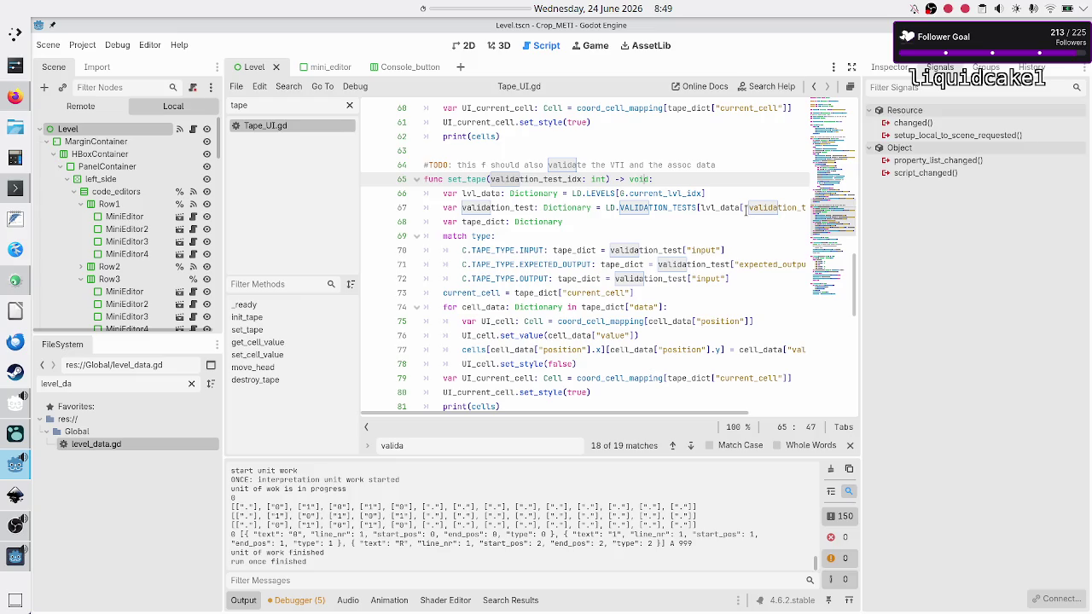
key(BackSpace)
key(BackSpace)
key(BackSpace)
text(bool)
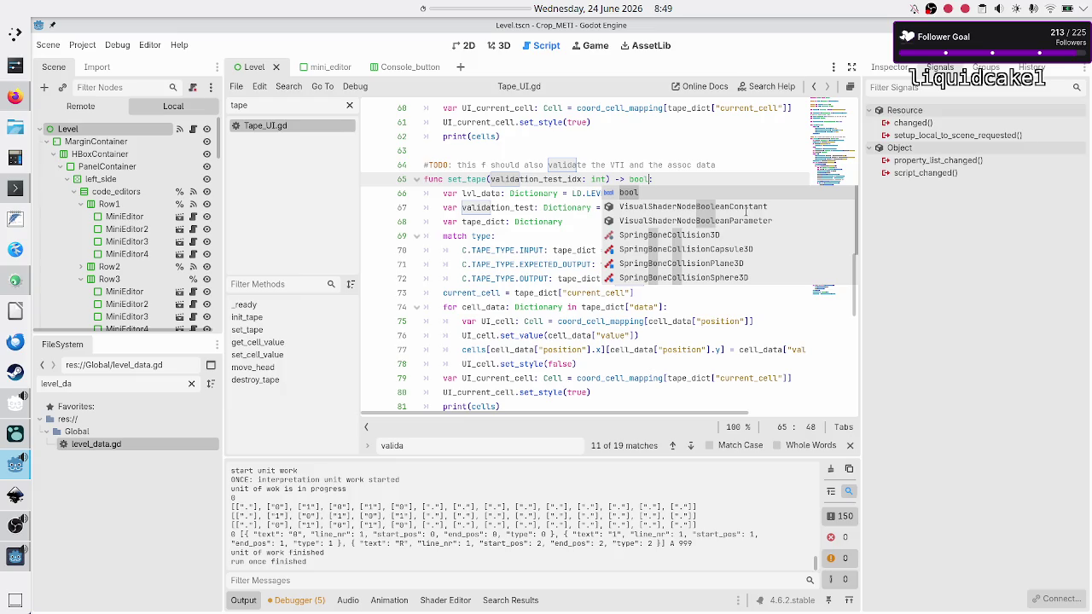
key(Escape)
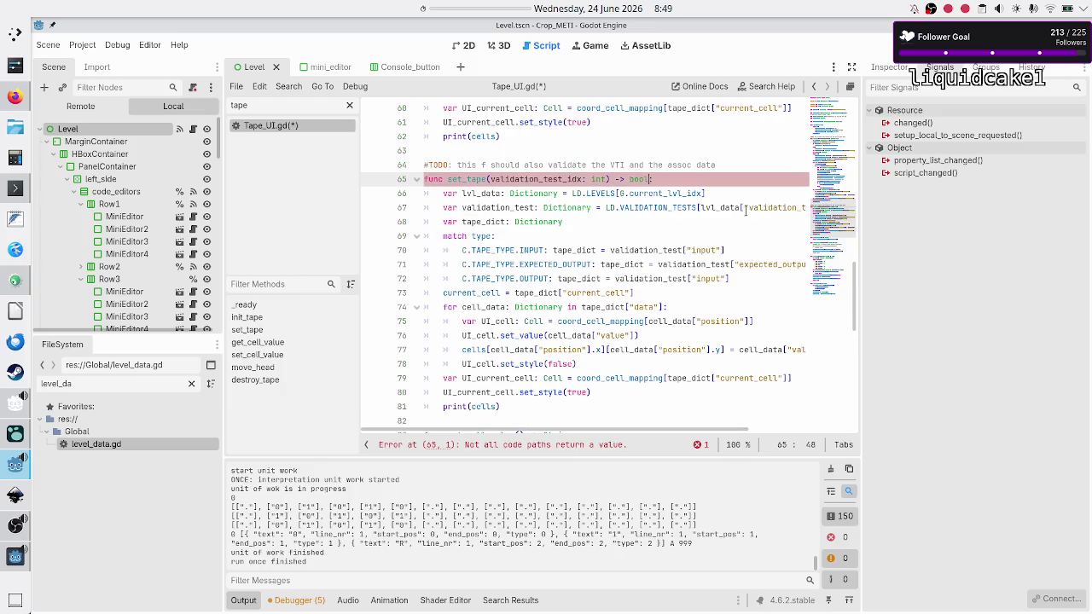
Delete the #TODO comment line above set_tape.
key(Up)
key(Home)
key(shift+End)
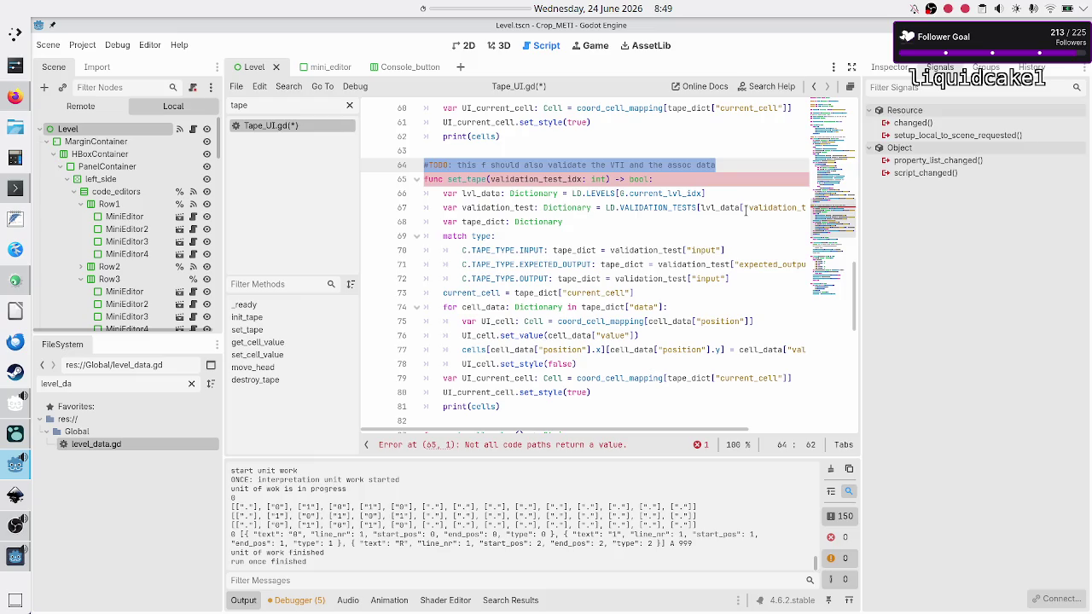
key(BackSpace)
key(BackSpace)
Open a new empty first line inside the set_tape function body.
key(Down)
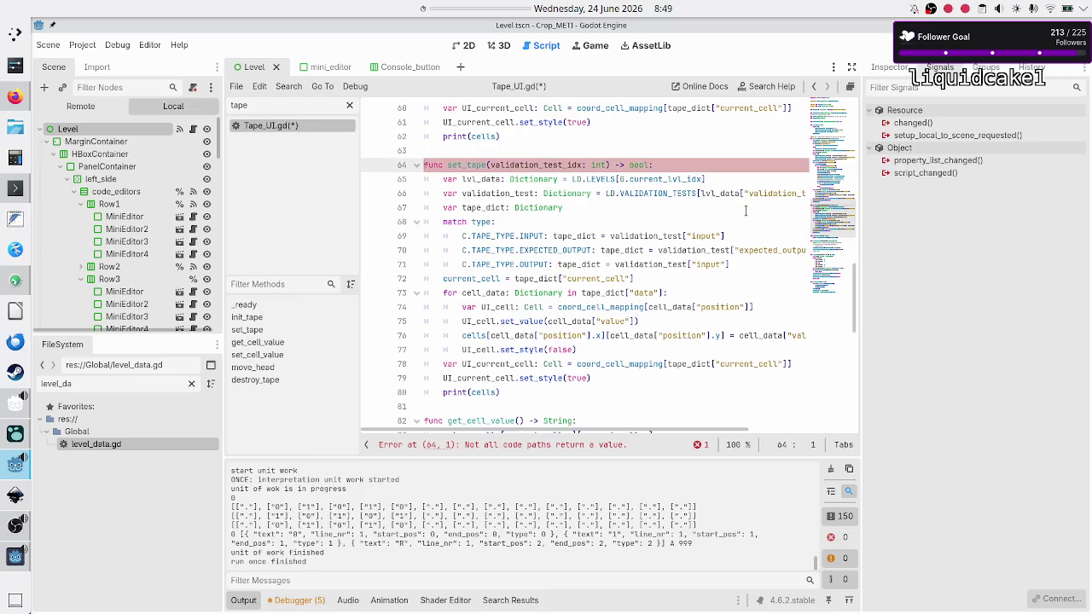
key(Down)
key(Down)
key(shift+End)
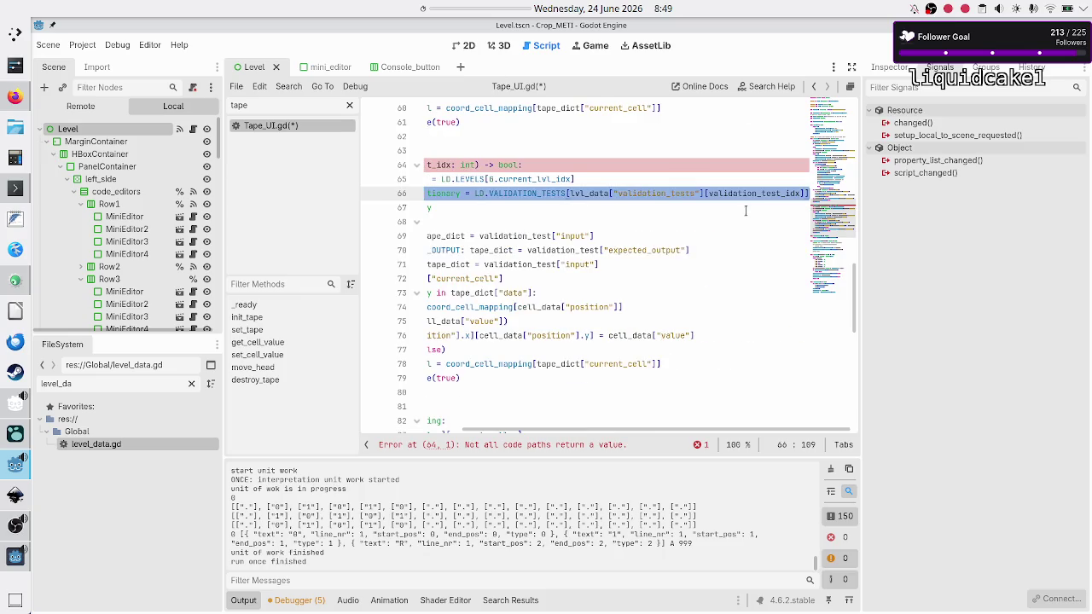
click(740, 192)
key(Up)
key(Up)
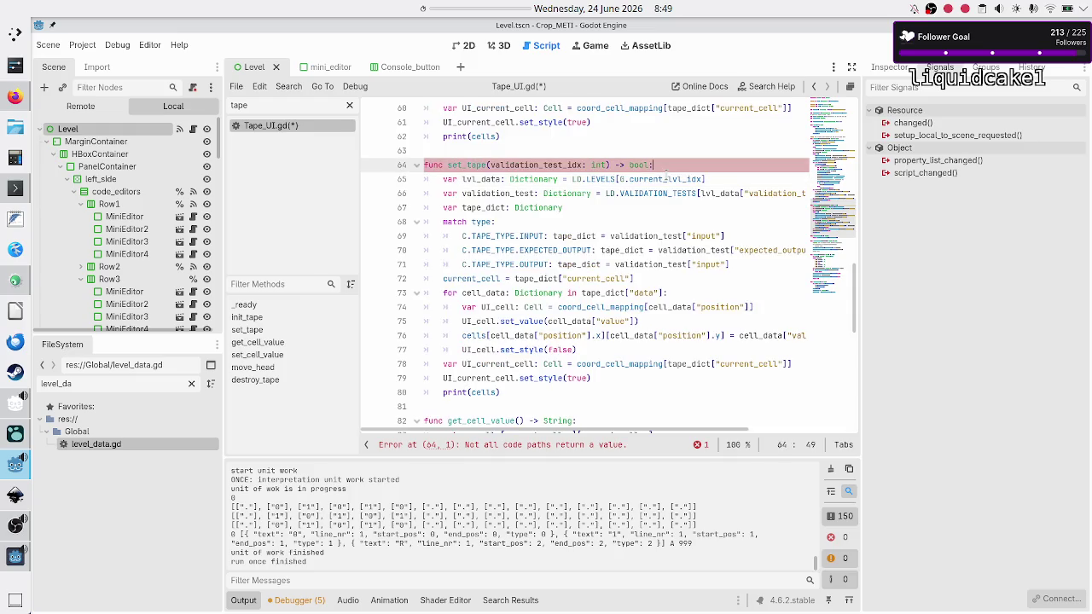
key(Return)
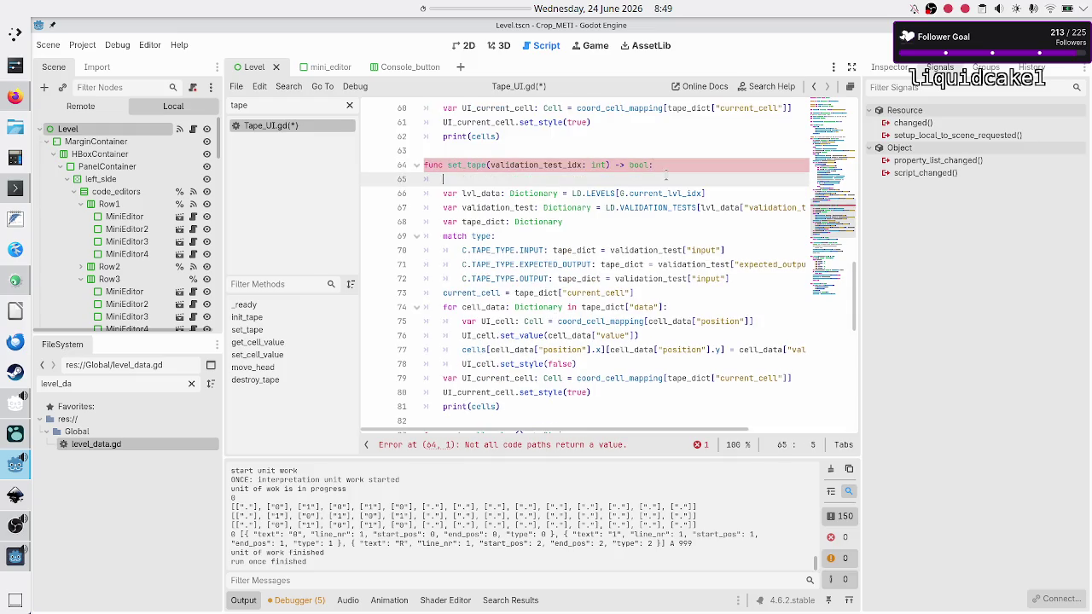
Start set_tape's first line with 'if validation_test_idx' using autocompletion.
text(if )
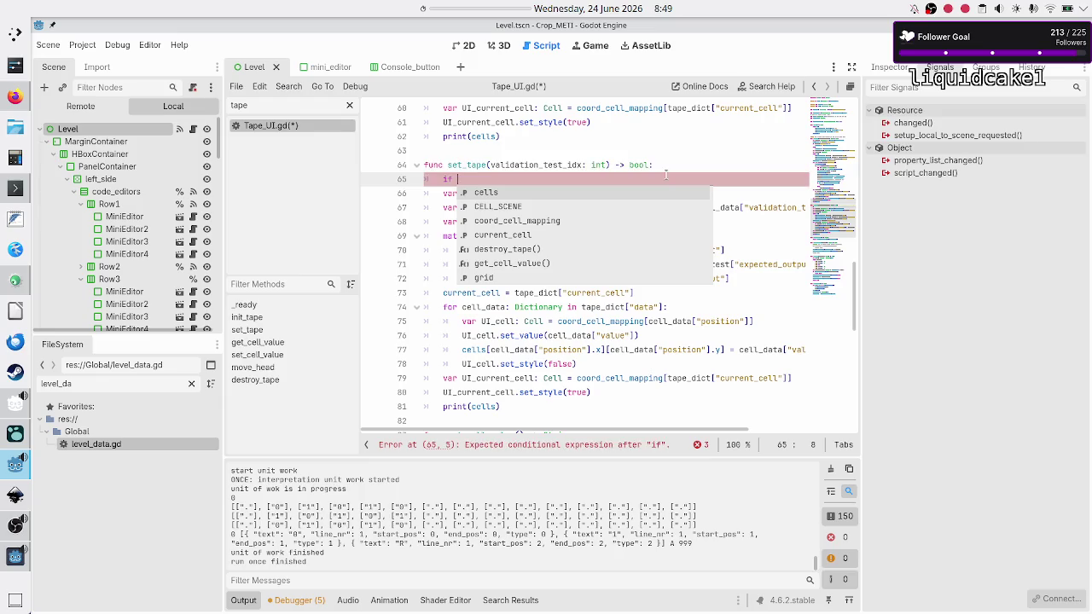
text(valida)
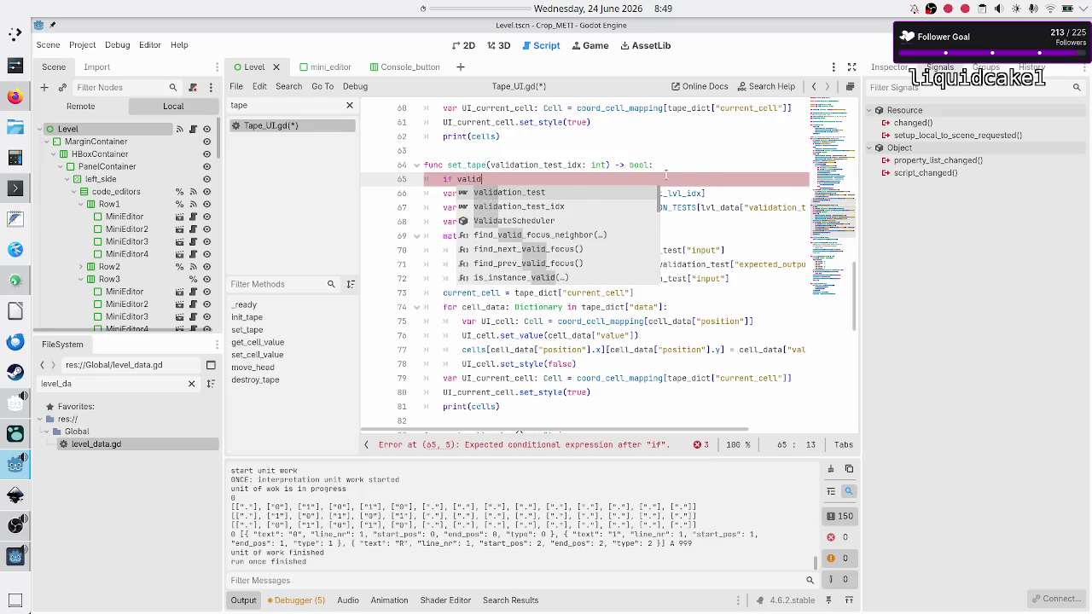
key(Return)
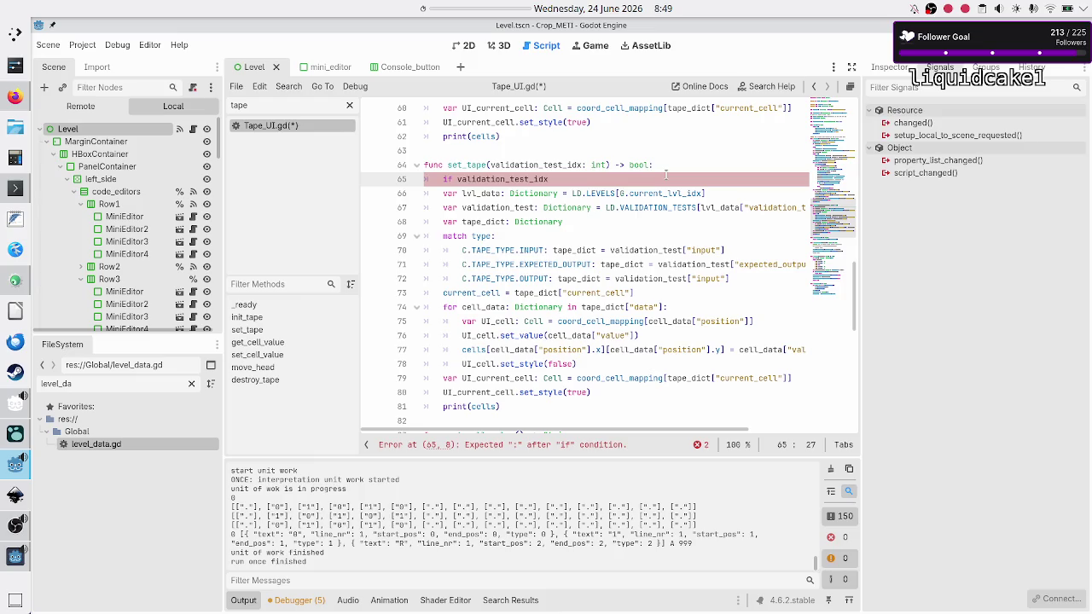
key(shift+Left)
key(shift+Left)
key(shift+Left)
key(shift+Right)
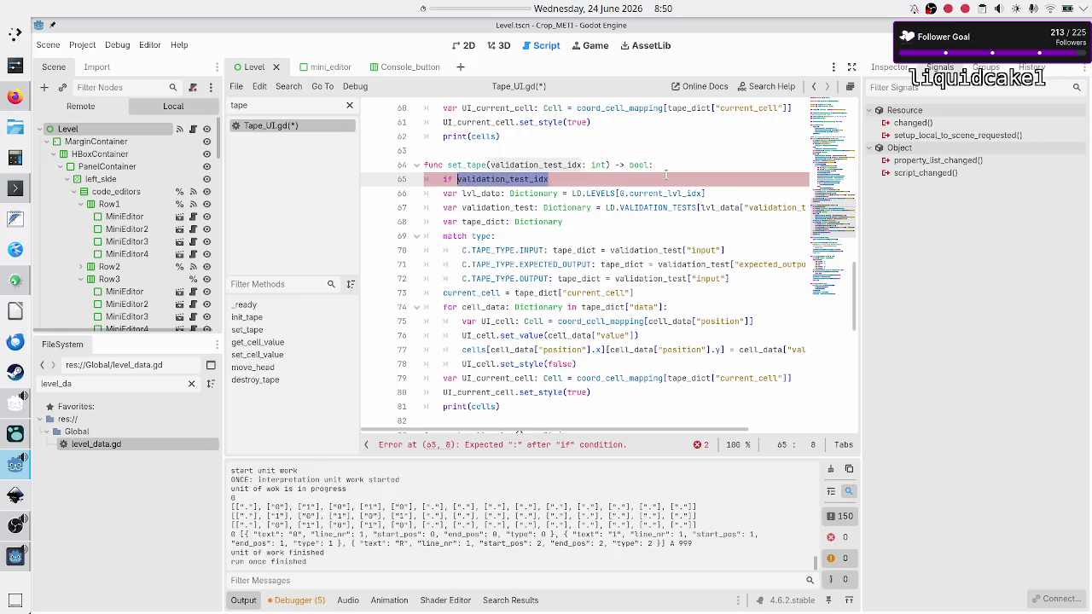
key(End)
Extend the condition to '< 0 and validation_test_idx >'.
text(<)
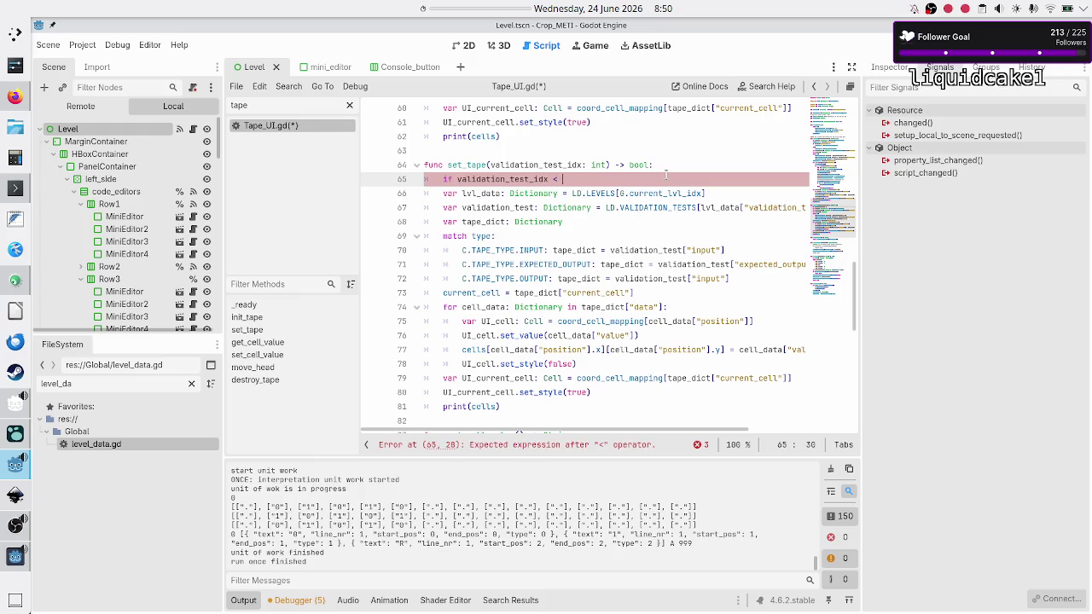
text( 0 )
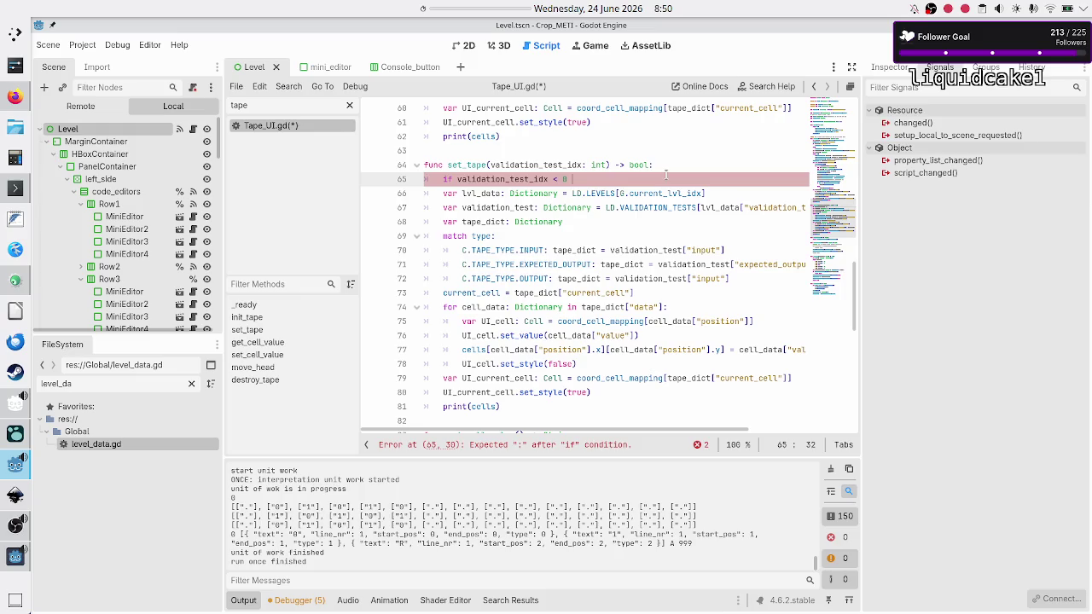
text(and valida)
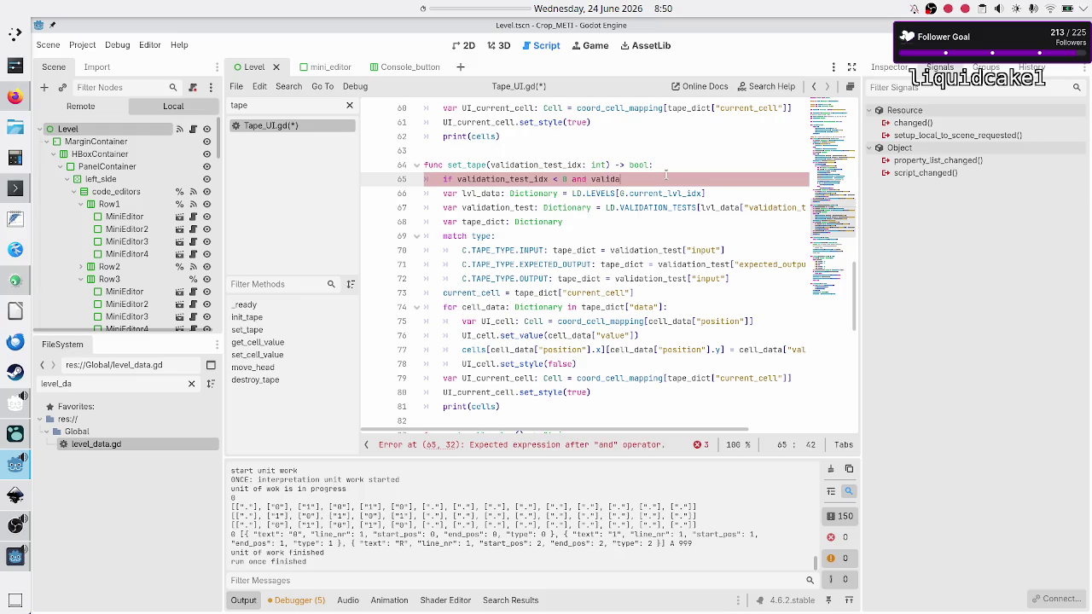
key(Down)
key(Up)
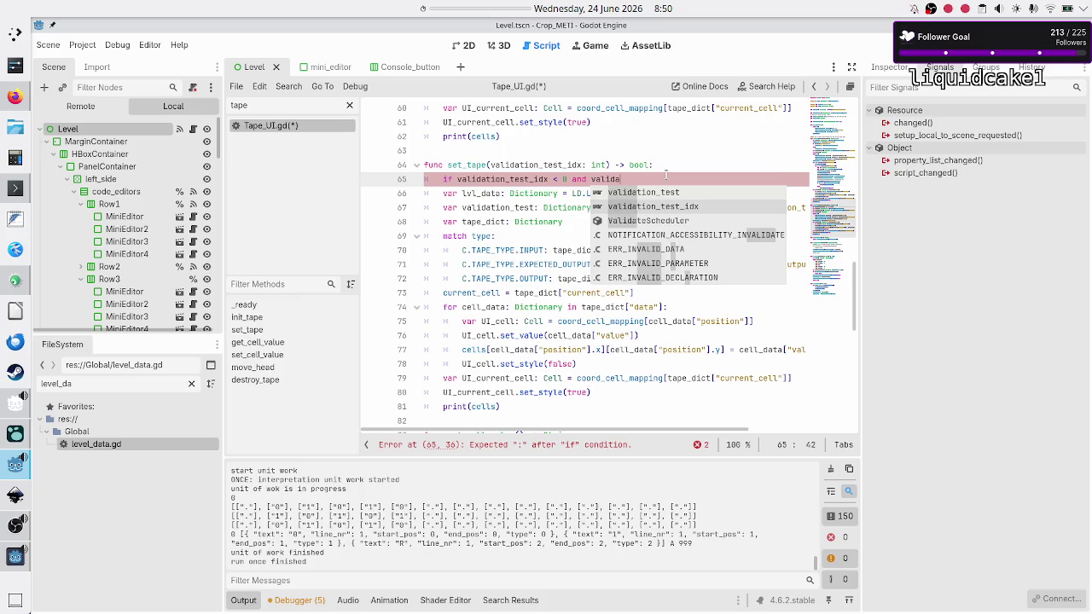
key(Return)
text(>)
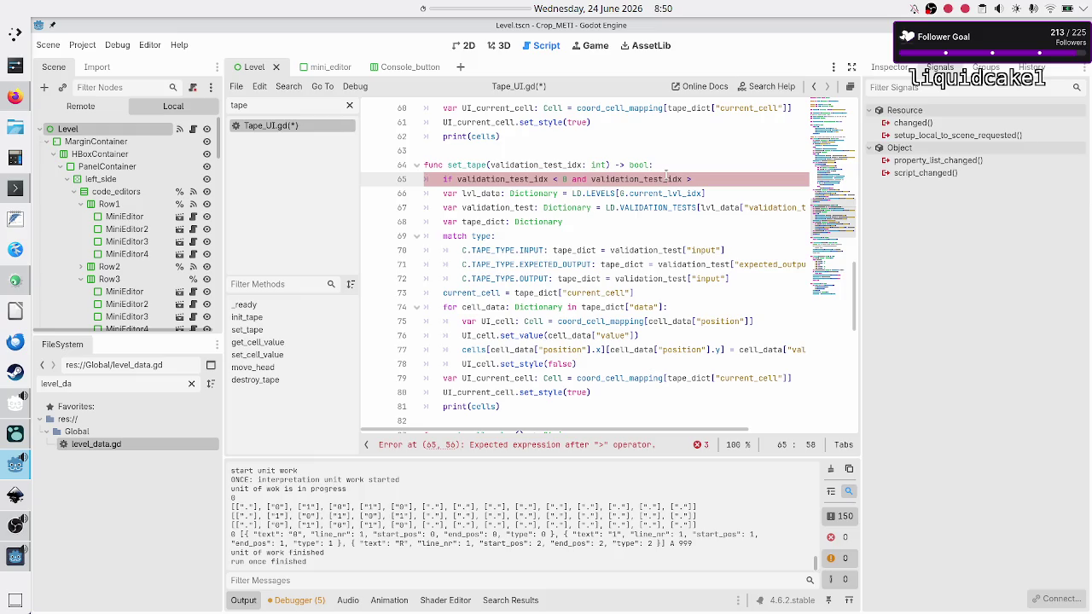
key(Down)
key(Home)
key(Down)
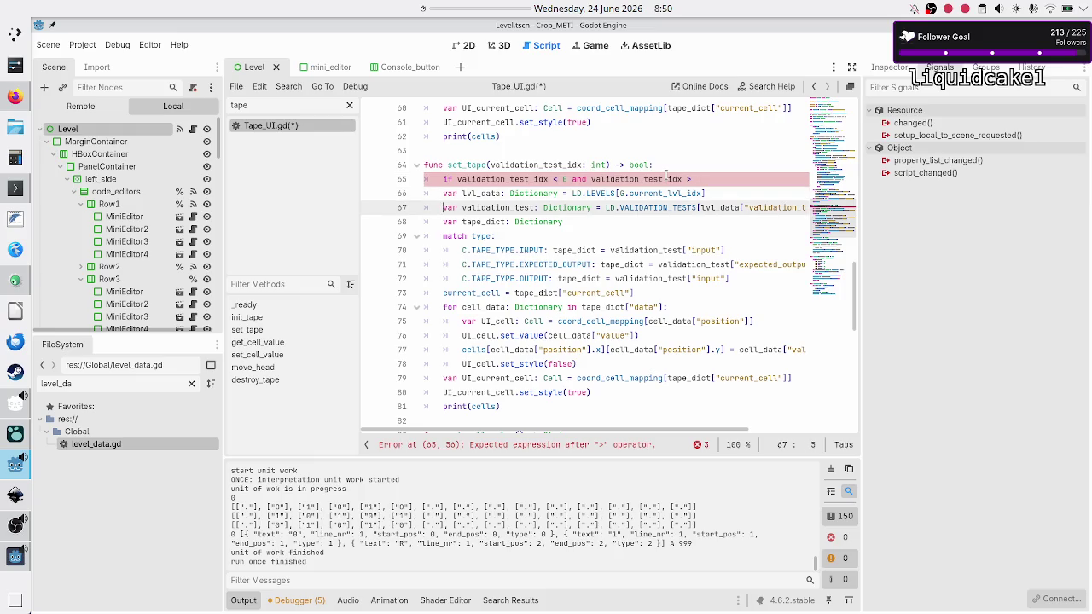
Copy lvl_data["validation_tests"] from line 67 into the condition after '>'.
key(ctrl+Right)
key(ctrl+Right)
key(ctrl+Right)
key(shift+Right)
key(shift+Right)
key(shift+Right)
key(shift+Right)
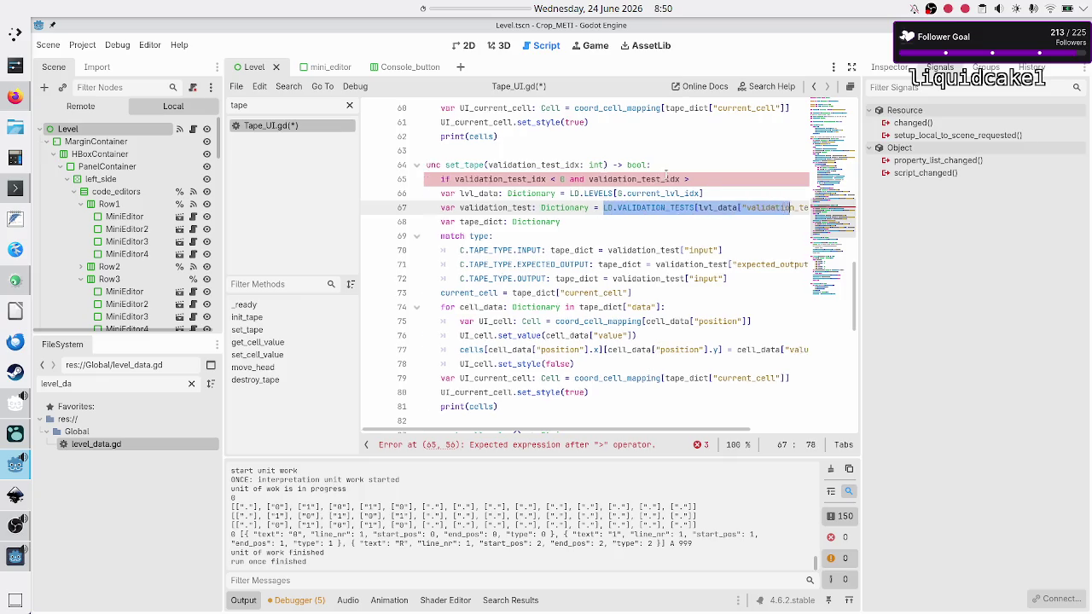
key(shift+Left)
key(shift+Left)
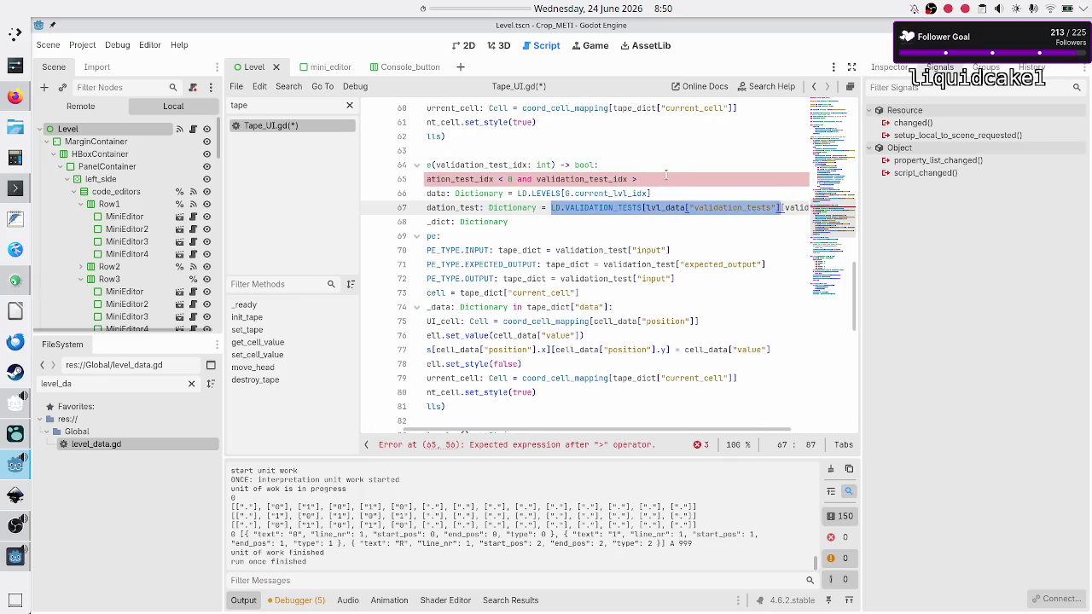
key(ctrl+c)
click(665, 175)
key(ctrl+v)
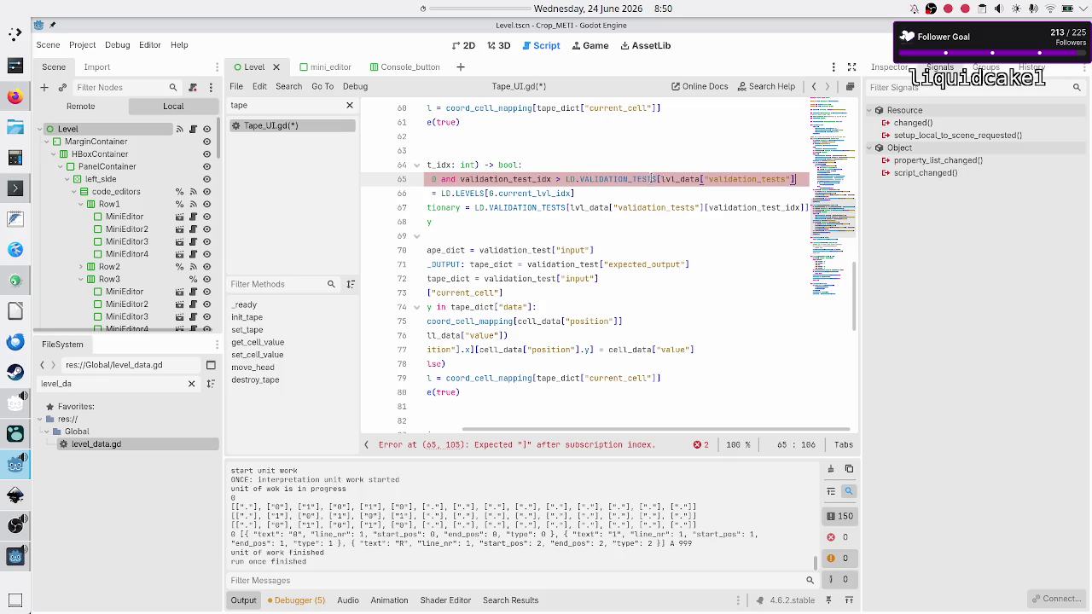
mouse_move(655, 177)
click(667, 179)
key(BackSpace)
key(BackSpace)
key(BackSpace)
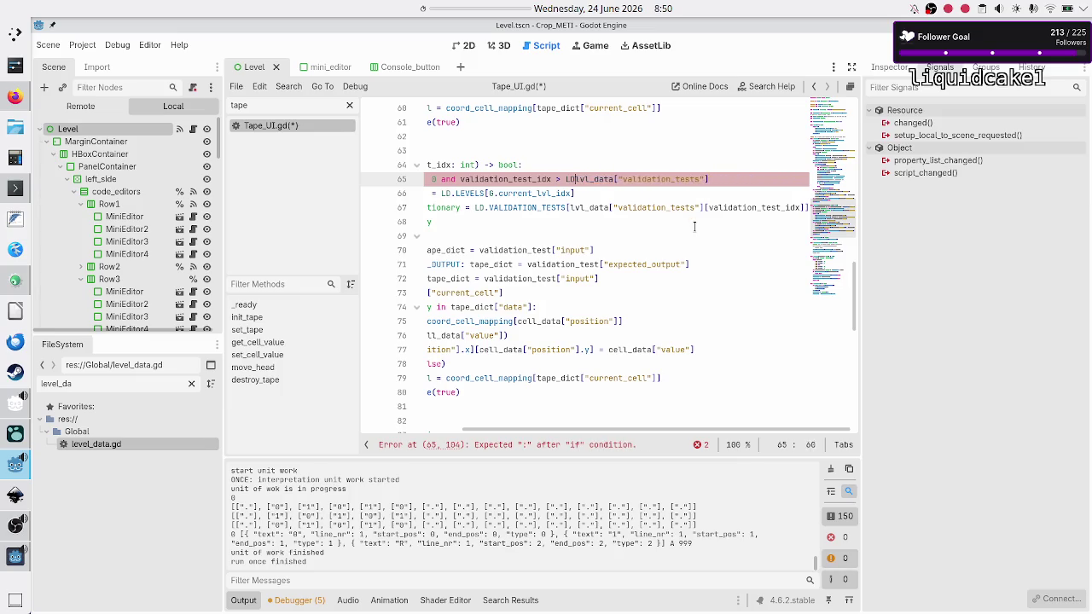
key(Right)
key(Right)
key(Right)
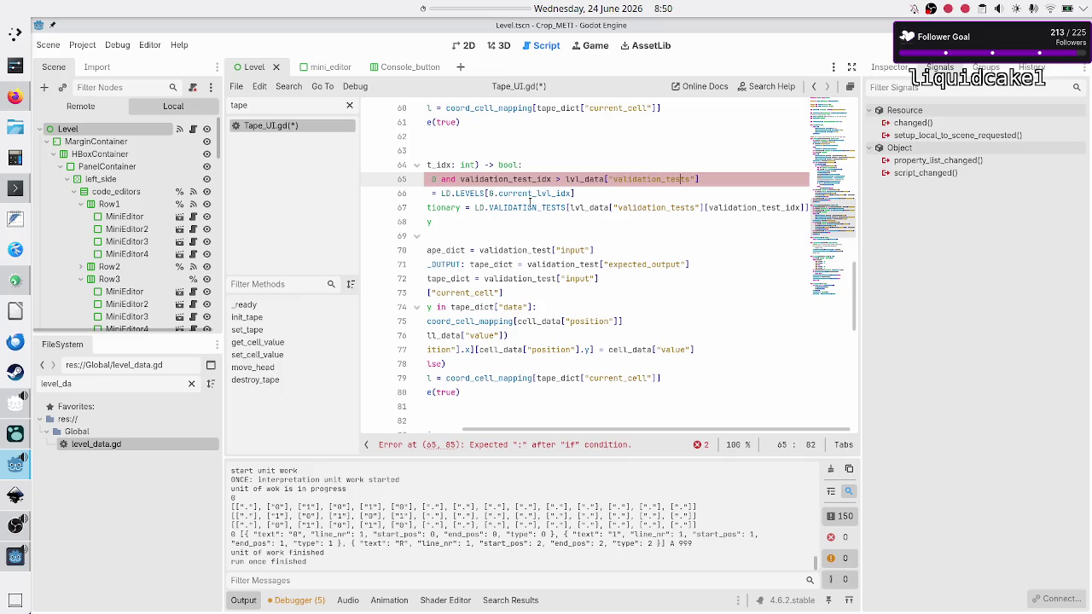
scroll(530, 203, left, 3)
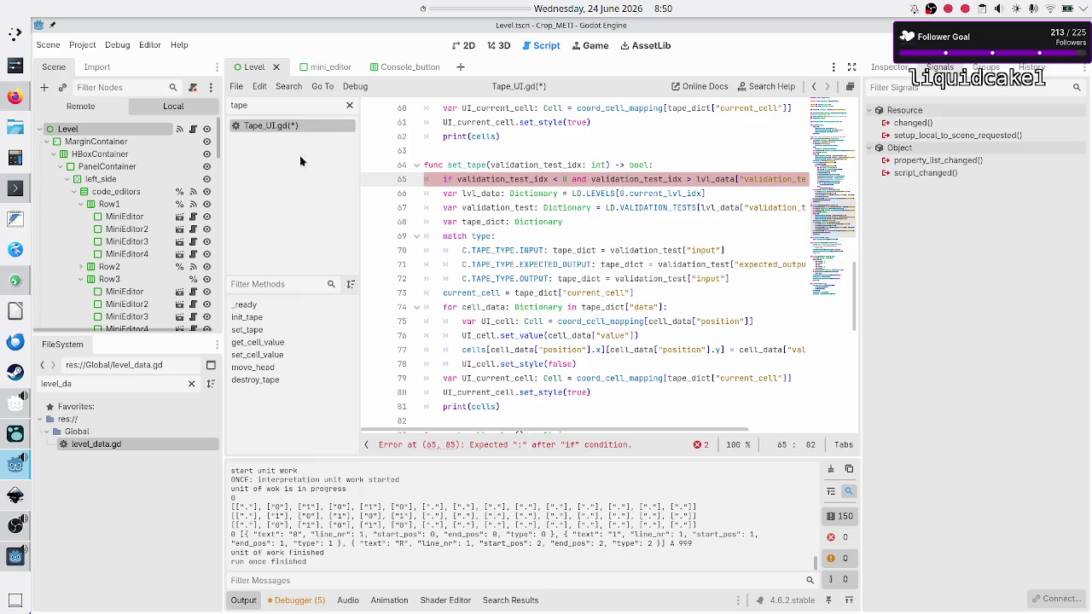
Filter the script list by 'level' and open level_data.gd at level 0's entry.
double_click(277, 107)
text(level)
click(275, 126)
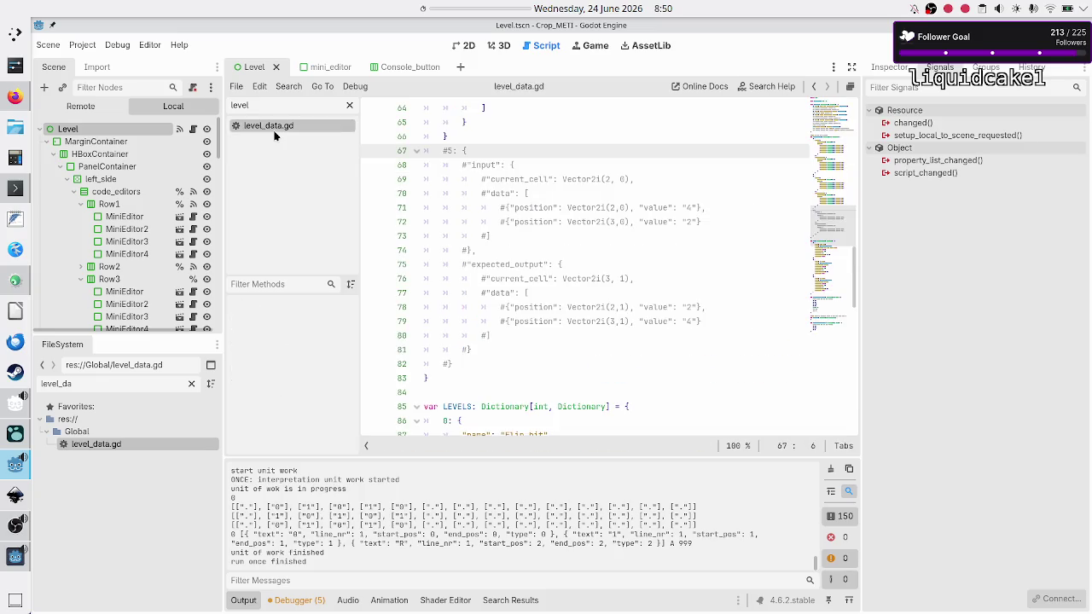
scroll(536, 250, down, 5)
scroll(536, 250, up, 2)
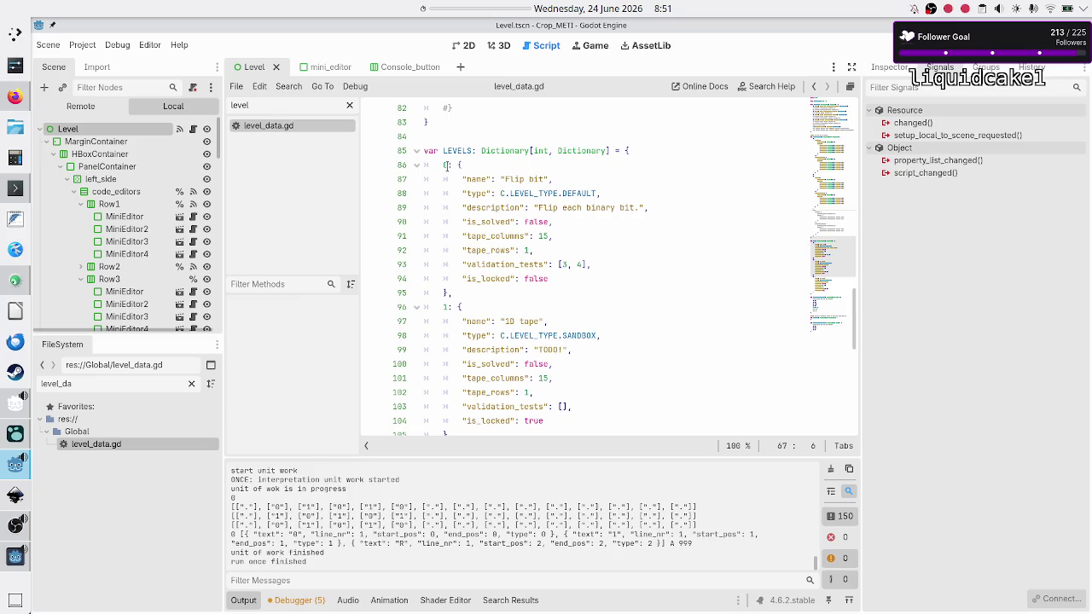
click(447, 164)
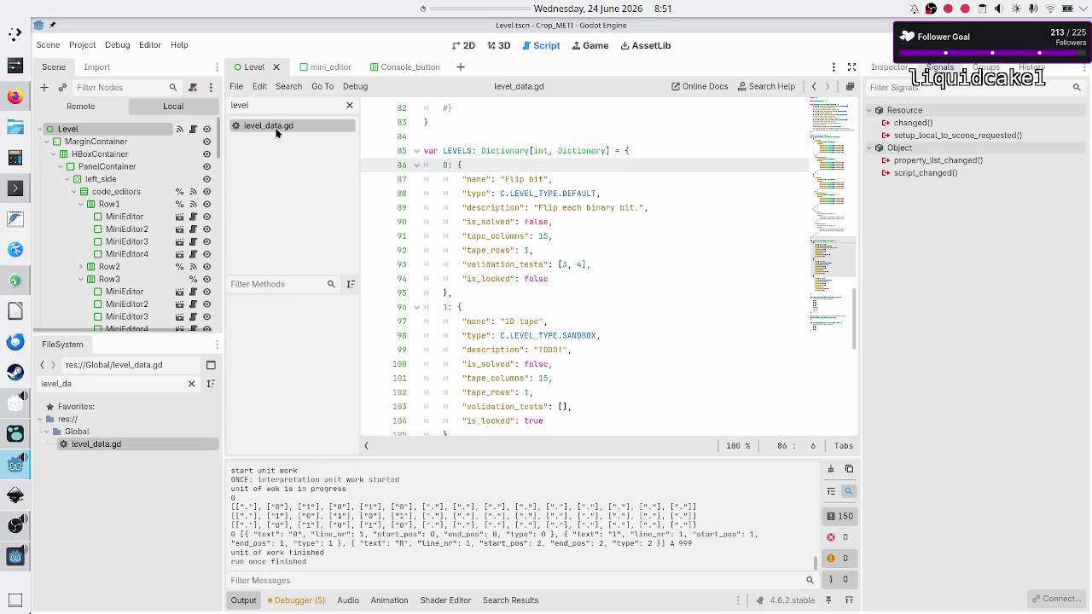
Clear the filter, open Tape_UI.gd and inspect LEVELS[current_lvl_idx] on line 66.
click(349, 107)
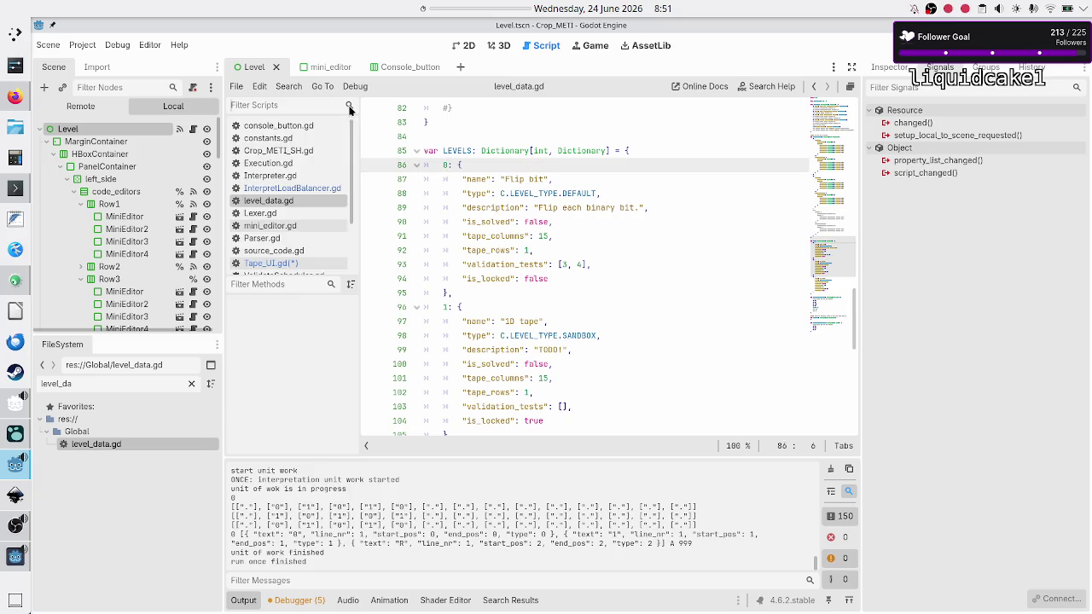
click(282, 266)
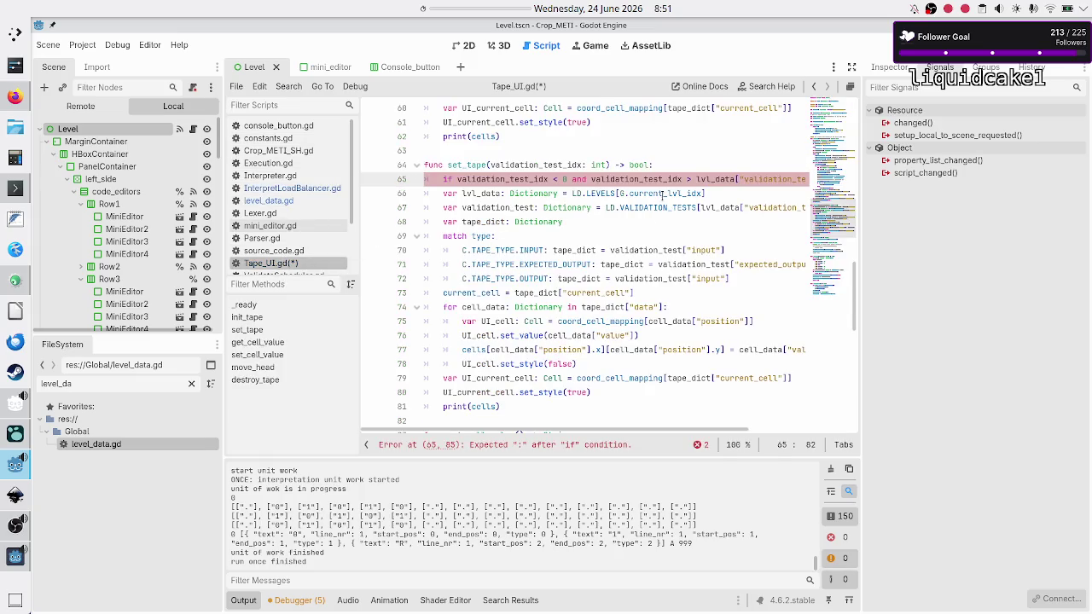
double_click(601, 194)
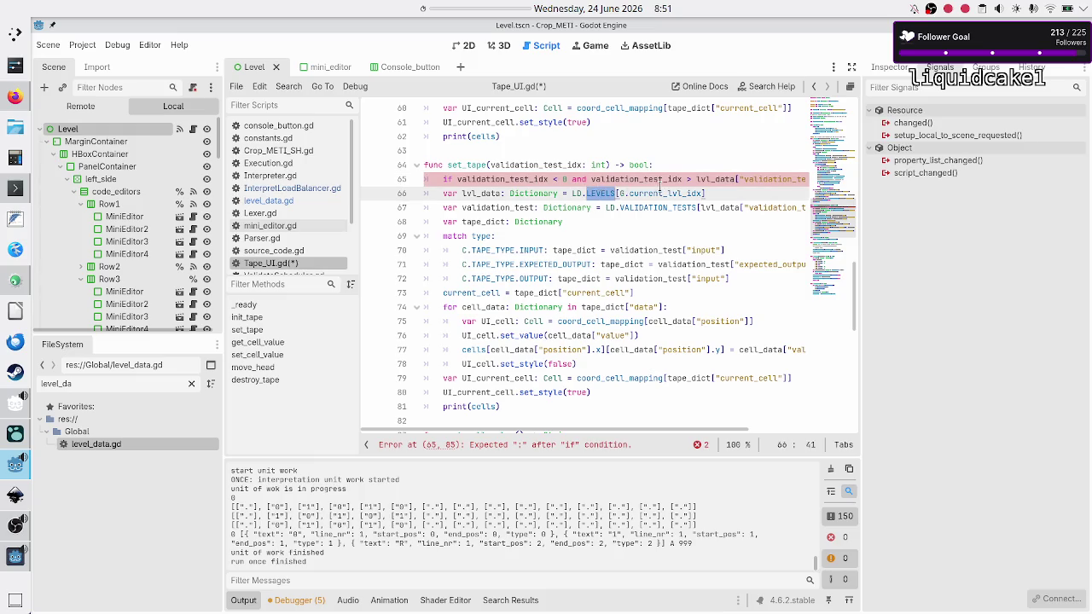
double_click(656, 194)
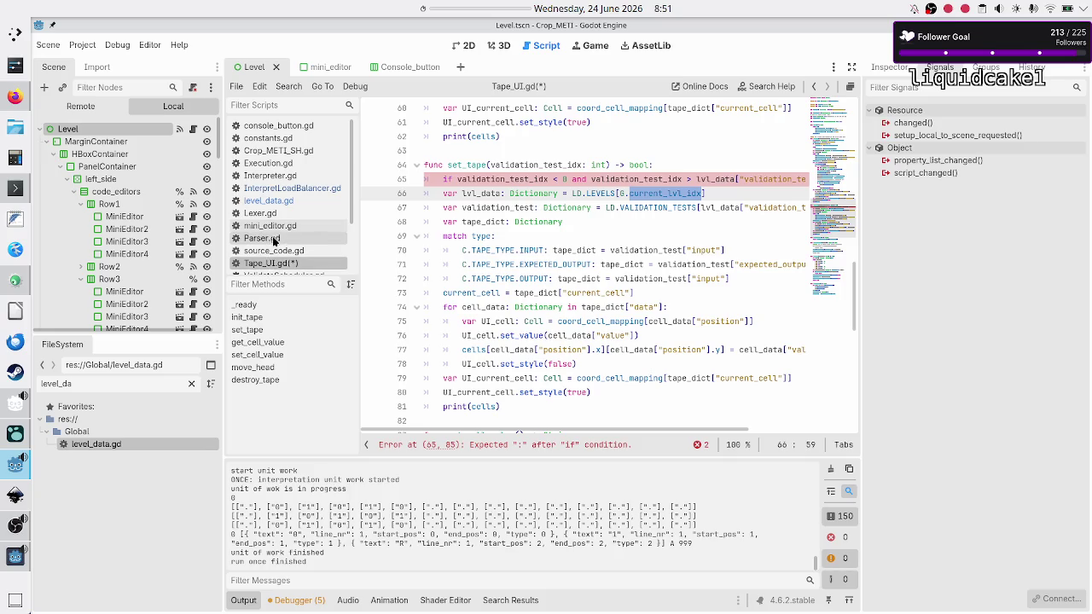
Check level 0's validation_tests field in level_data.gd, then return to Tape_UI.gd's if condition.
click(284, 201)
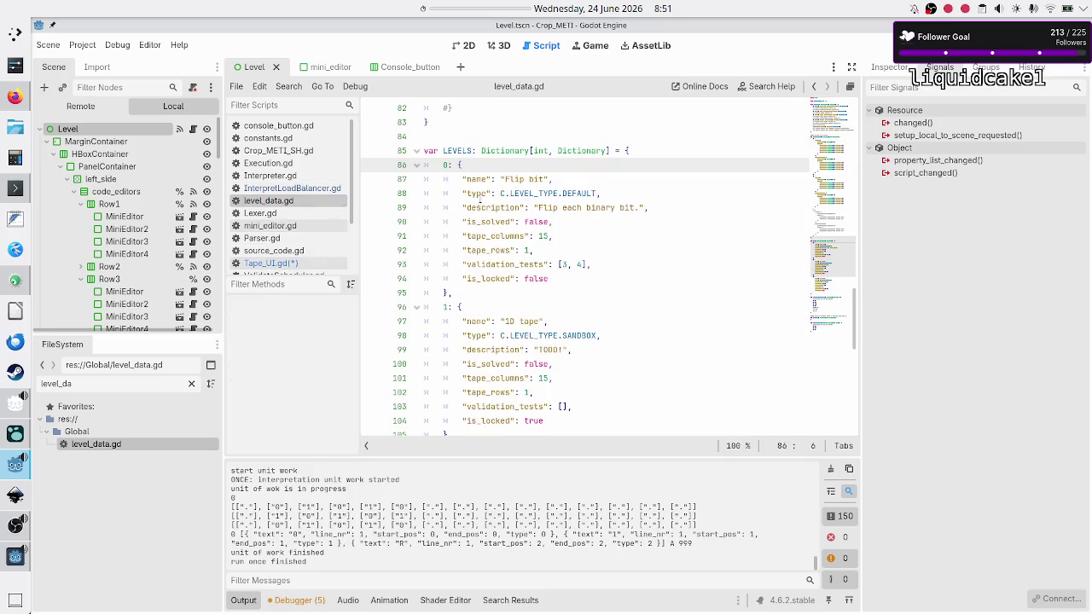
key(shift+Left)
key(Right)
key(shift+Down)
key(shift+Down)
key(shift+Down)
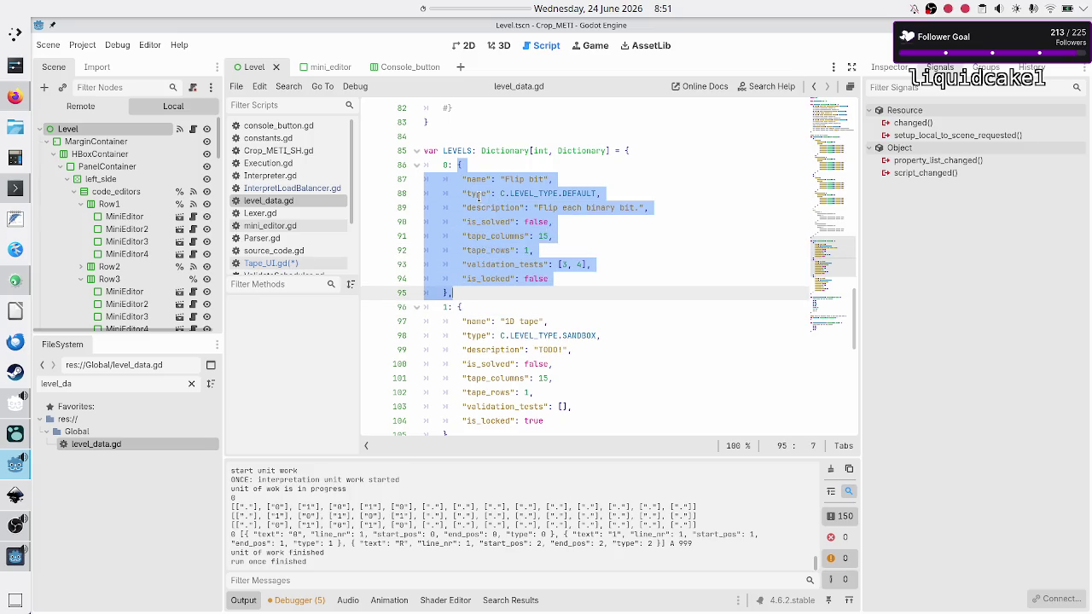
double_click(505, 265)
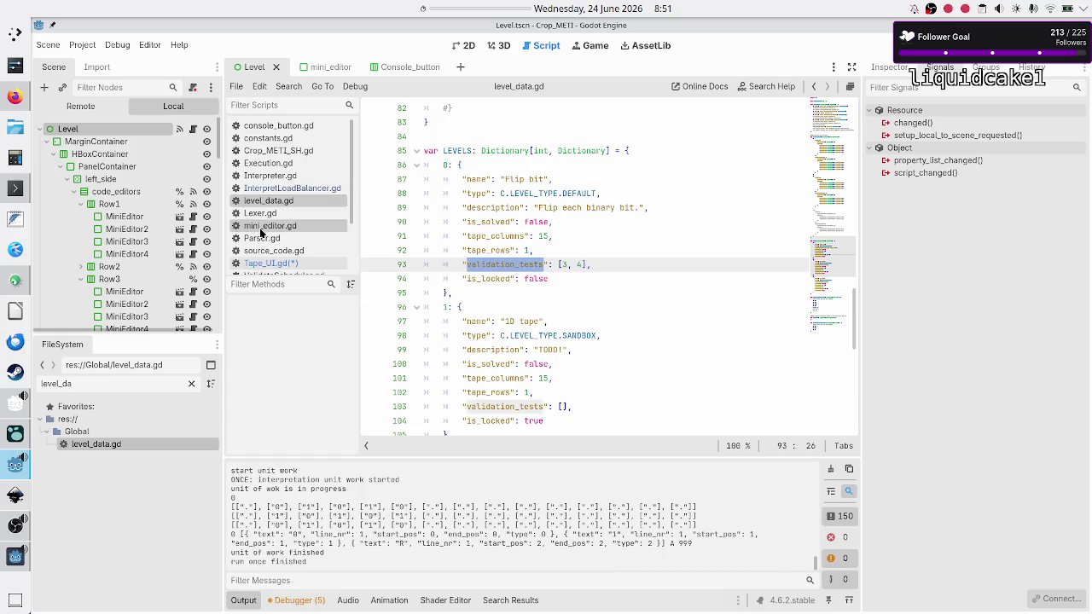
click(289, 264)
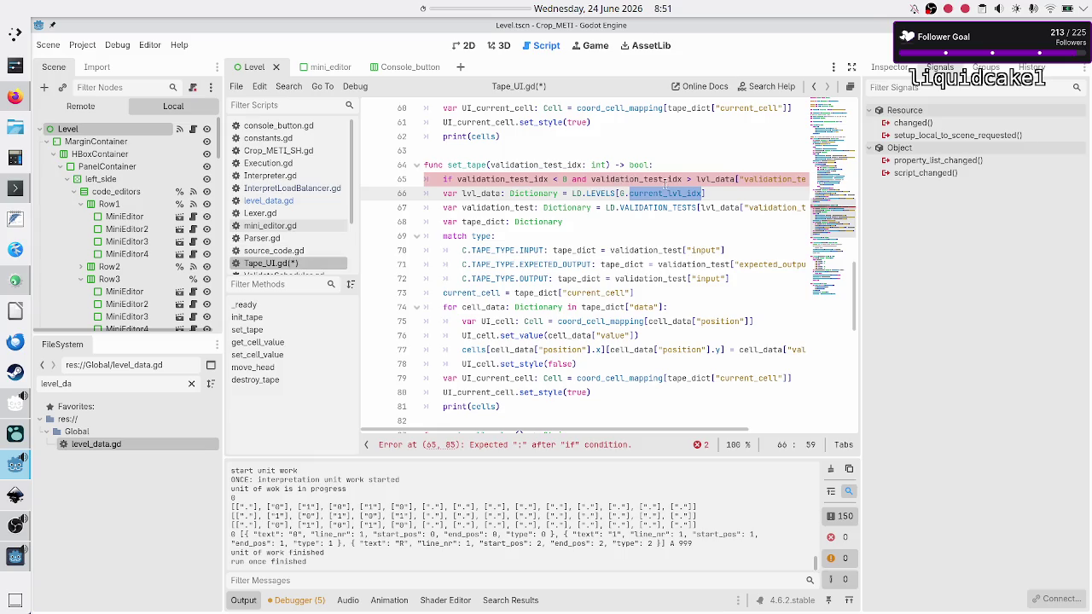
click(754, 179)
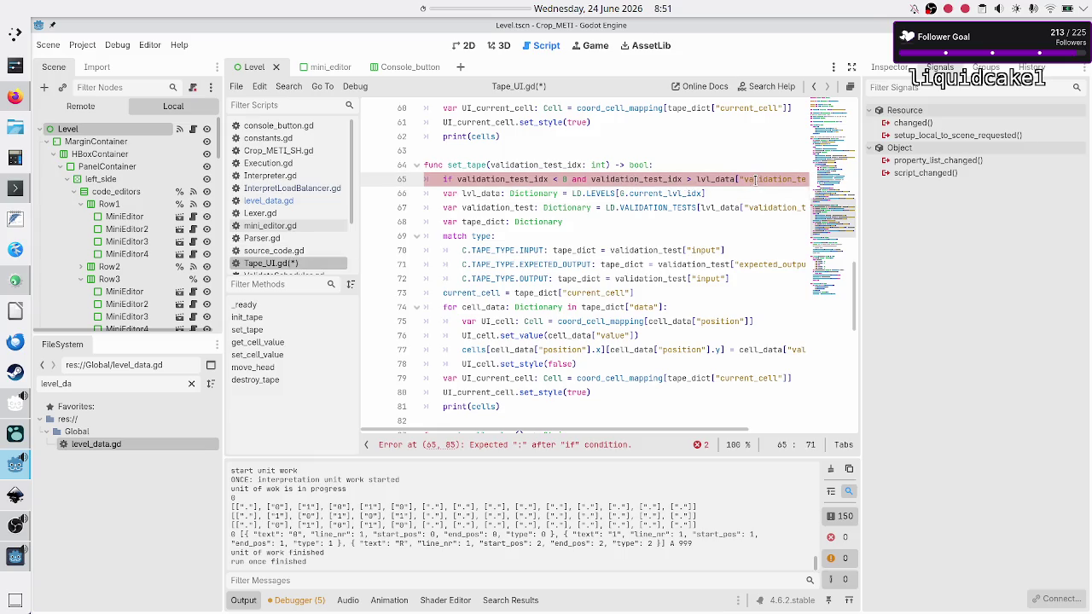
Append .size(): to the if condition on line 65.
key(End)
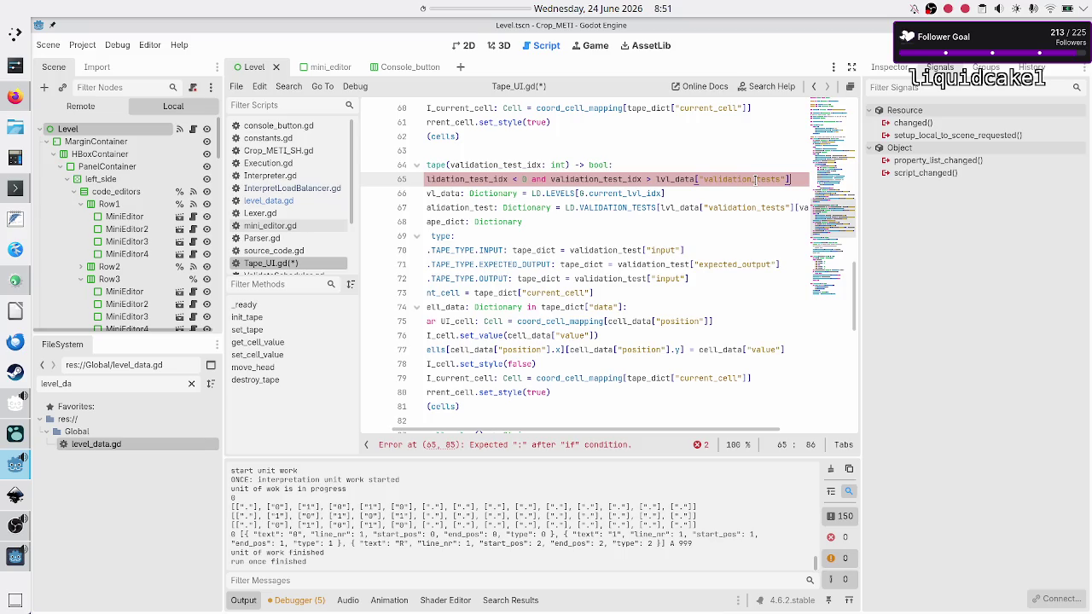
text(.)
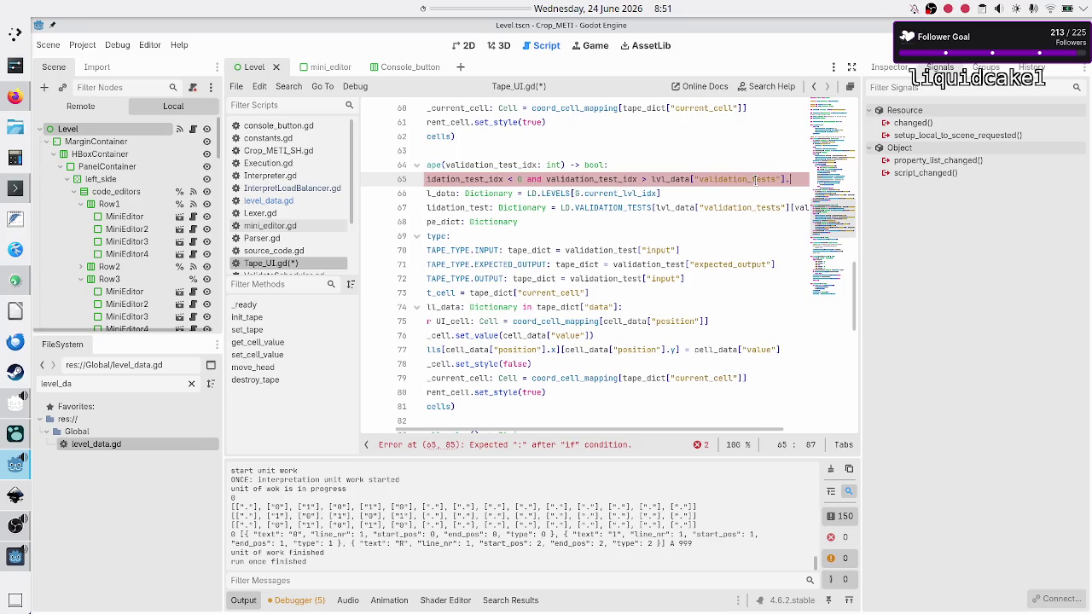
text(siz)
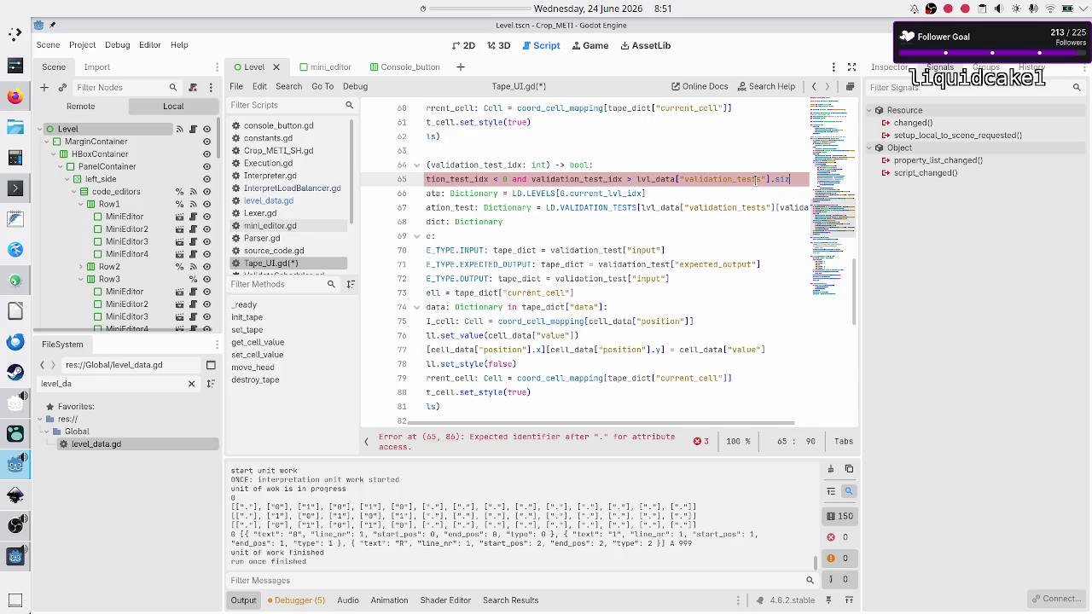
text(e())
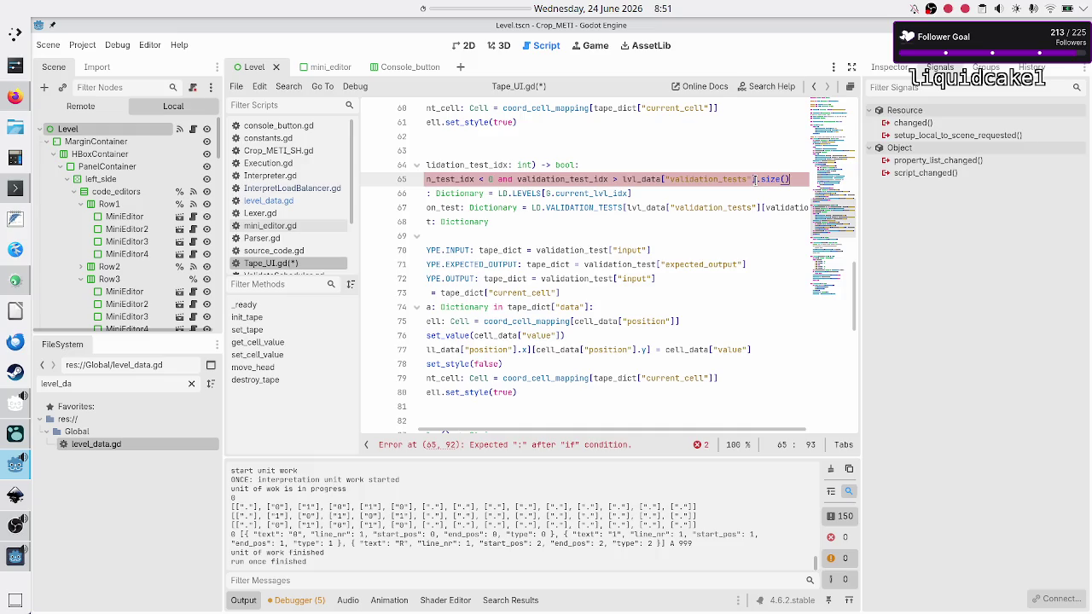
text(:)
key(Return)
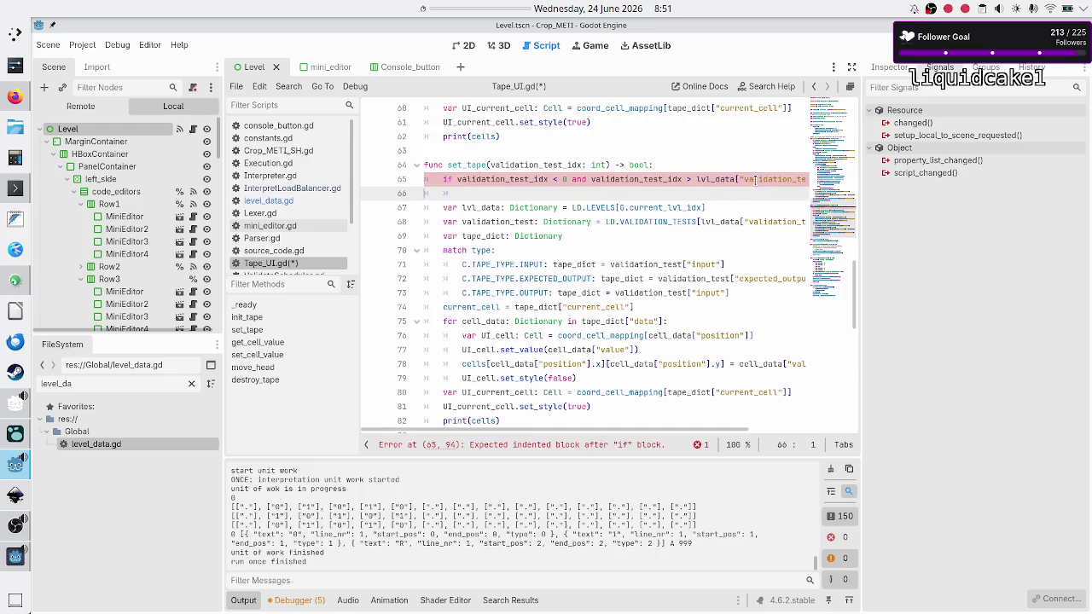
key(Left)
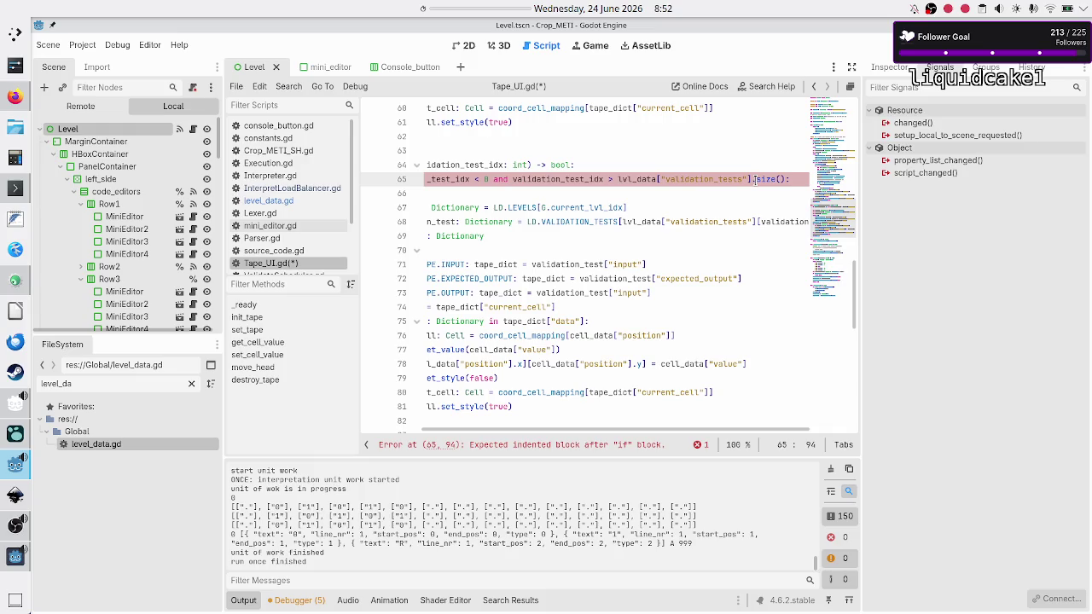
Change the upper-bound comparison to >= and add 'return false' in the if body.
key(Left)
key(Left)
key(Left)
key(Left)
key(Left)
key(Left)
key(shift+Left)
key(shift+Left)
key(shift+Left)
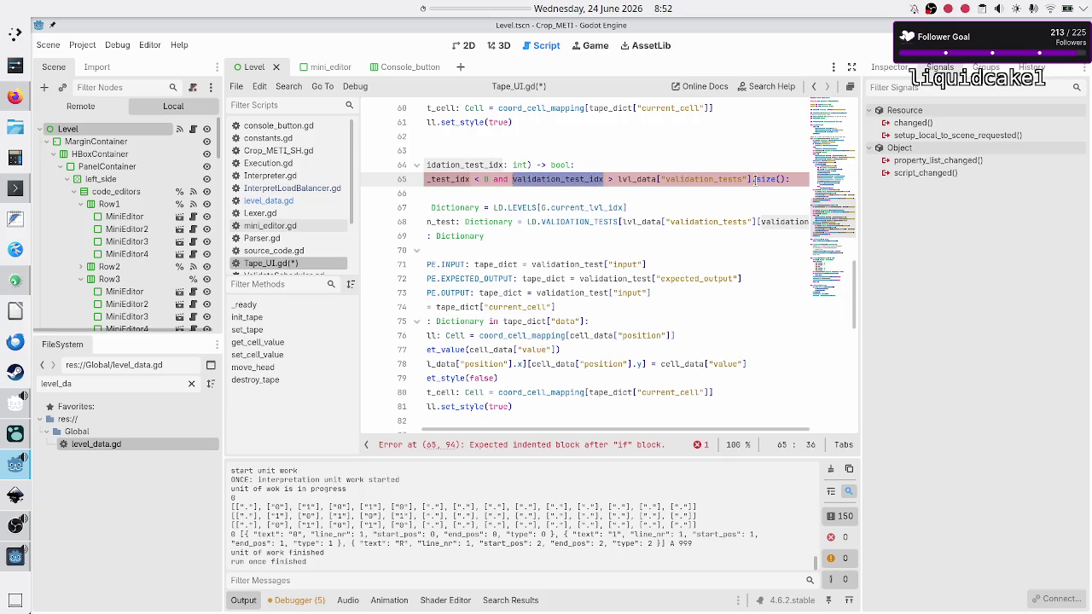
key(Right)
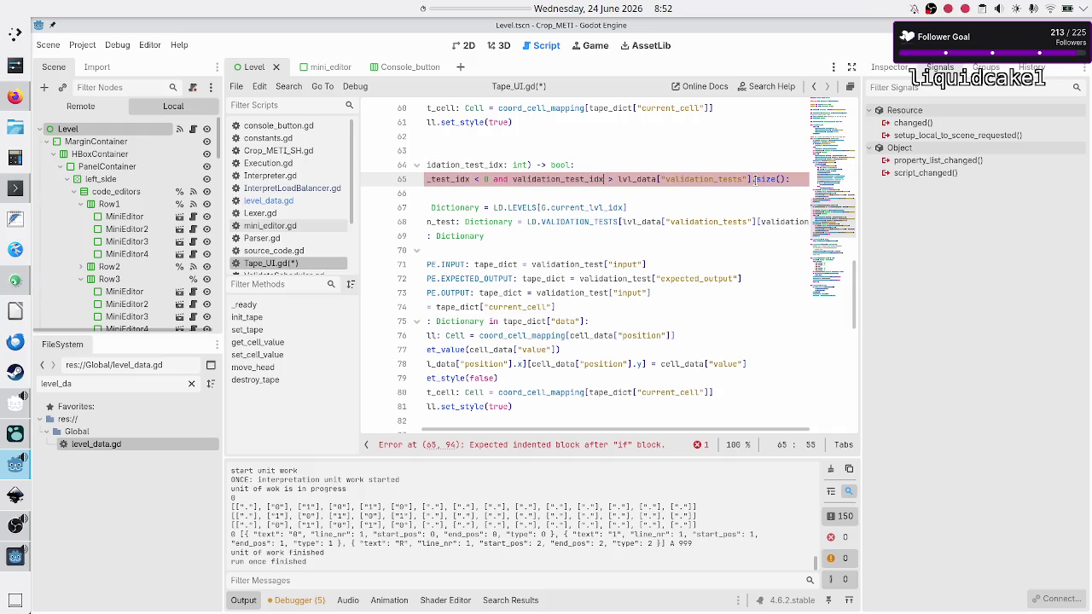
text(=)
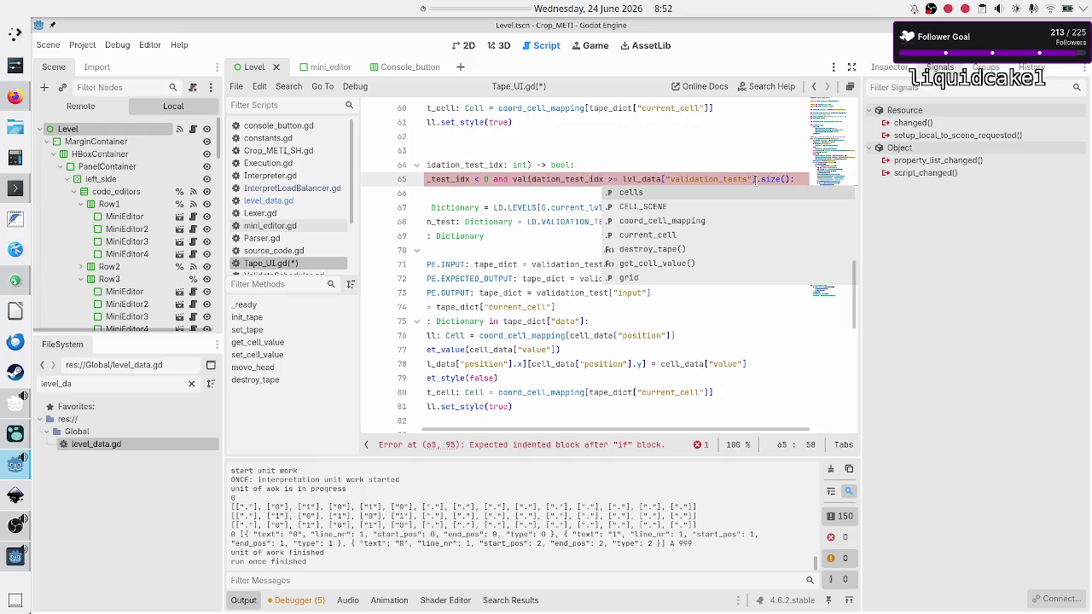
key(Escape)
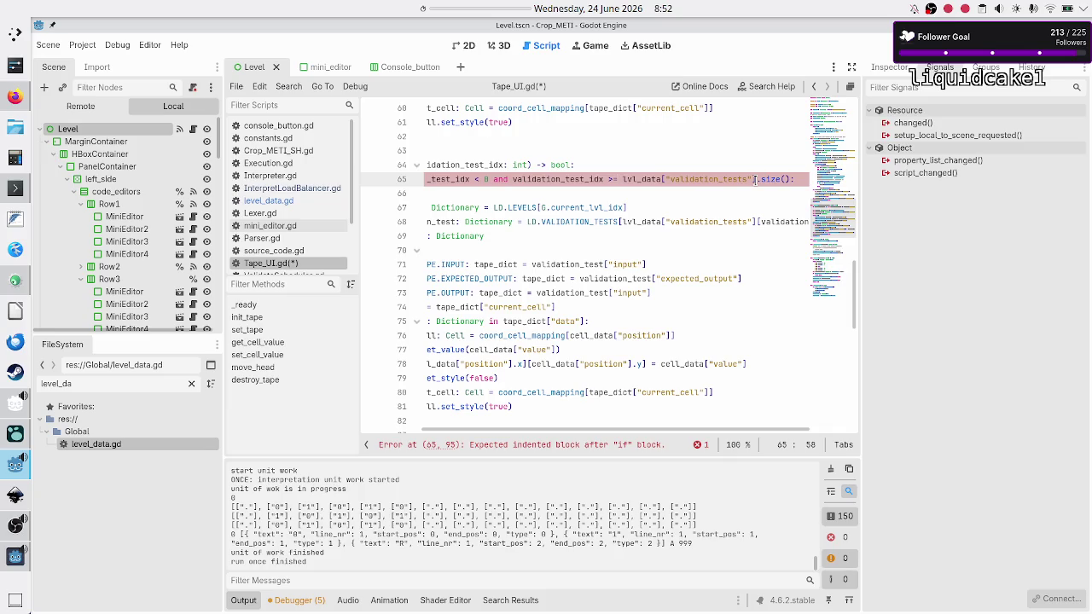
key(Down)
text(return false)
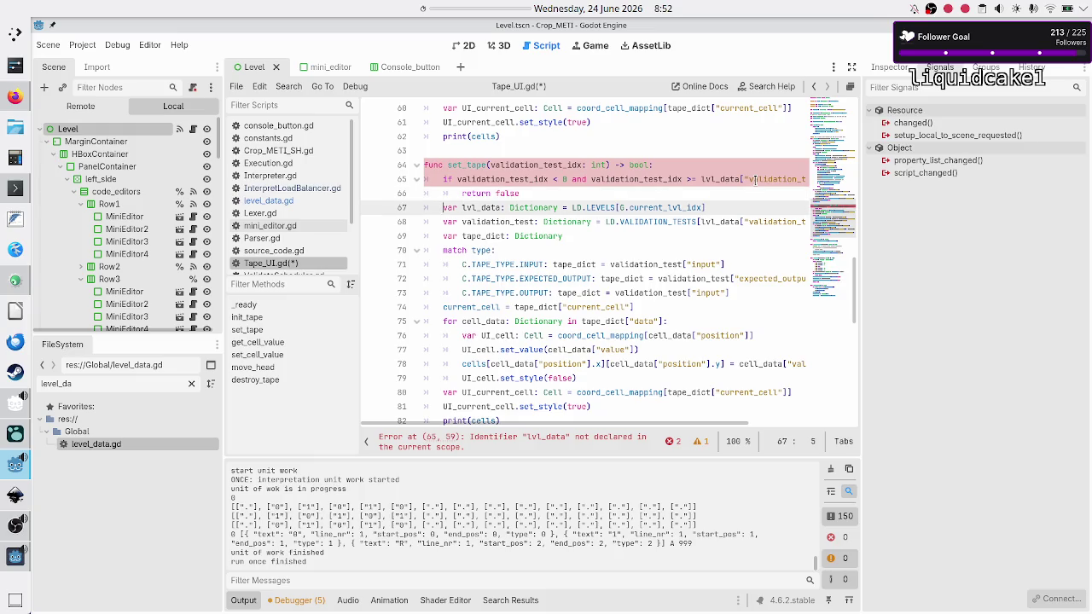
Move the bounds check and its return false below the lvl_data declaration.
key(shift+Up)
key(shift+Home)
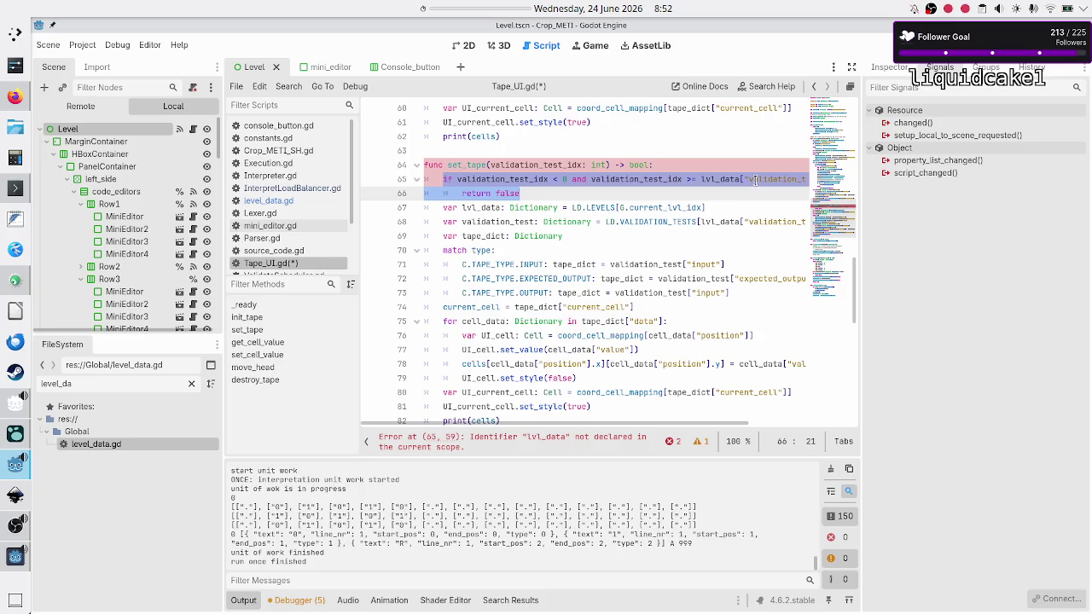
key(ctrl+x)
click(755, 179)
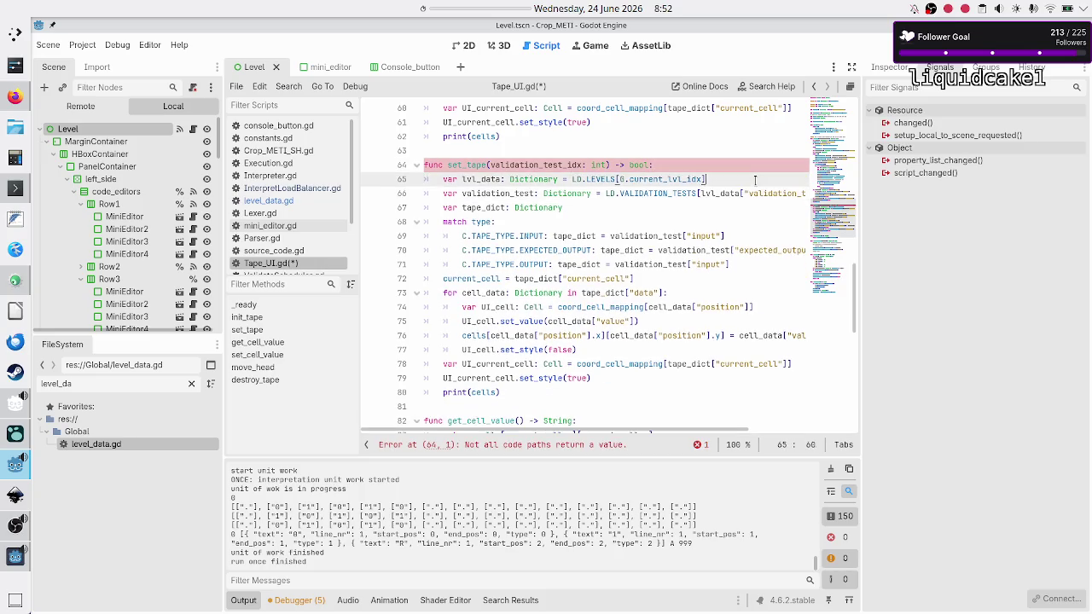
key(ctrl+v)
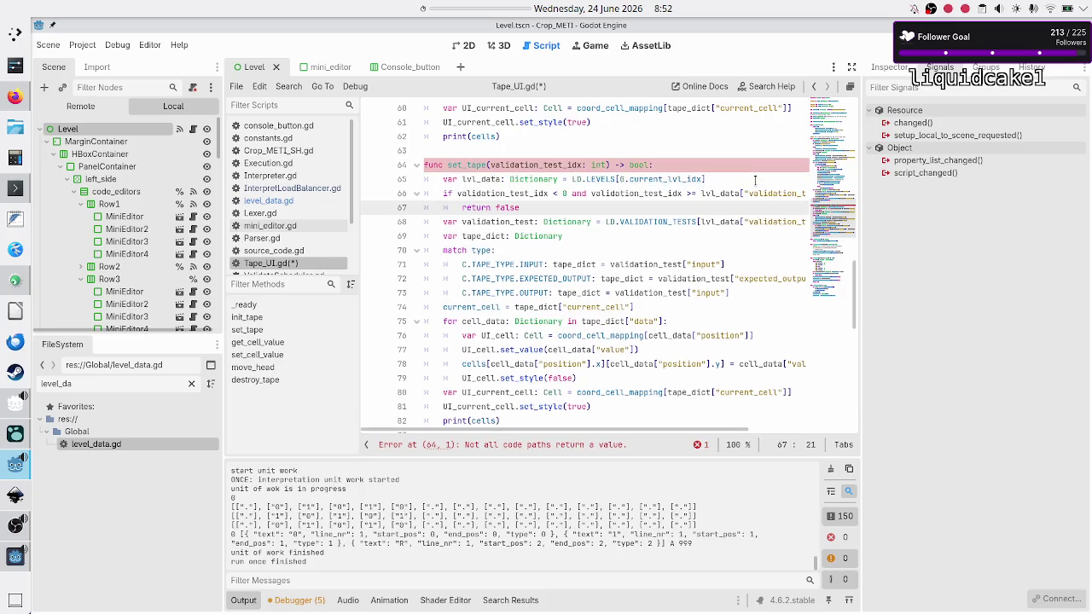
key(Up)
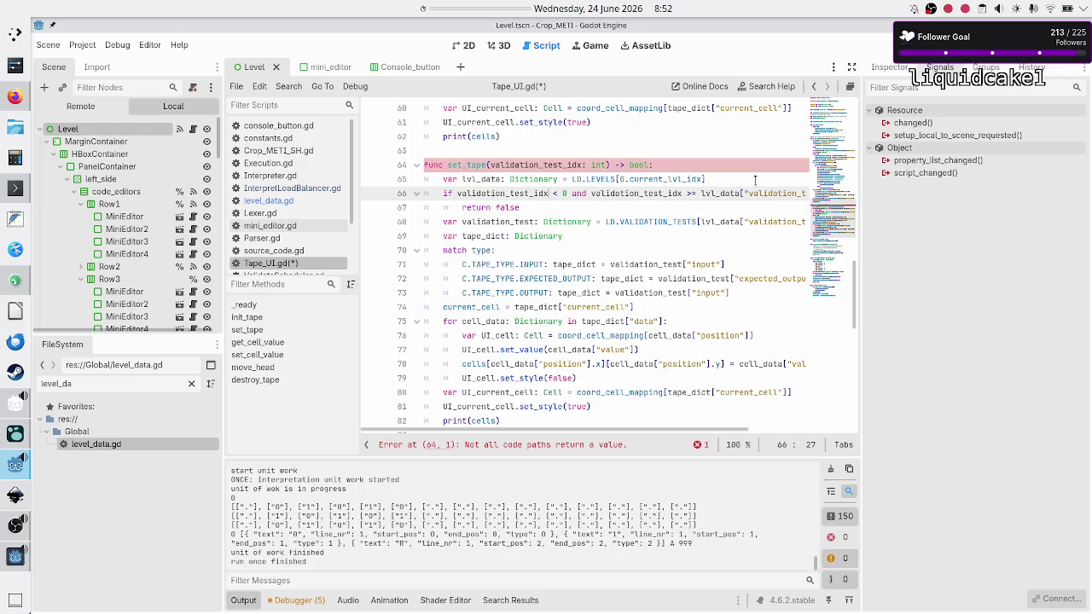
Review the validation_test and tape_dict lines, then switch back to level_data.gd.
key(Down)
key(Down)
key(Home)
key(shift+Down)
key(shift+Up)
key(shift+End)
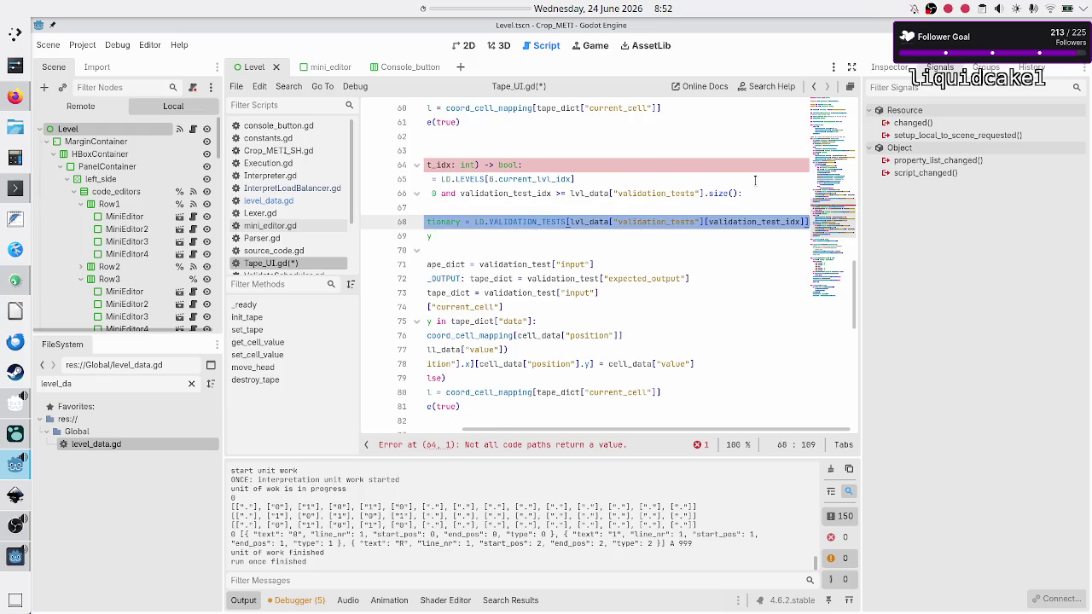
key(Home)
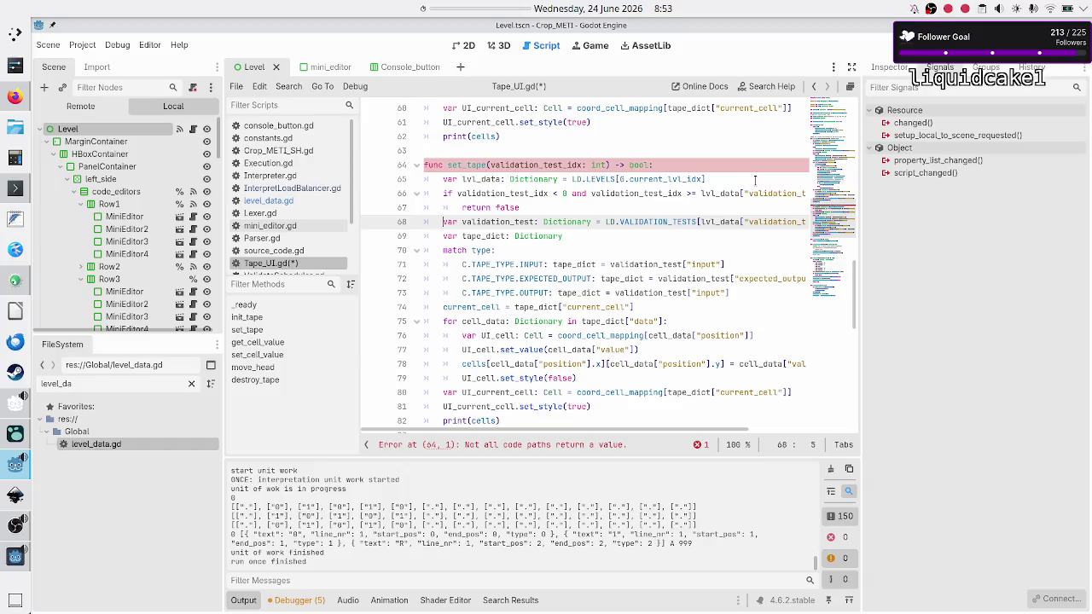
key(Down)
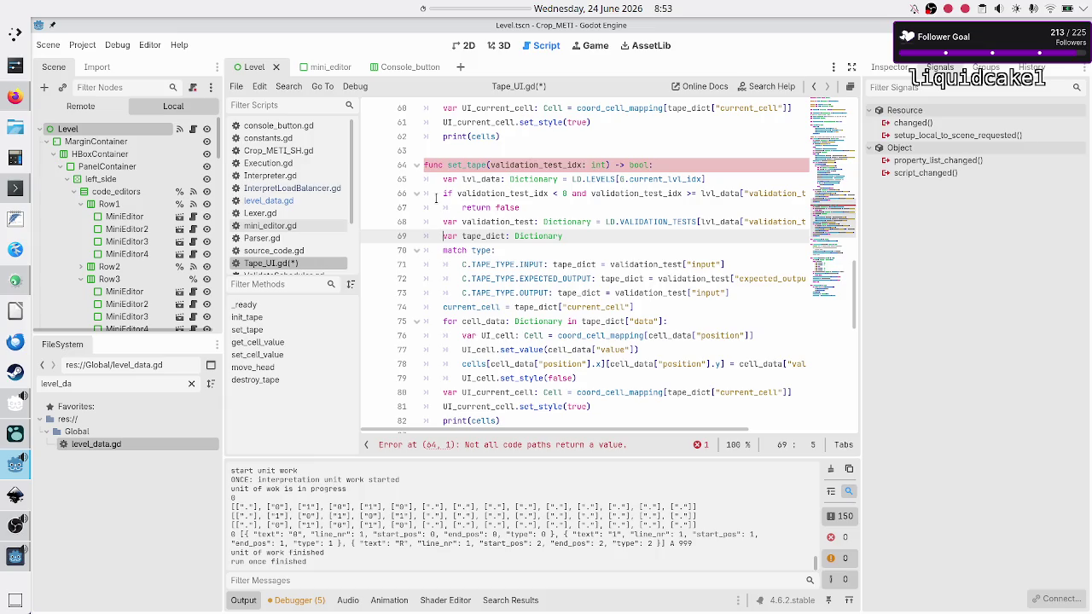
click(307, 203)
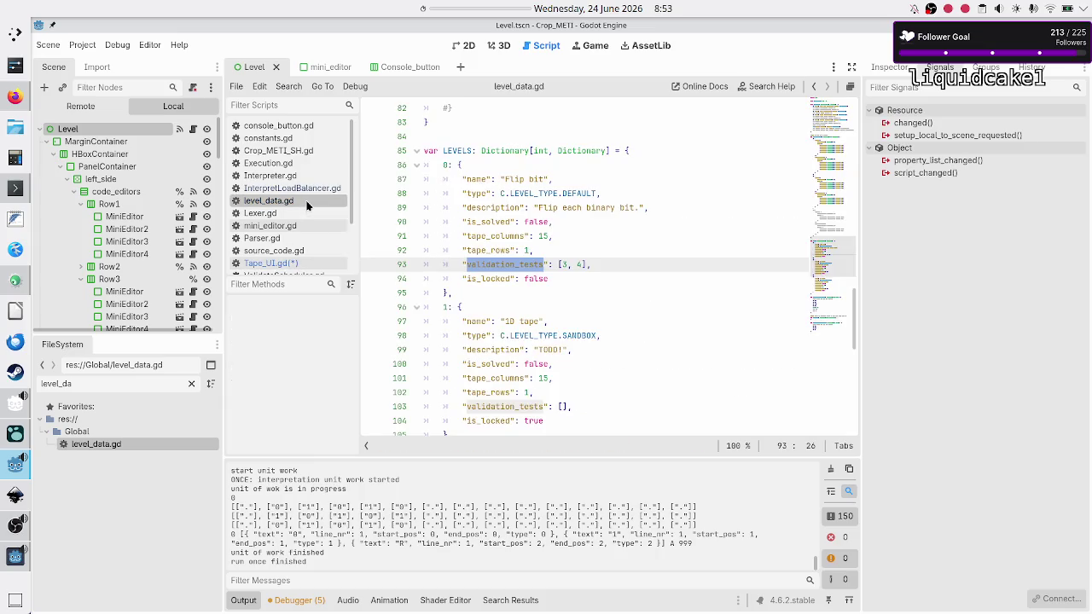
Review VALIDATION_TESTS entry 3's input and expected output, then return to Tape_UI.gd.
scroll(571, 257, up, 6)
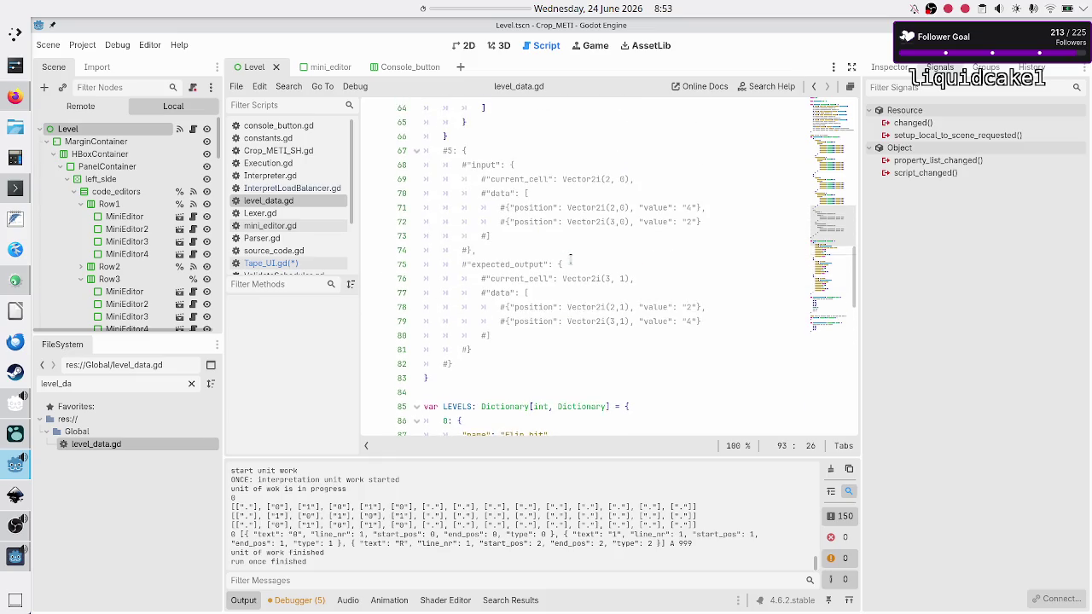
scroll(570, 258, up, 14)
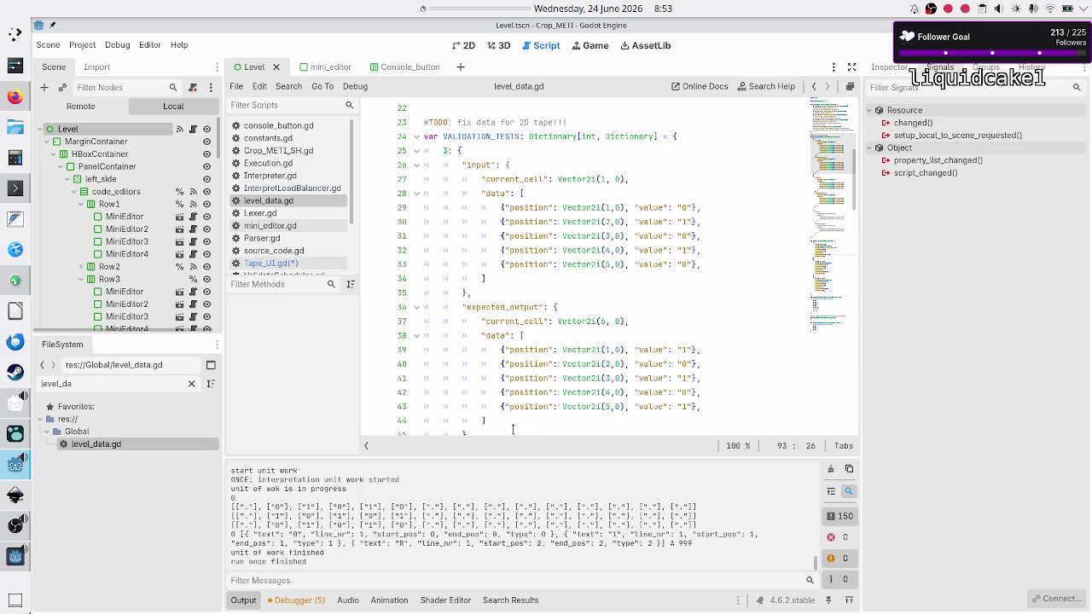
mouse_move(485, 421)
mouse_down()
mouse_move(443, 163)
mouse_move(462, 164)
mouse_up()
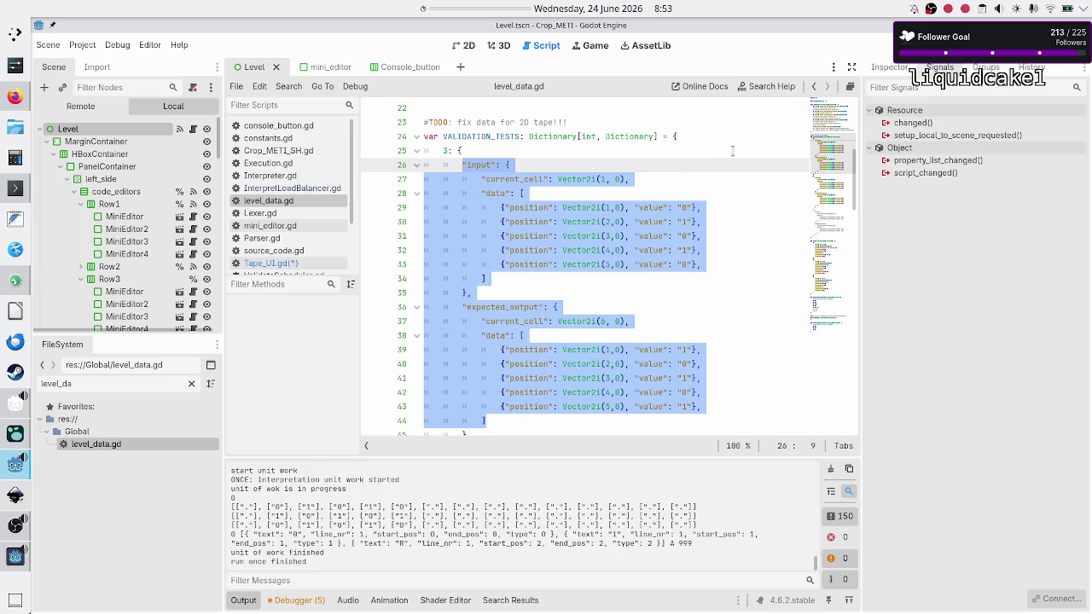
click(270, 263)
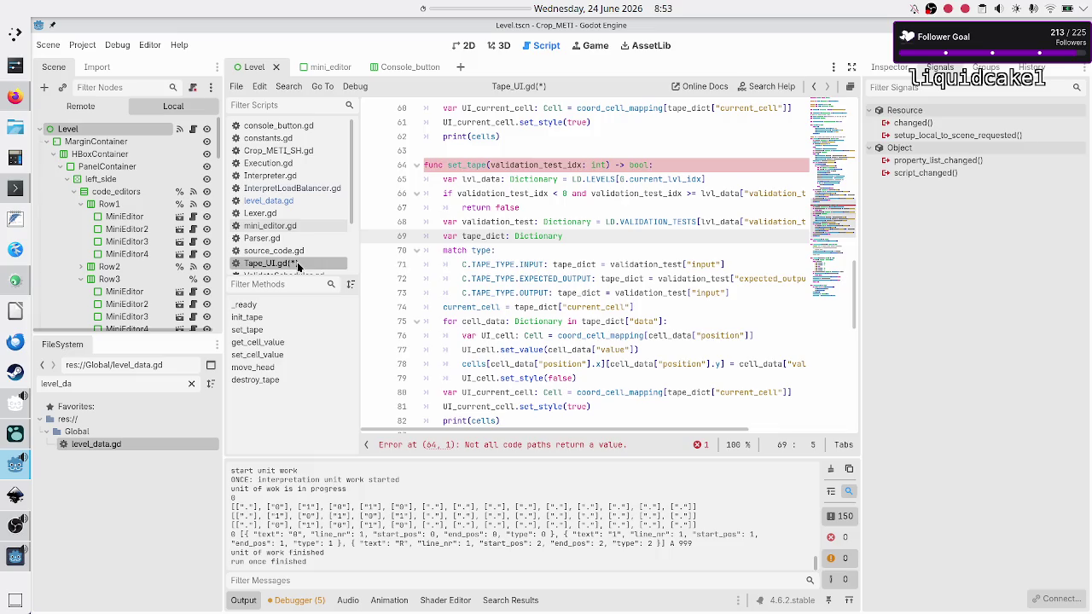
Add '#TODO: check also VT data. Q: should this be done here or when the game loads' above set_tape.
click(645, 164)
key(Up)
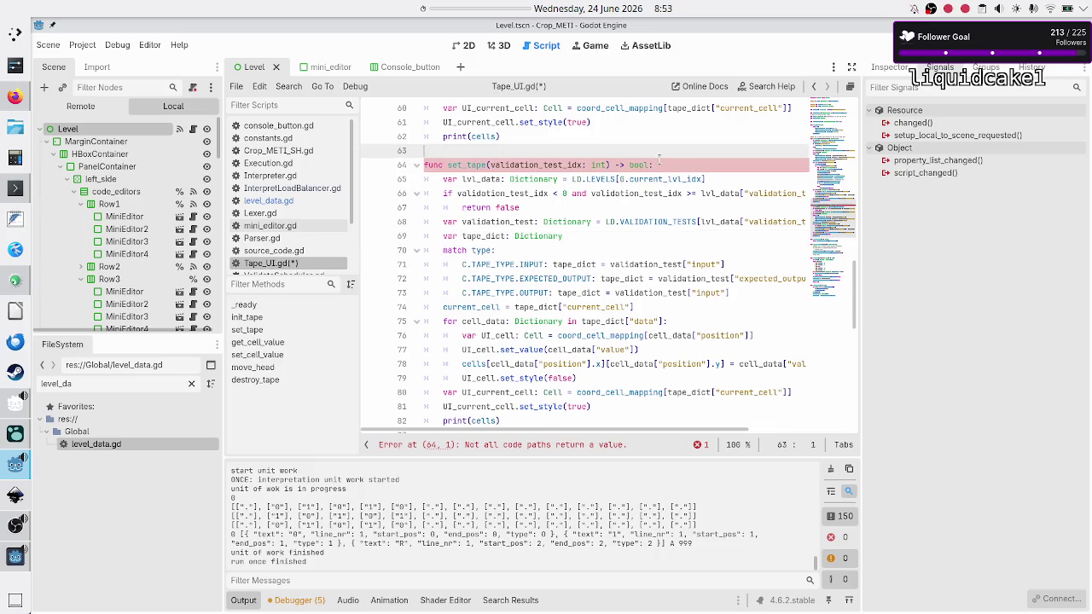
key(Return)
text(#)
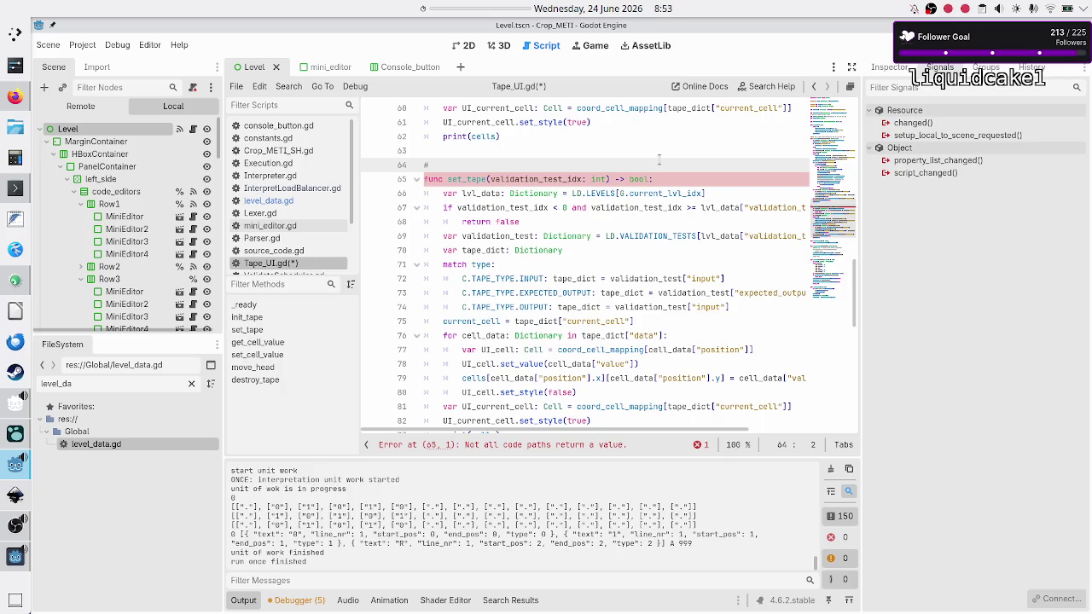
text(TODO: )
text(validate also)
key(BackSpace)
key(BackSpace)
key(BackSpace)
text(check also)
text(VT data. )
text(Q: )
text(should this )
text(be d)
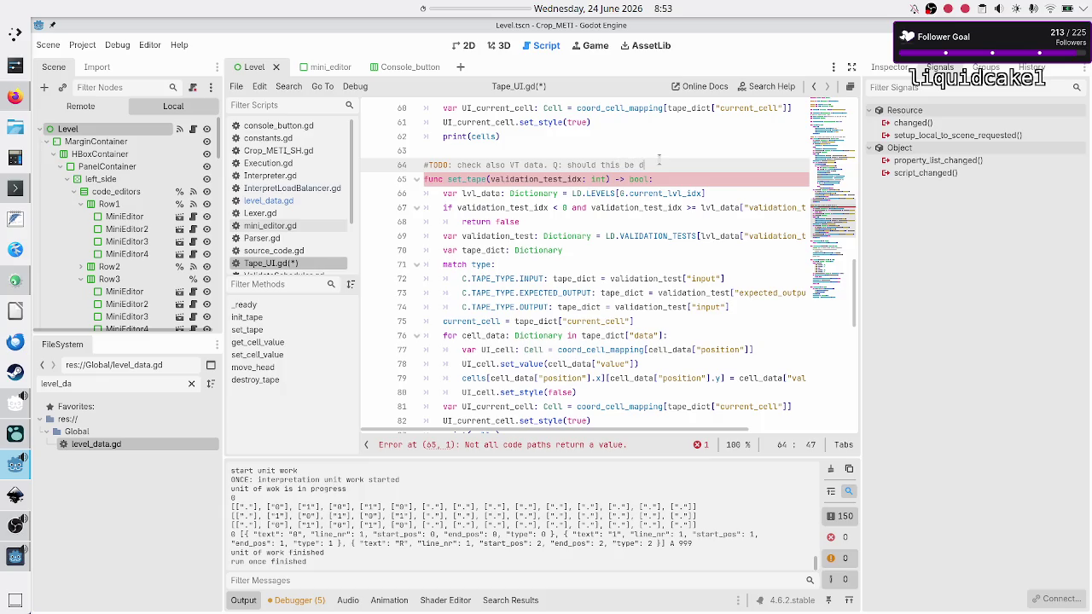
text(one here or )
text(when the game lo)
text(ads)
Add a second comment line '#from the json data' below the TODO.
key(Return)
text(#from )
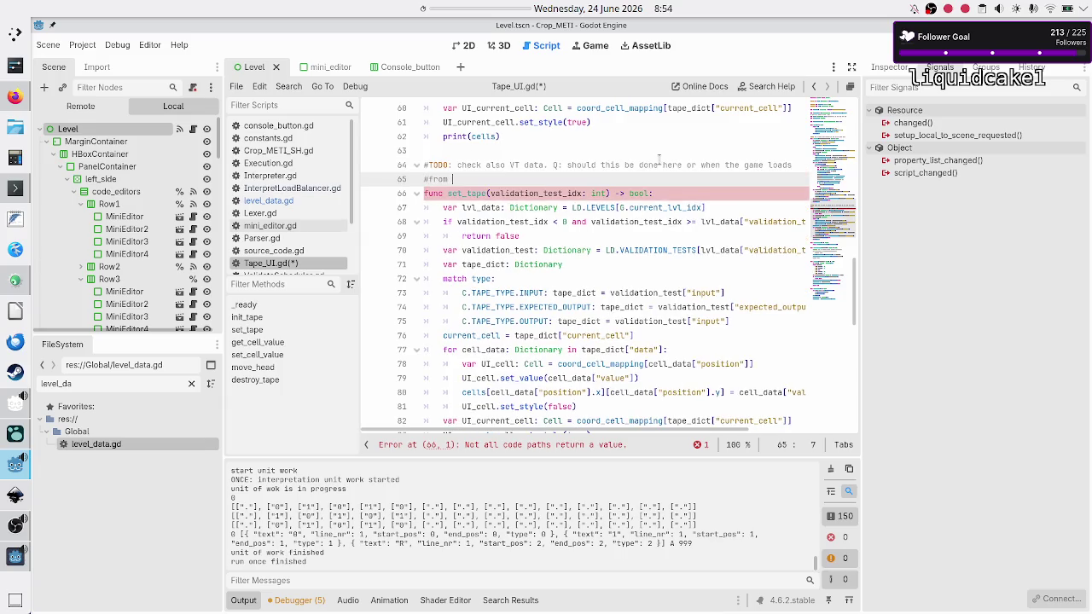
text(the j)
text(son data)
key(shift+Up)
key(shift+Home)
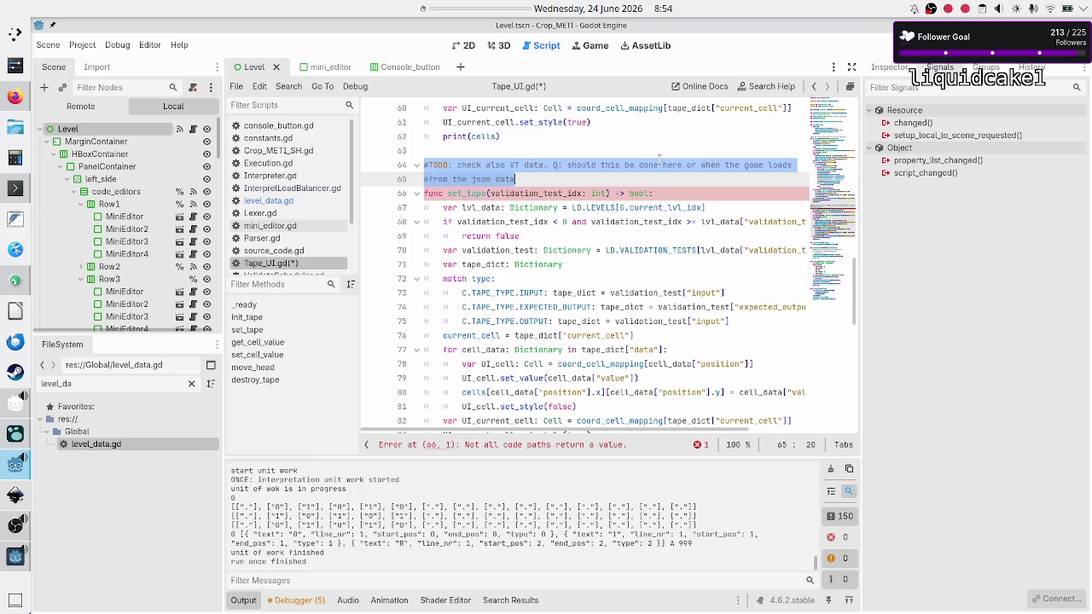
key(Up)
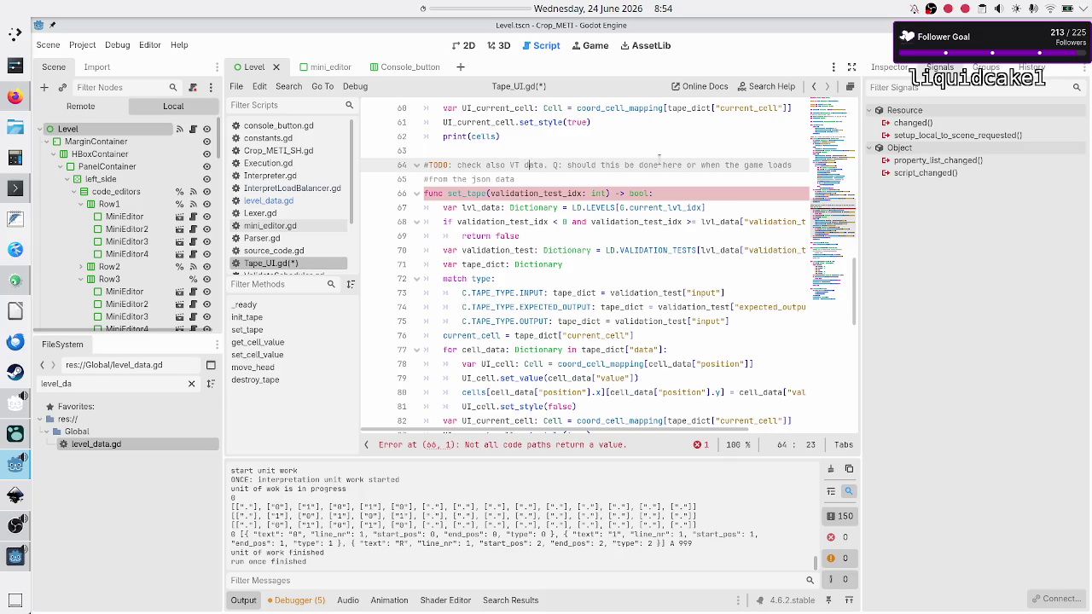
key(shift+Left)
key(shift+Left)
key(shift+Left)
Add 'return true' after print(cells) at the end of set_tape.
key(Right)
key(Down)
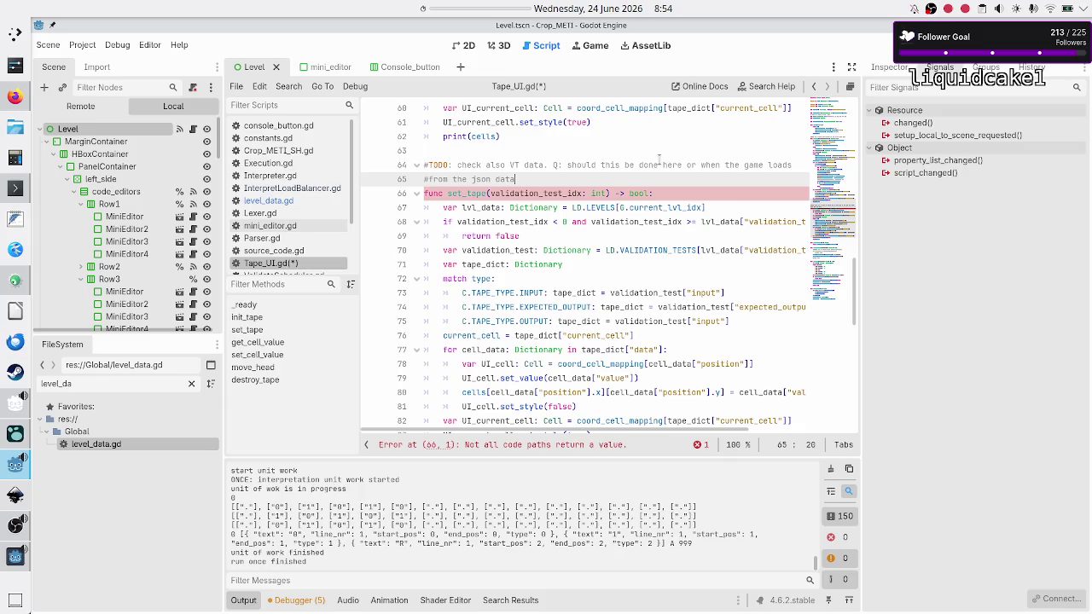
key(Home)
key(Down)
key(Down)
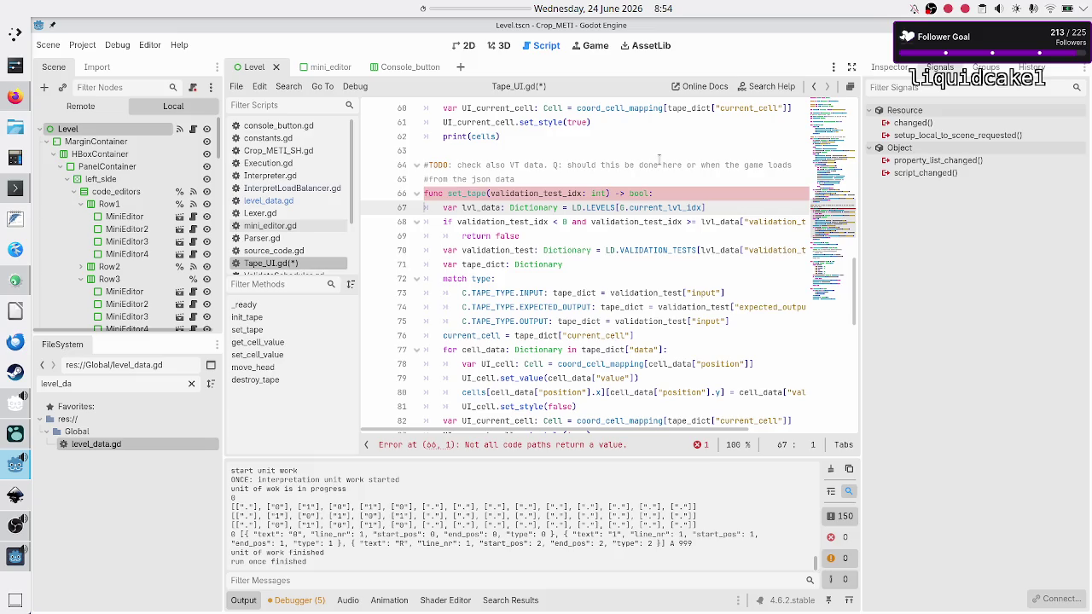
key(Down)
key(Down)
key(Down)
key(Down)
key(Down)
key(Down)
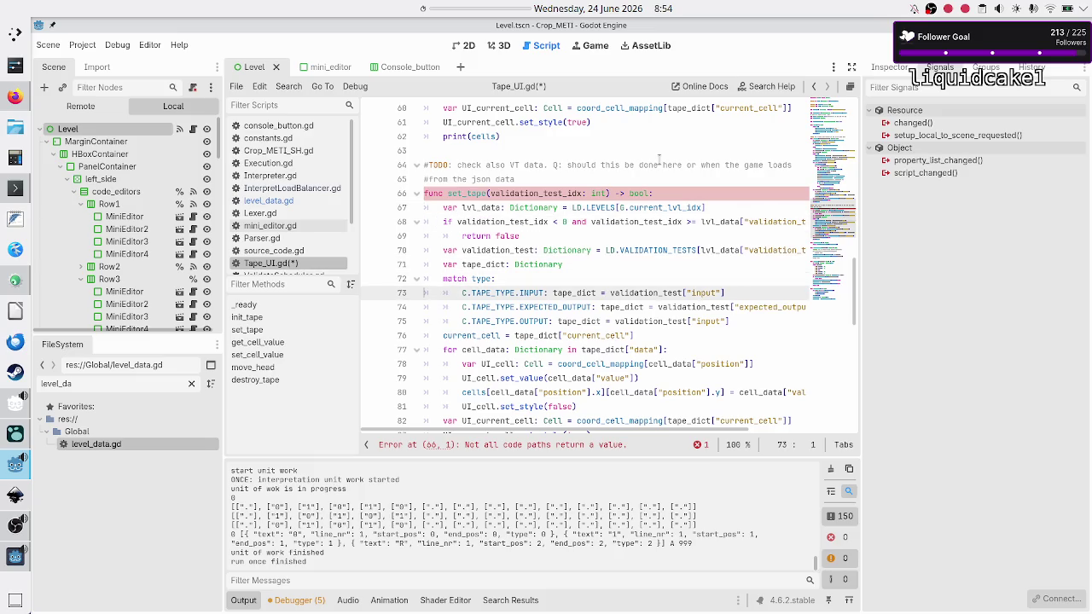
key(Left)
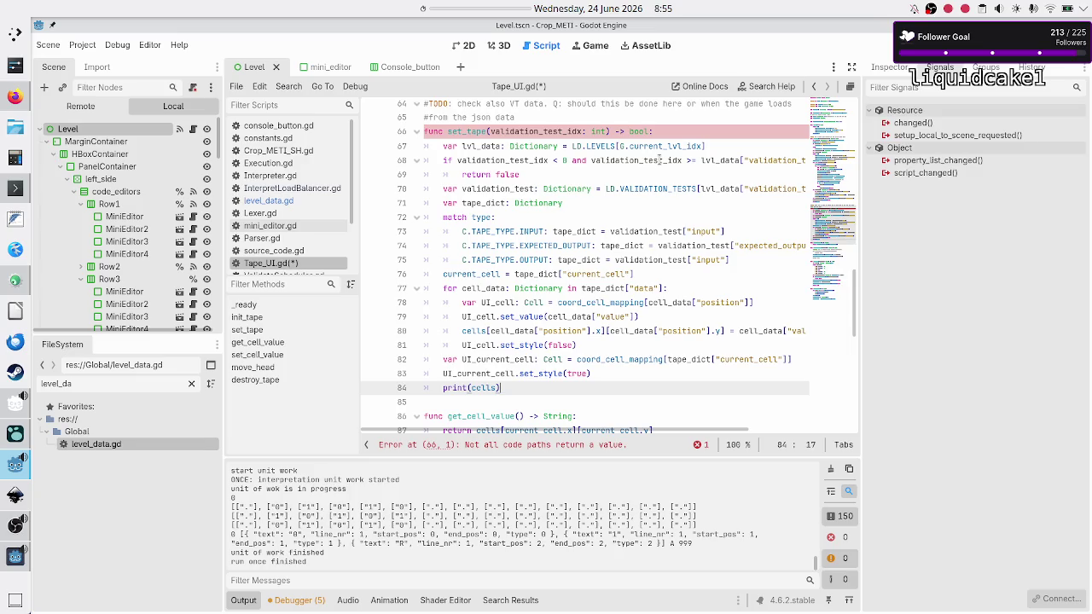
key(Return)
text(return true)
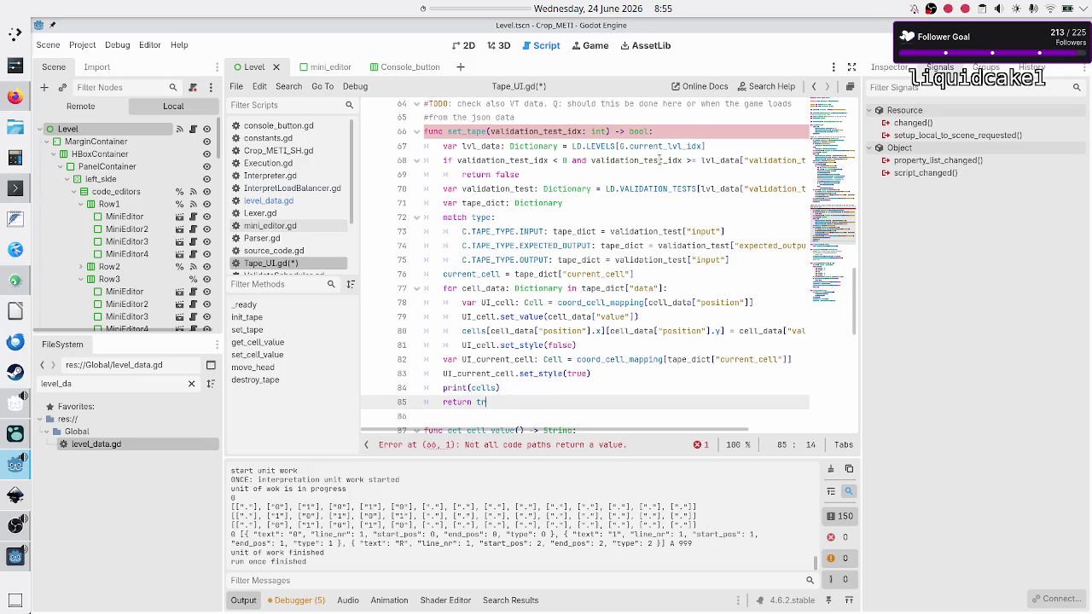
Save Tape_UI.gd and open InterpretLoadBalancer.gd.
key(Down)
key(ctrl+s)
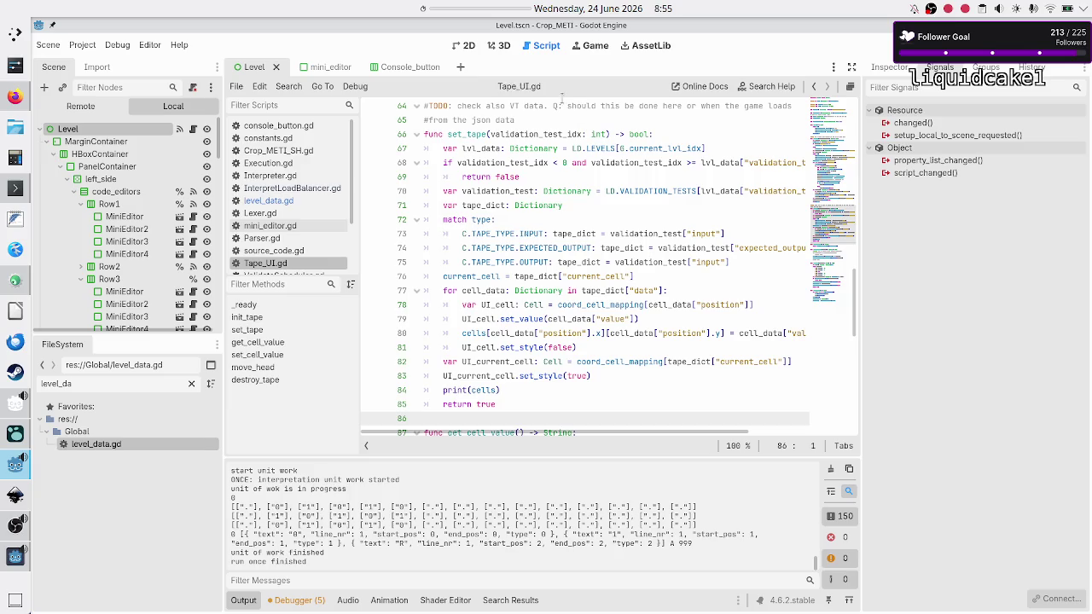
click(292, 188)
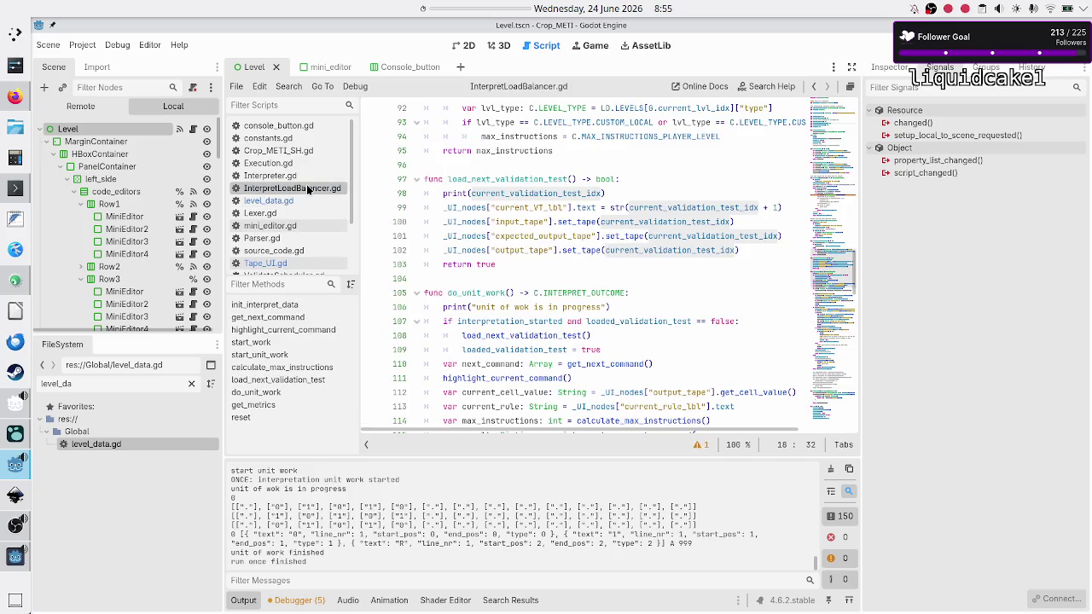
Inspect the load_next_validation_test header and the other uses of set_tape.
click(615, 193)
key(Up)
key(Up)
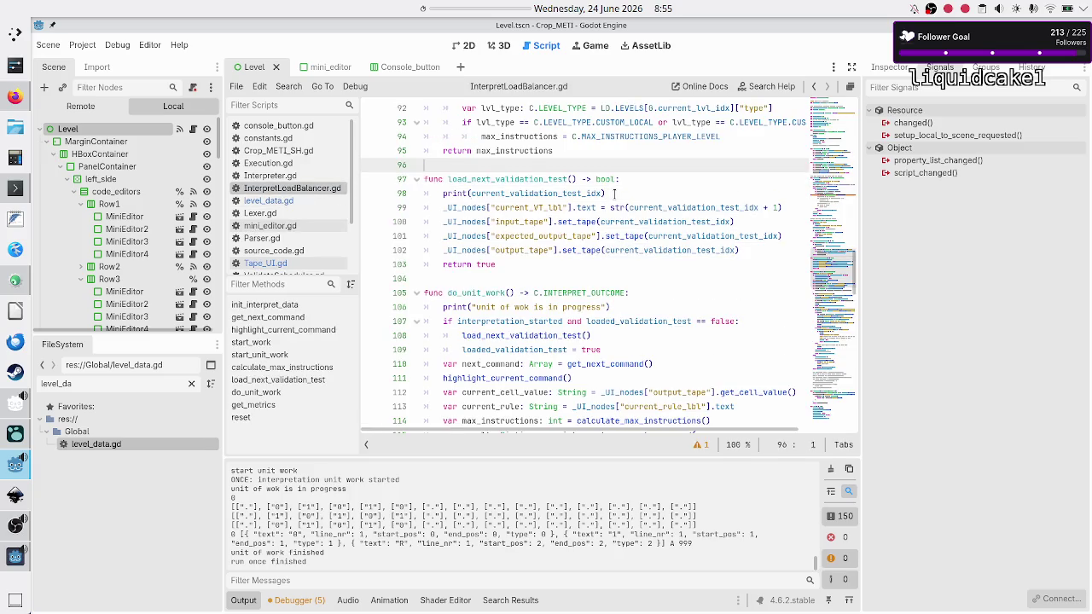
key(Down)
key(shift+End)
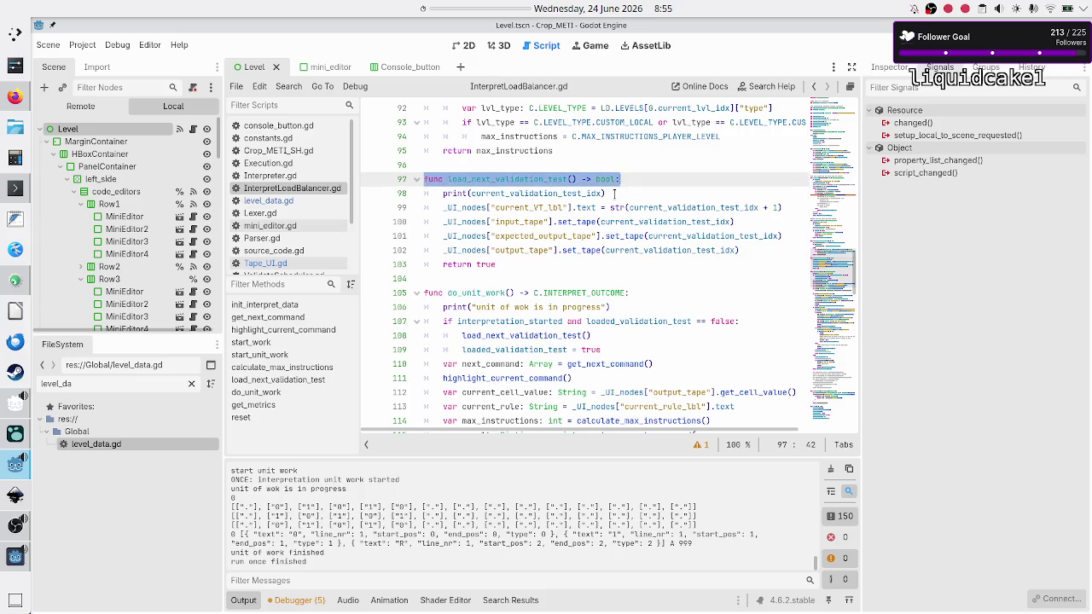
key(Home)
key(Down)
key(Down)
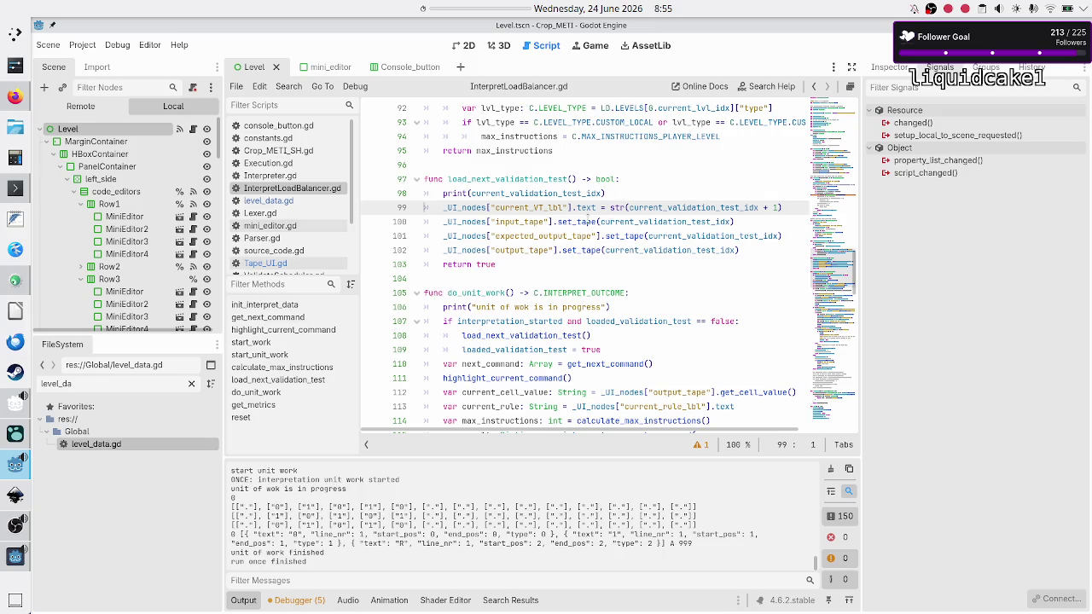
double_click(588, 221)
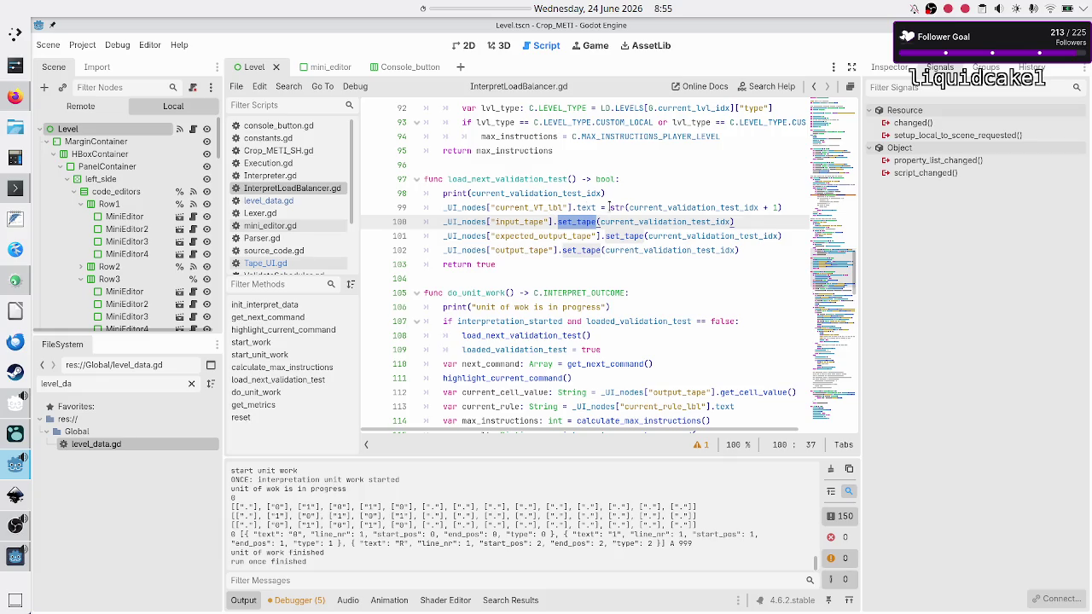
click(655, 192)
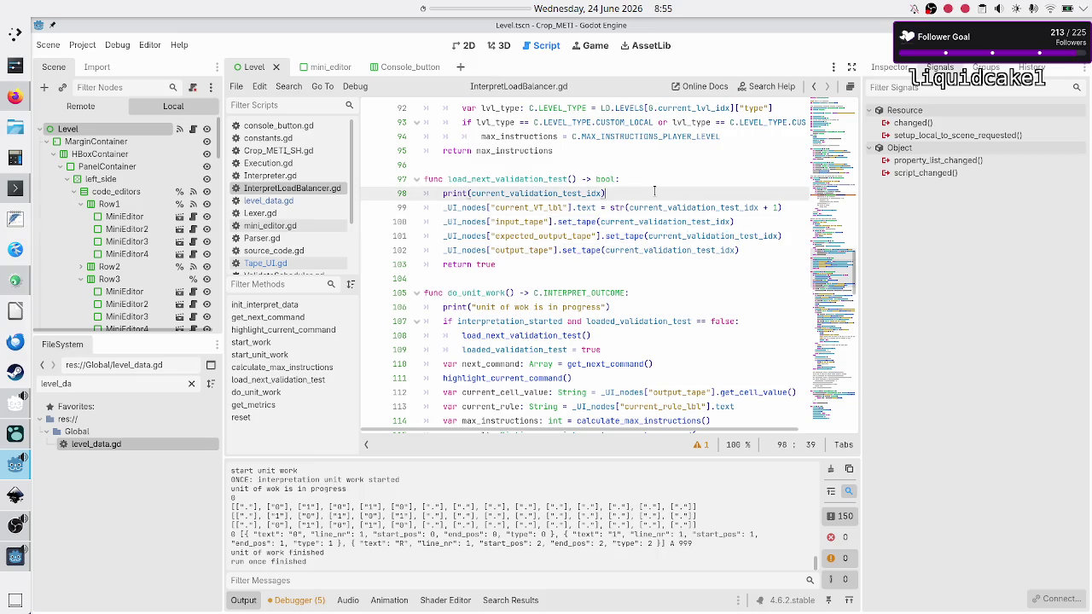
Select the current_VT_lbl assignment on line 99.
key(Down)
key(Home)
key(shift+End)
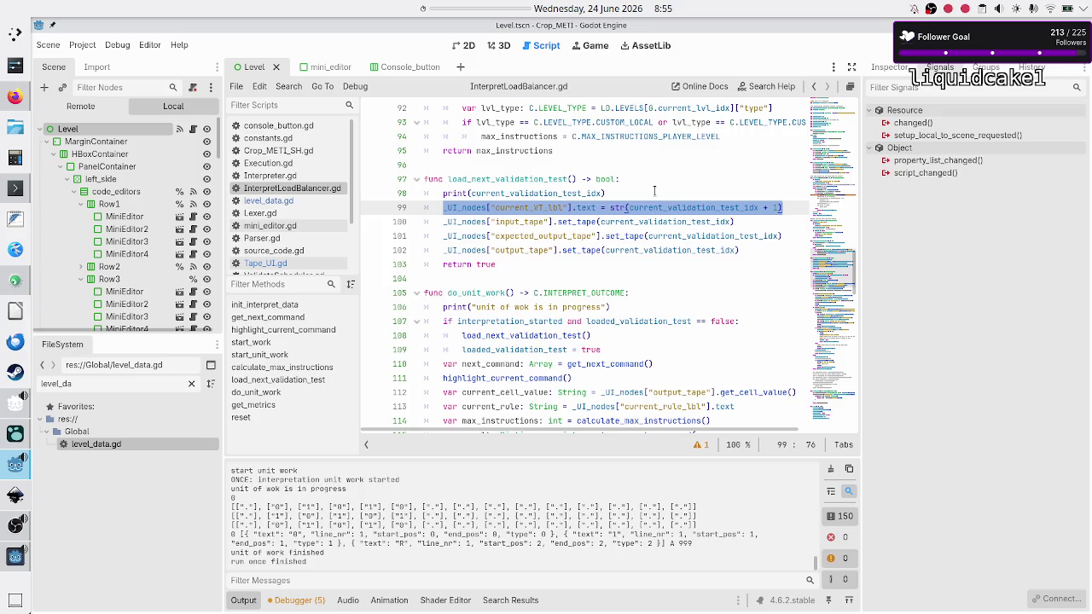
key(Right)
key(Right)
key(shift+End)
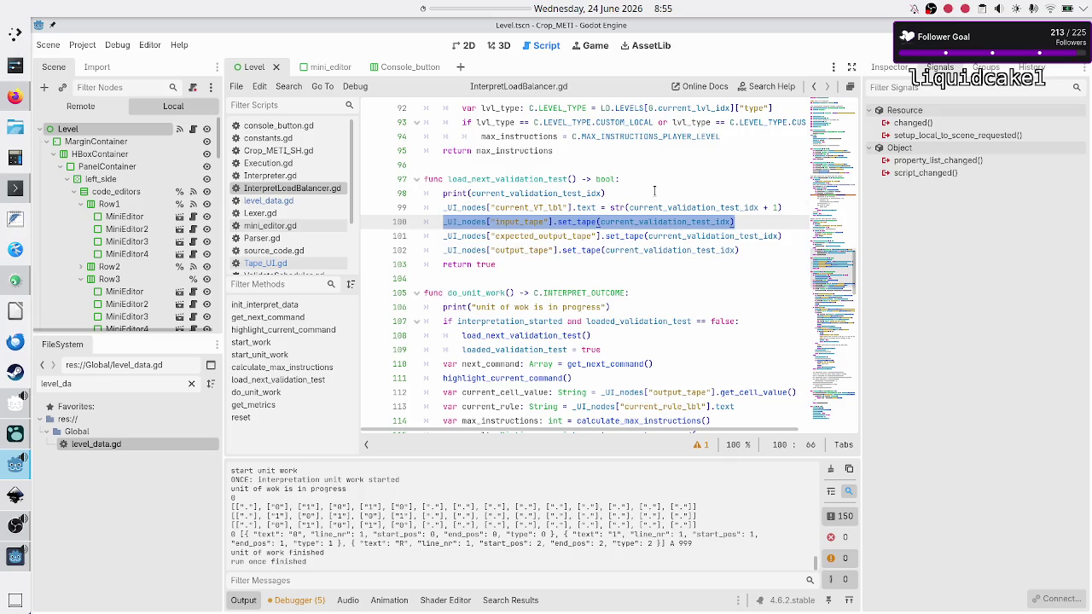
key(Up)
key(Home)
key(Home)
key(shift+End)
key(ctrl+c)
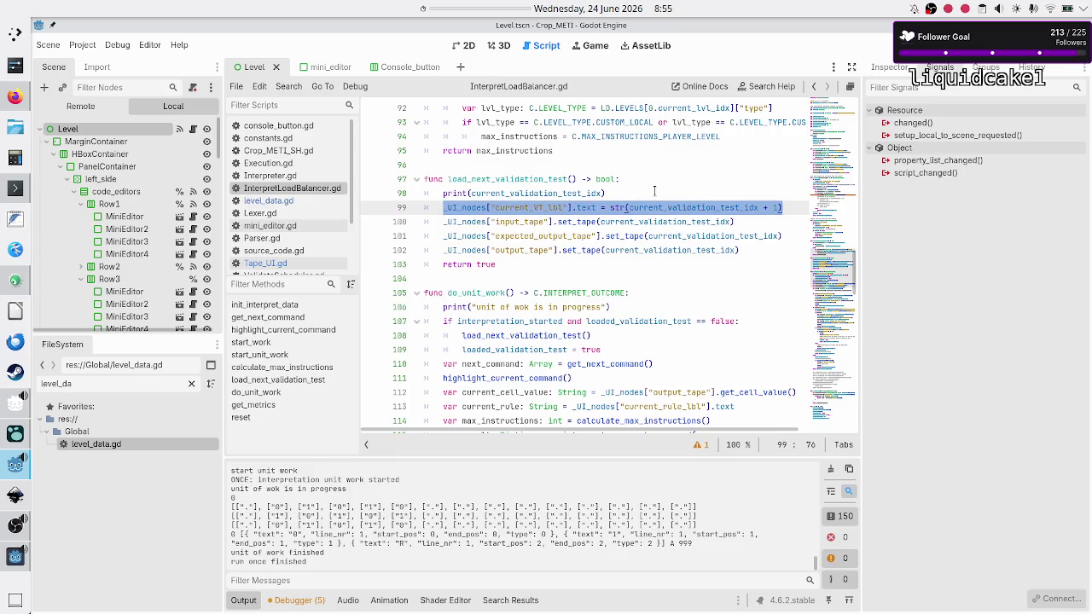
Move the current_VT_lbl assignment to just after the output_tape set_tape call.
key(BackSpace)
key(BackSpace)
key(BackSpace)
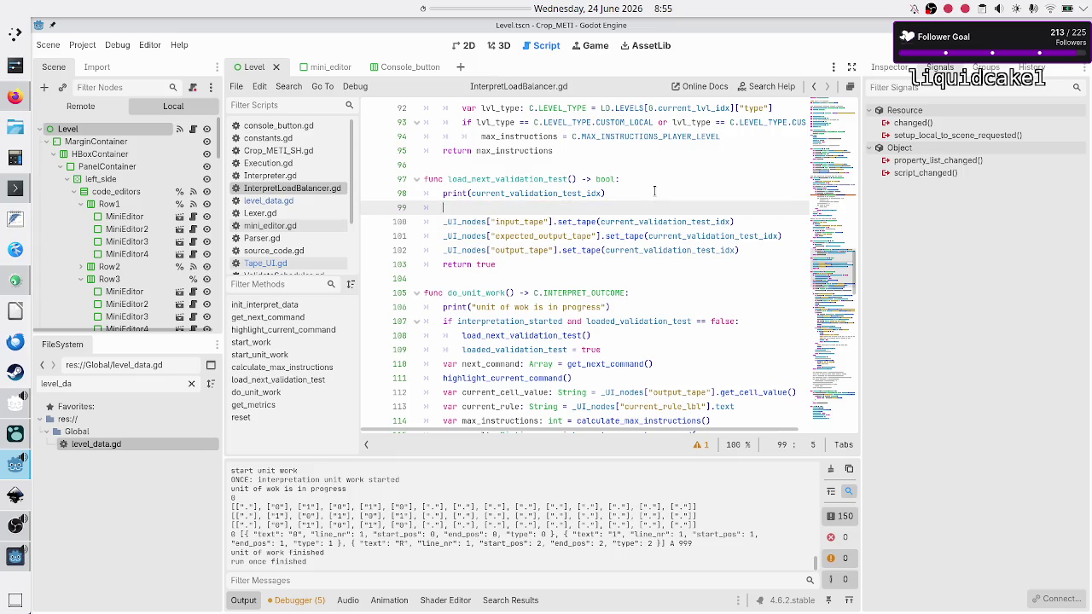
key(Down)
key(Down)
key(Home)
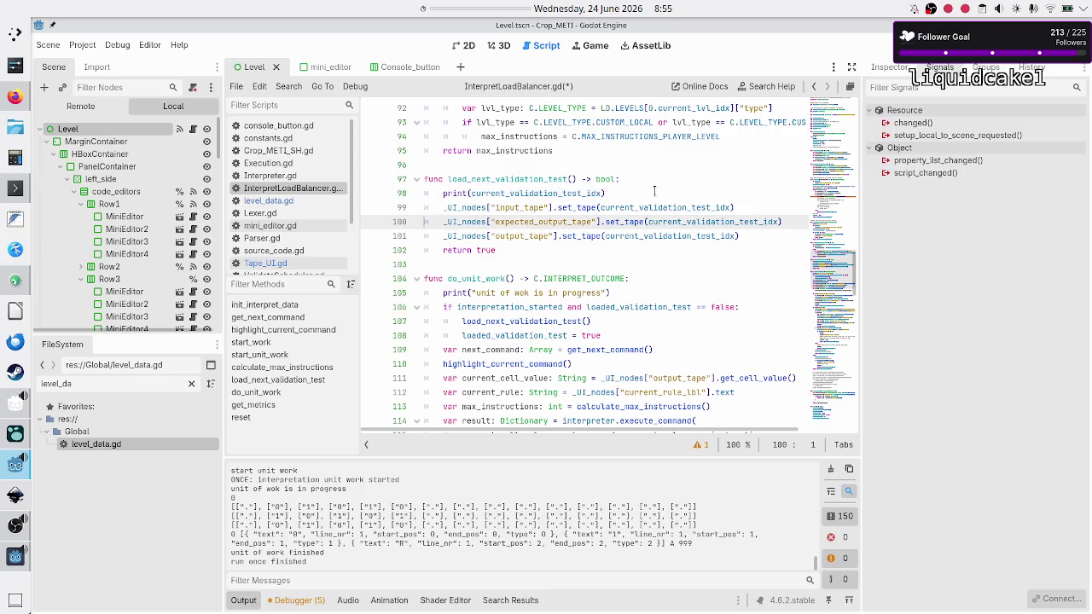
key(ctrl+shift+Return)
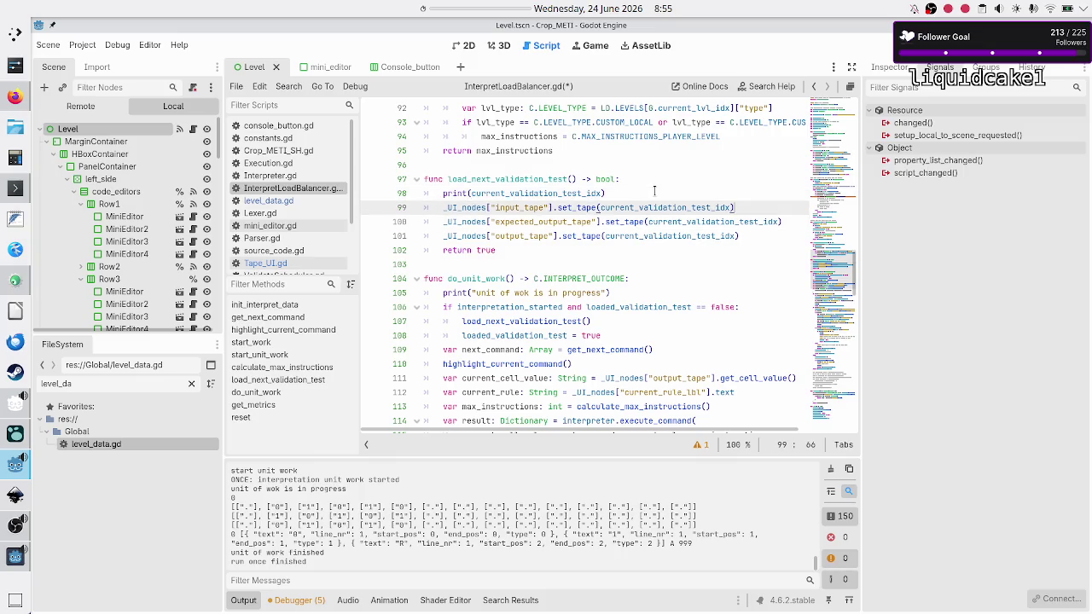
key(BackSpace)
key(BackSpace)
key(Down)
key(Down)
key(End)
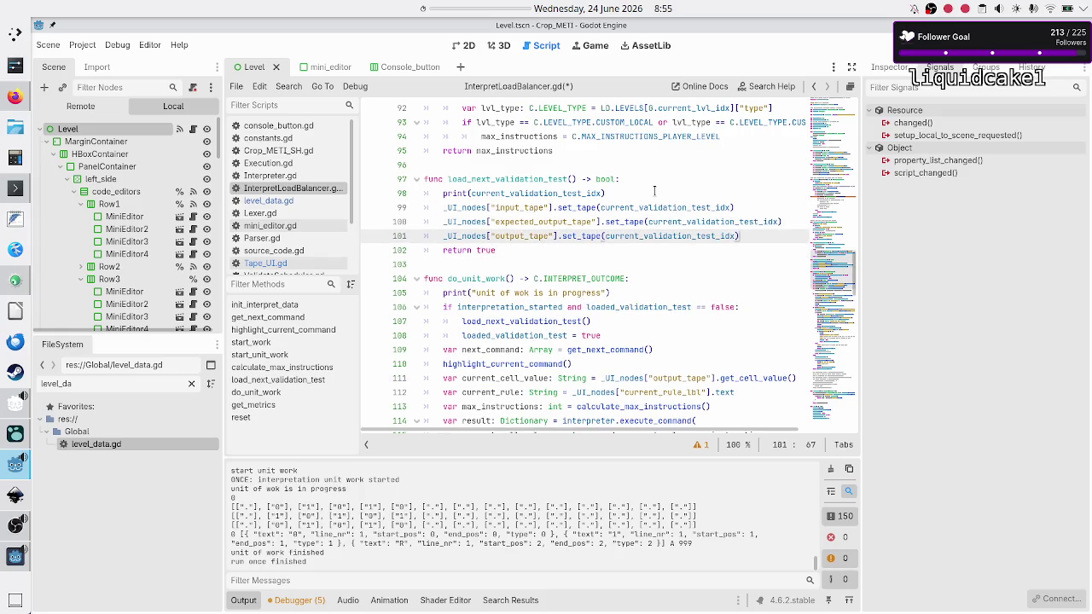
key(Return)
key(ctrl+v)
Prefix the input_tape set_tape call with 'var success: bool ='.
key(Up)
key(Up)
key(Up)
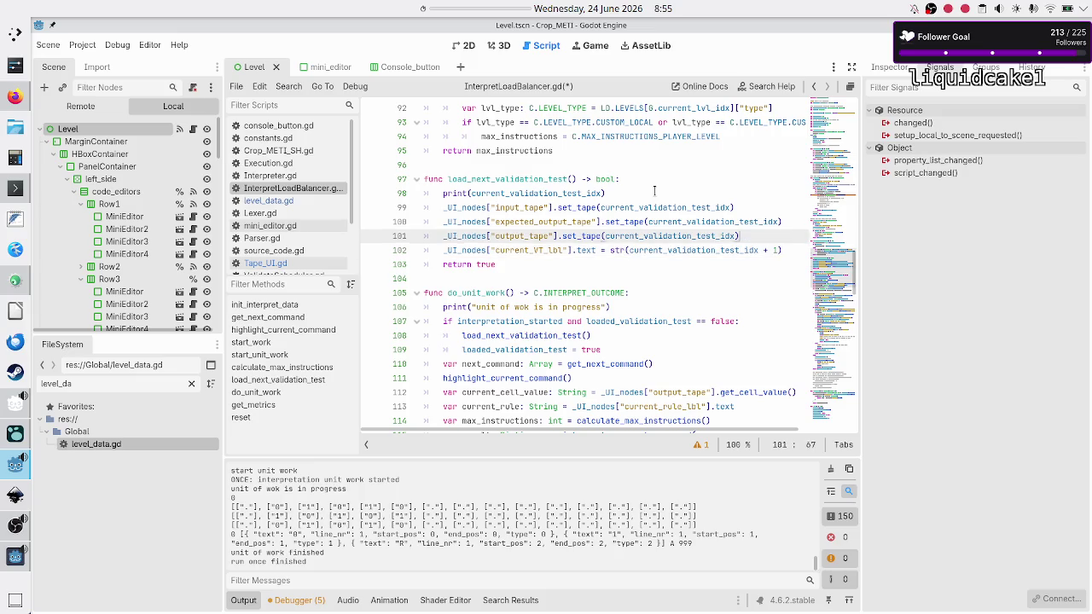
key(Home)
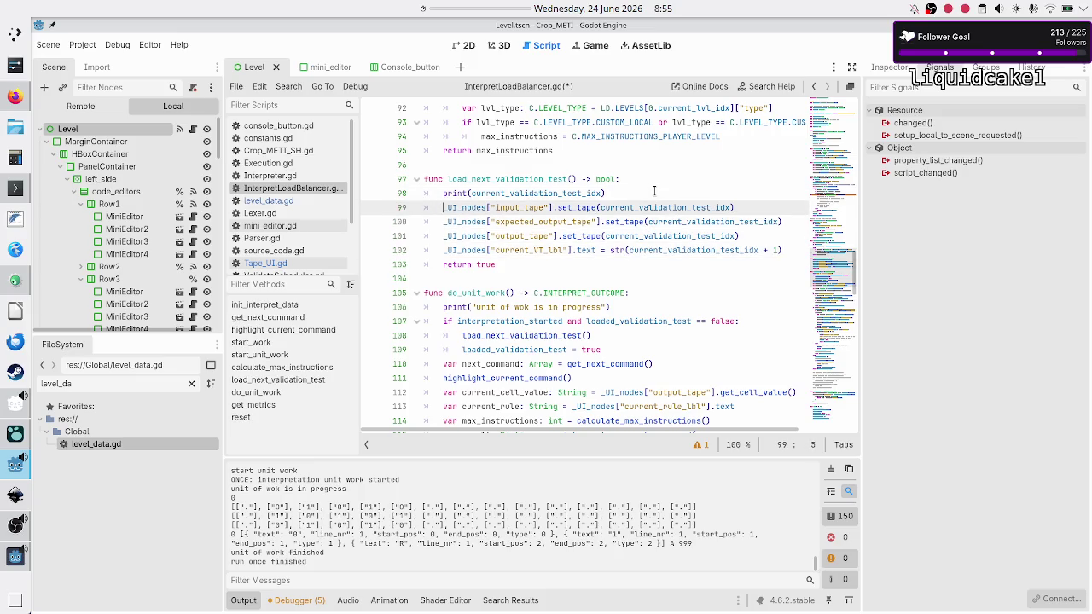
text(var )
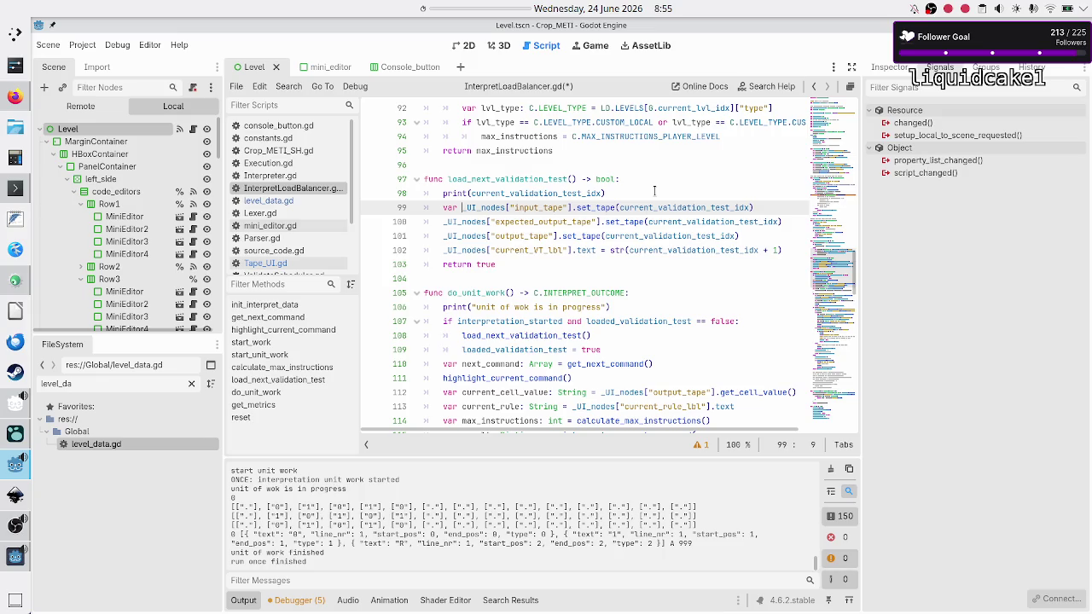
text(success)
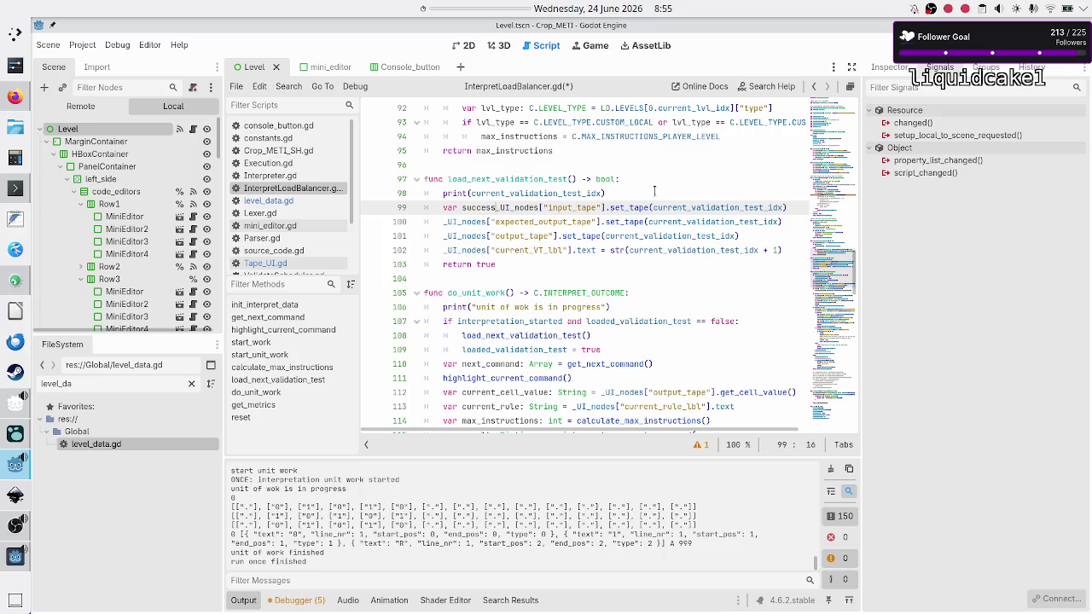
text(: bool =)
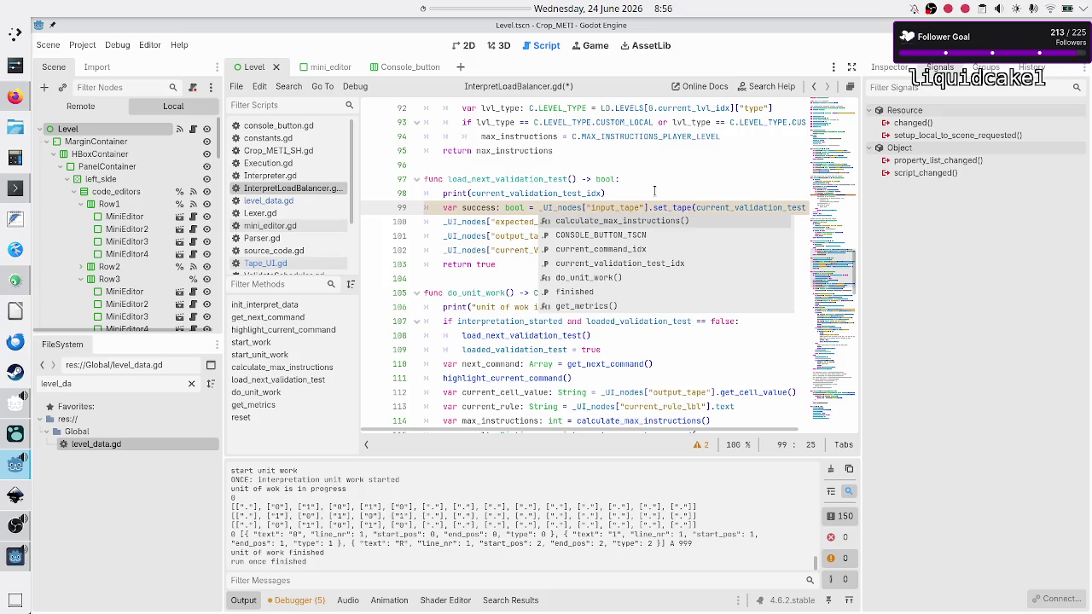
Add an 'if !success' condition below the success declaration on line 99.
key(Escape)
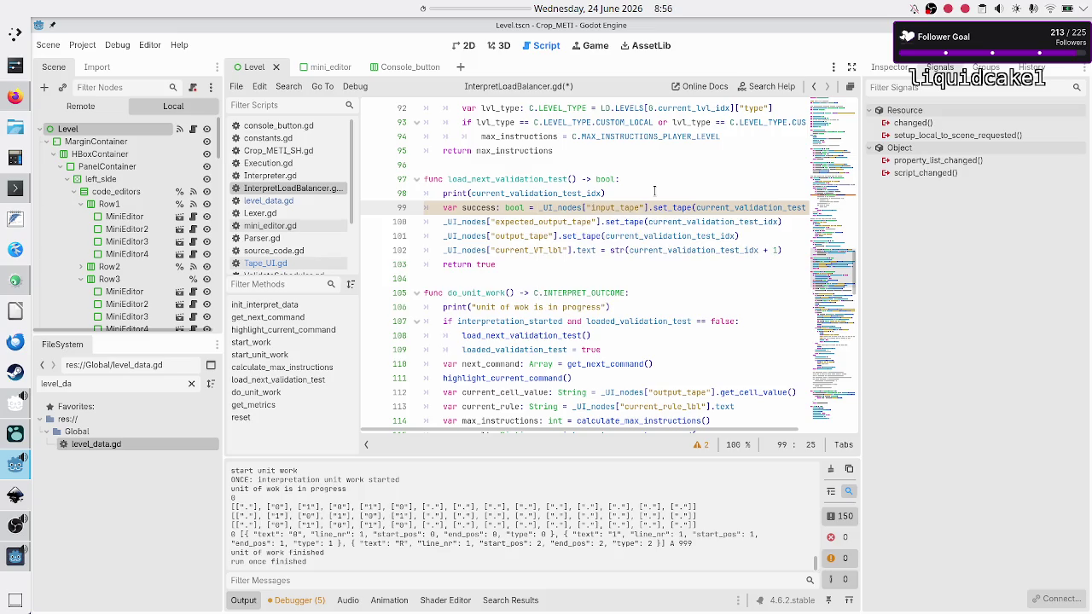
key(shift+Right)
key(shift+Right)
key(shift+Right)
key(Right)
key(End)
key(Right)
key(Left)
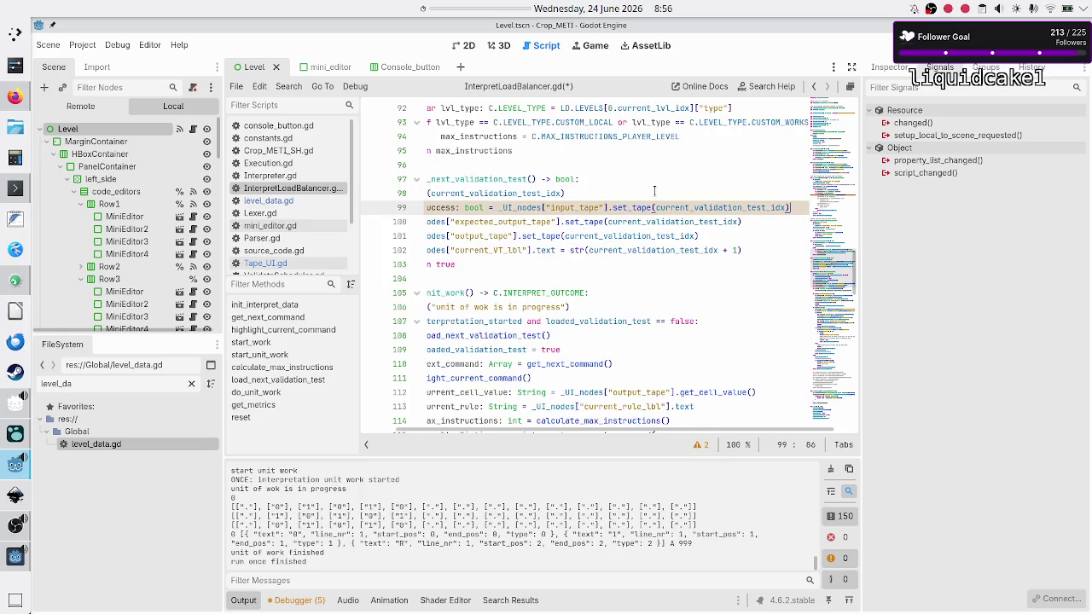
key(Return)
text(if succ)
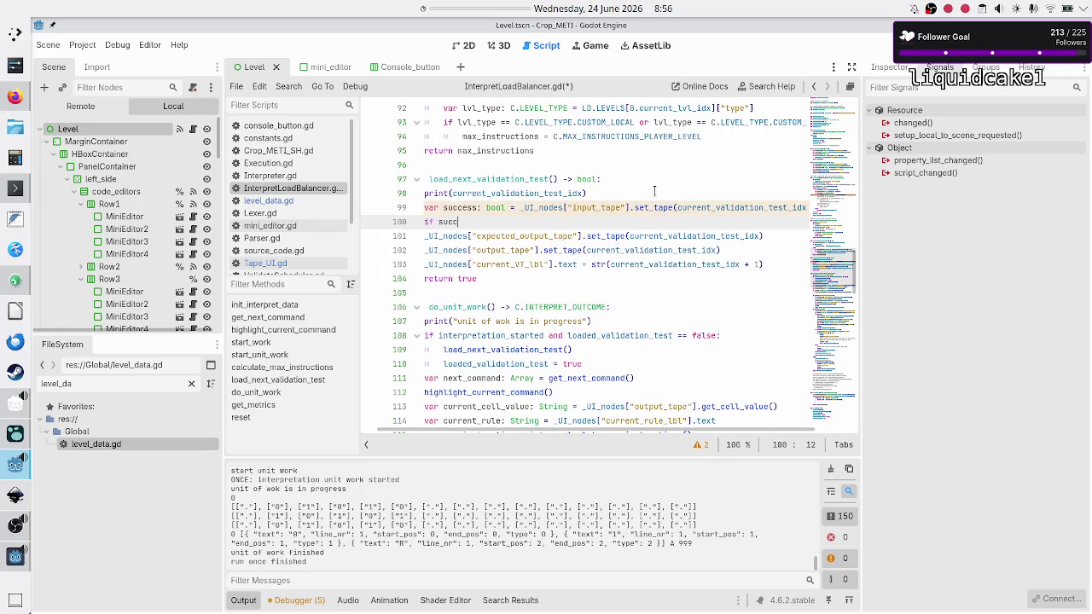
key(Return)
key(ctrl+Left)
text(!)
Complete the if with a colon and an indented 'return false' body.
key(End)
text(:)
key(Return)
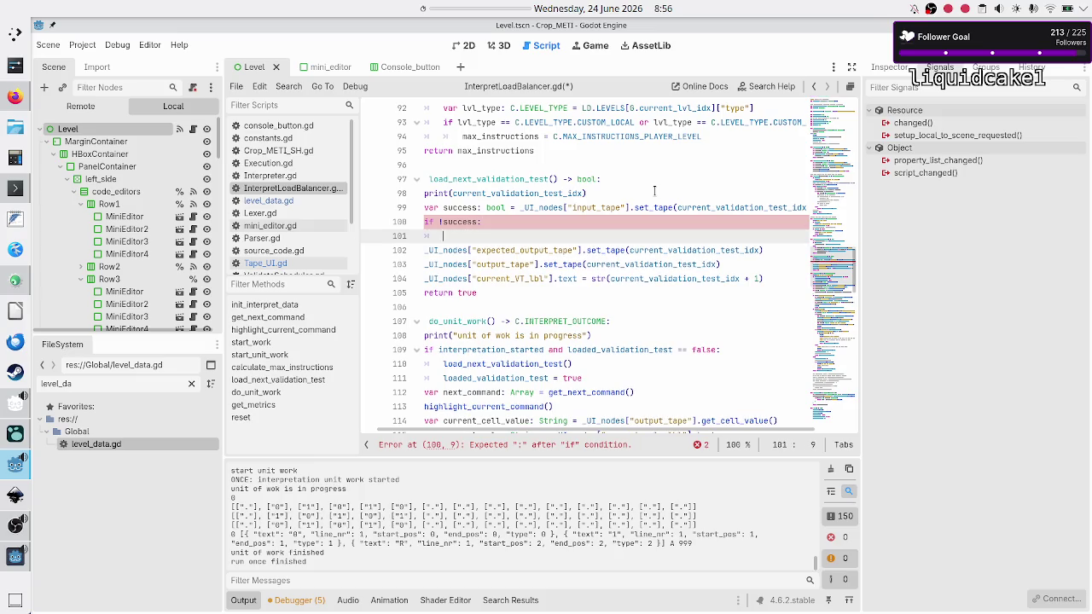
text(return false)
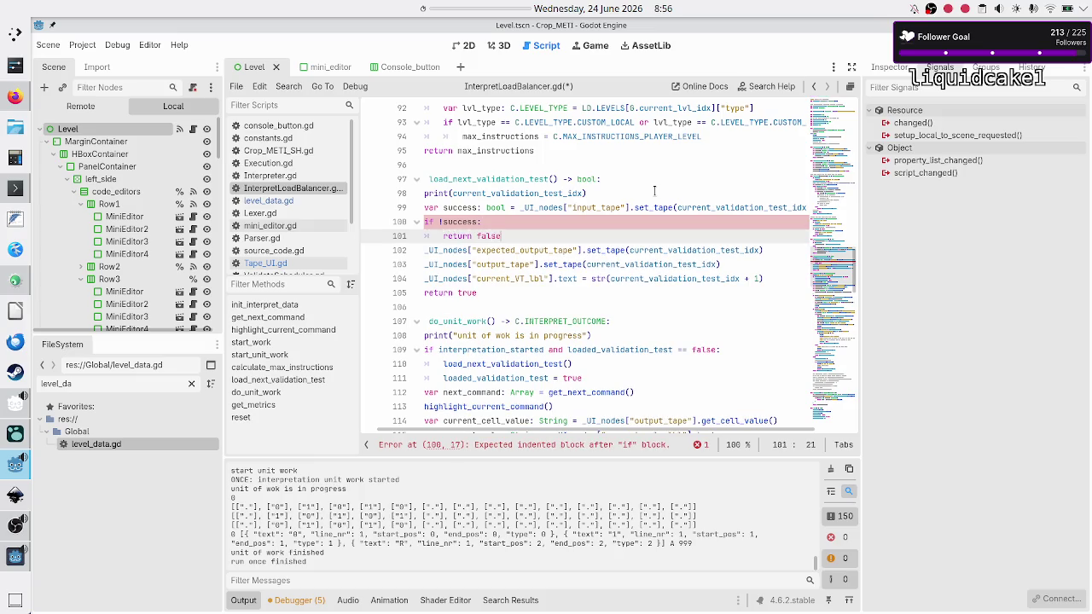
Select the expected-output tape call and its tape name on line 102.
key(Down)
key(Home)
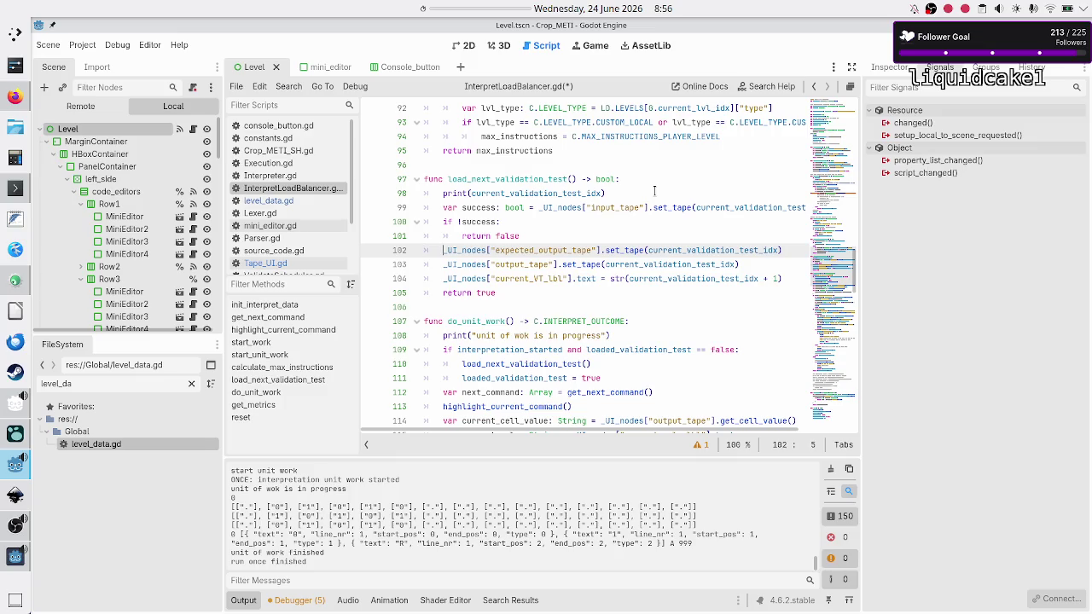
key(shift+Right)
key(shift+Right)
key(shift+Right)
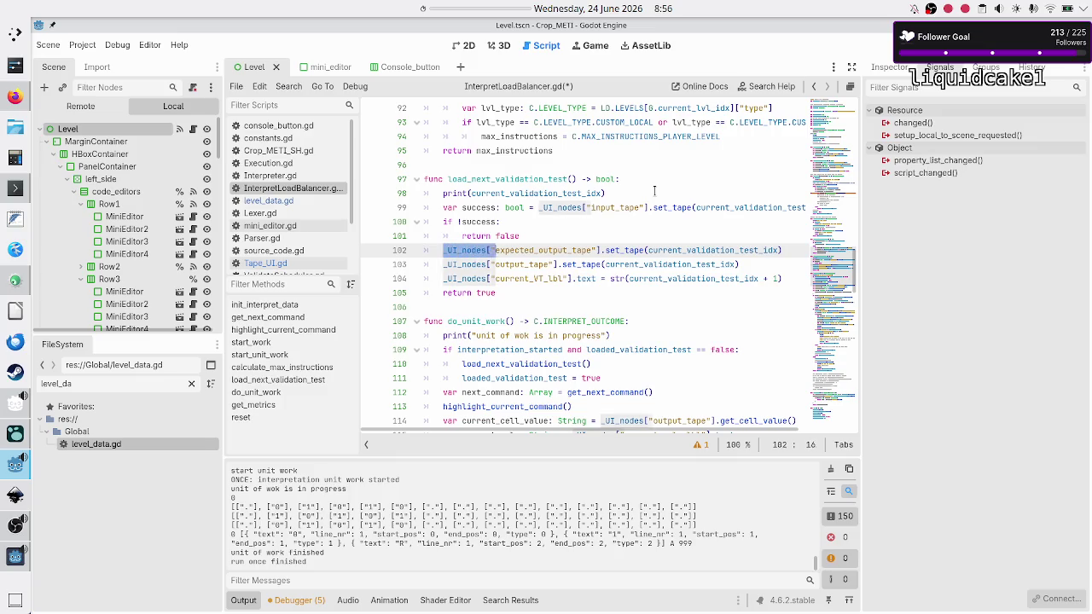
key(shift+Right)
key(shift+Right)
key(shift+Right)
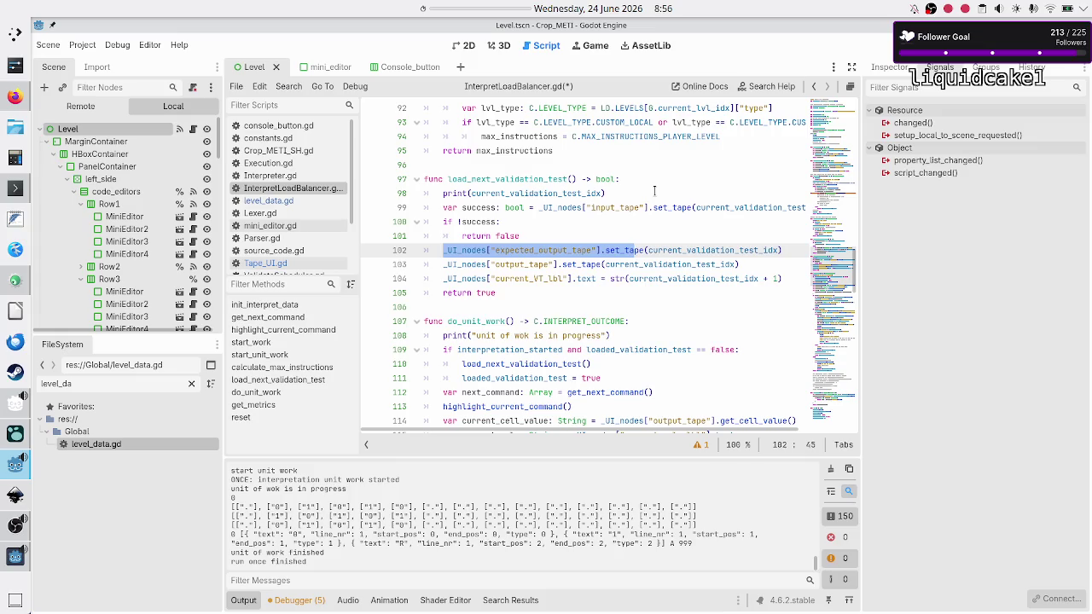
key(Right)
key(Left)
key(Left)
key(shift+Left)
key(shift+Left)
key(shift+Left)
key(shift+Left)
key(shift+Left)
key(shift+Left)
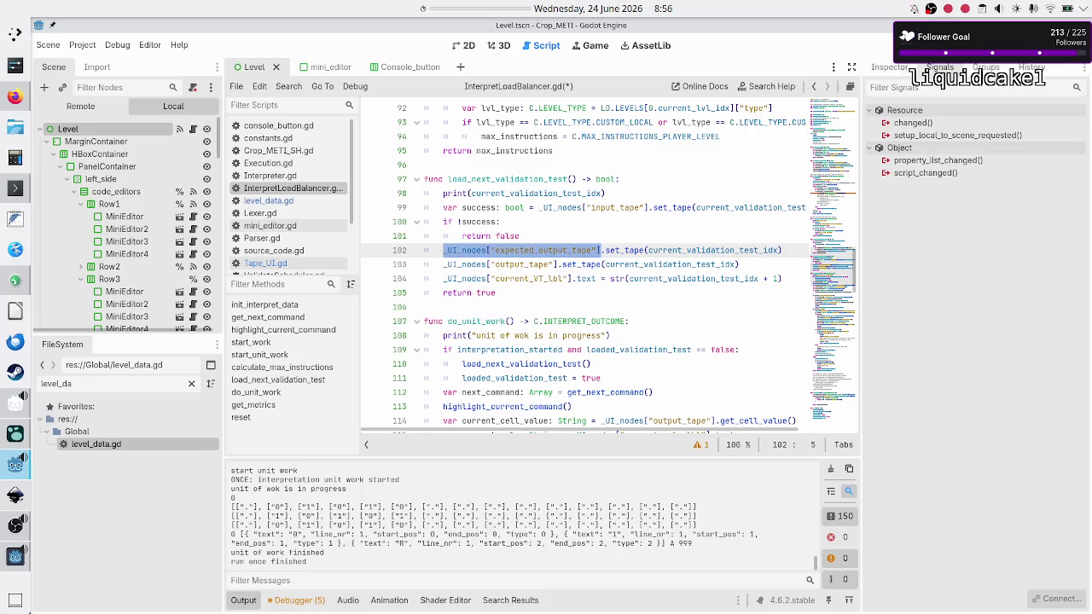
click(16, 556)
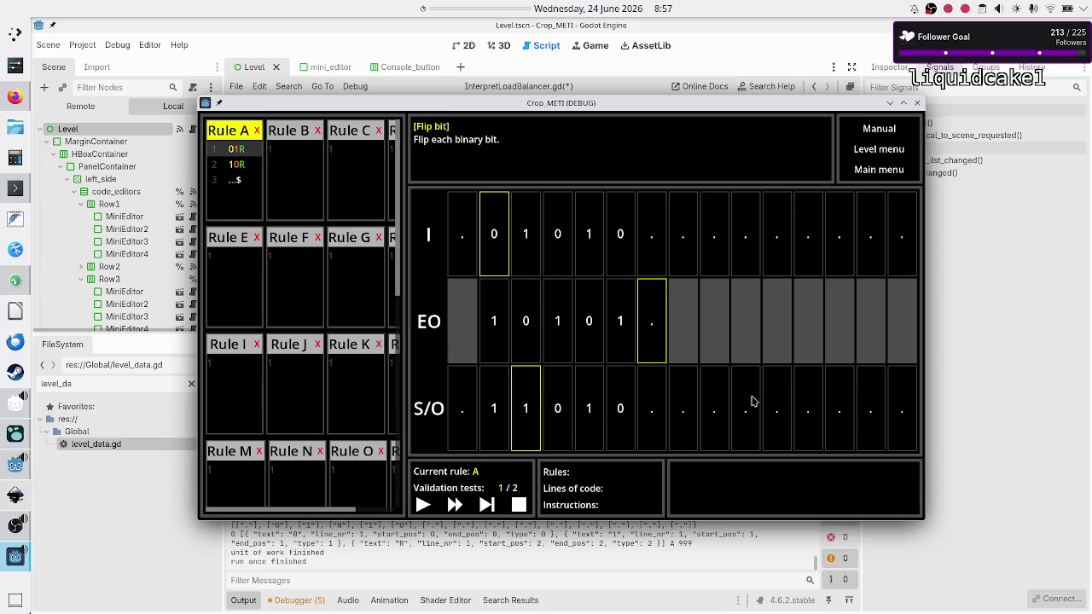
click(1025, 324)
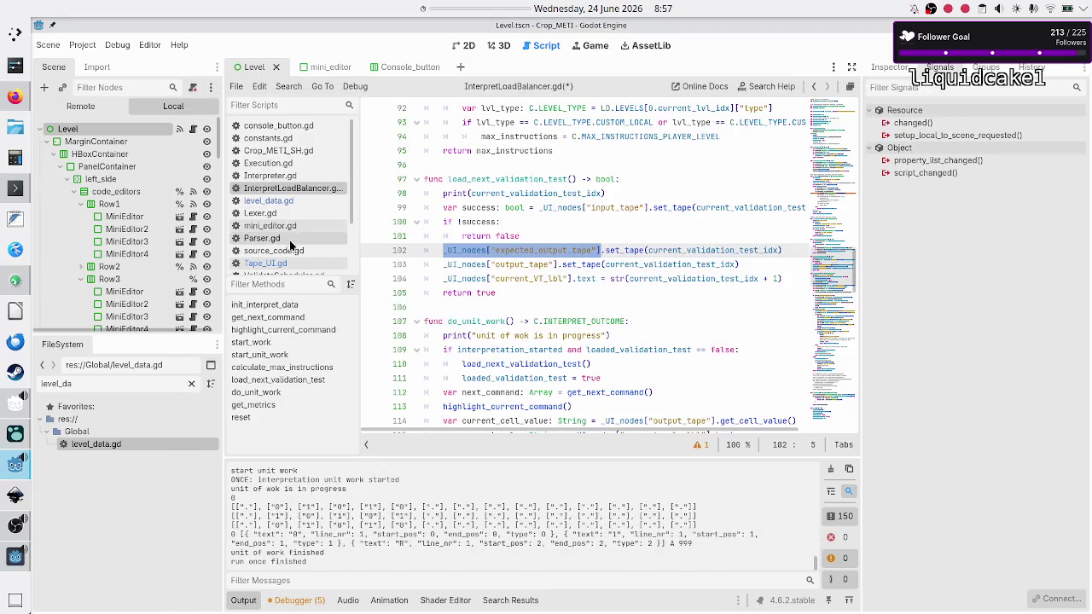
click(269, 200)
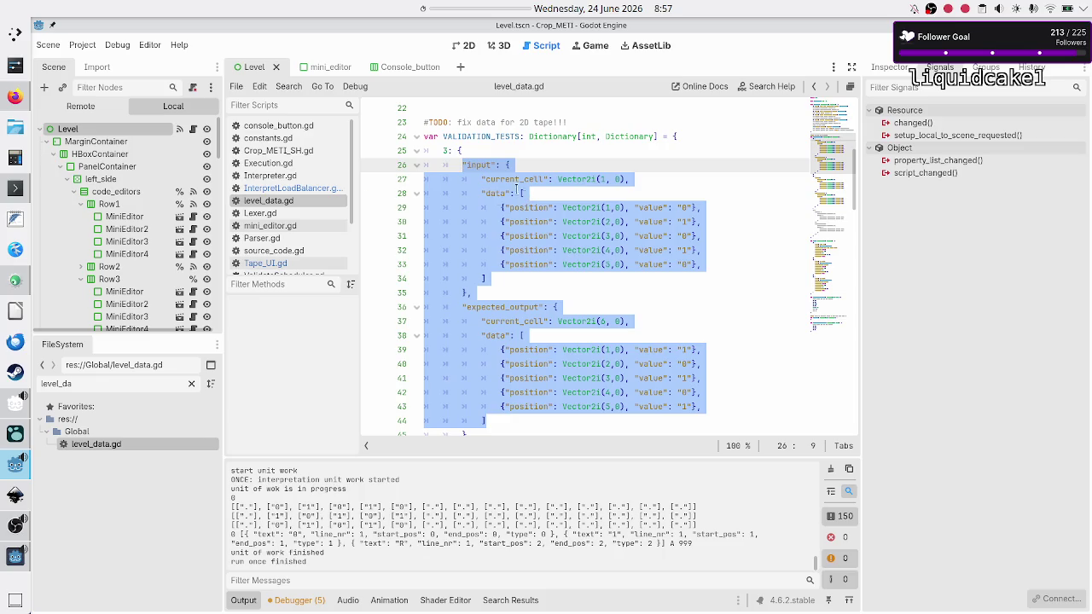
double_click(473, 168)
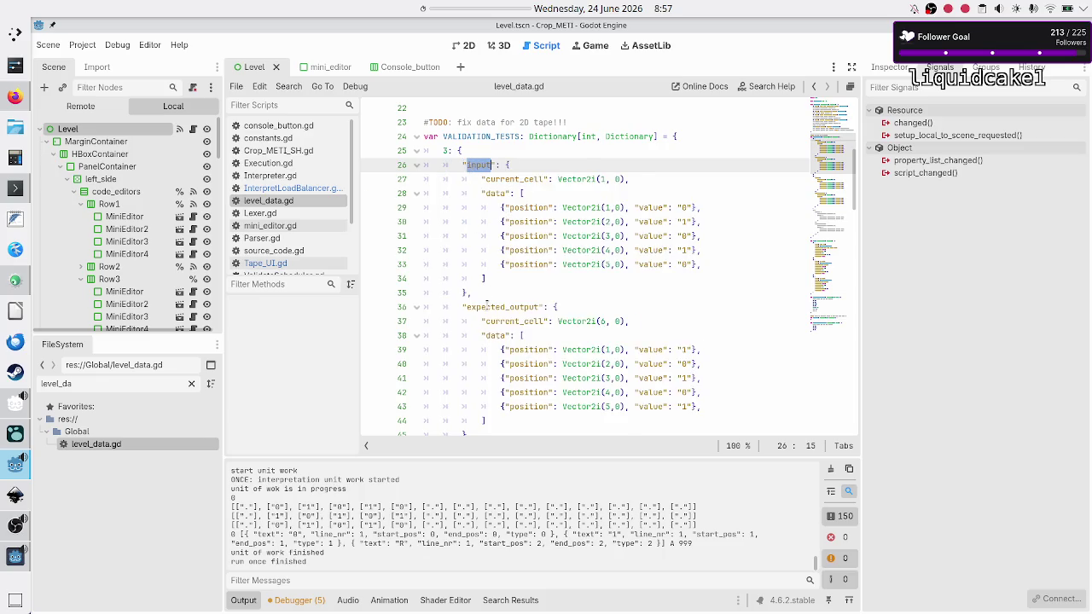
double_click(486, 307)
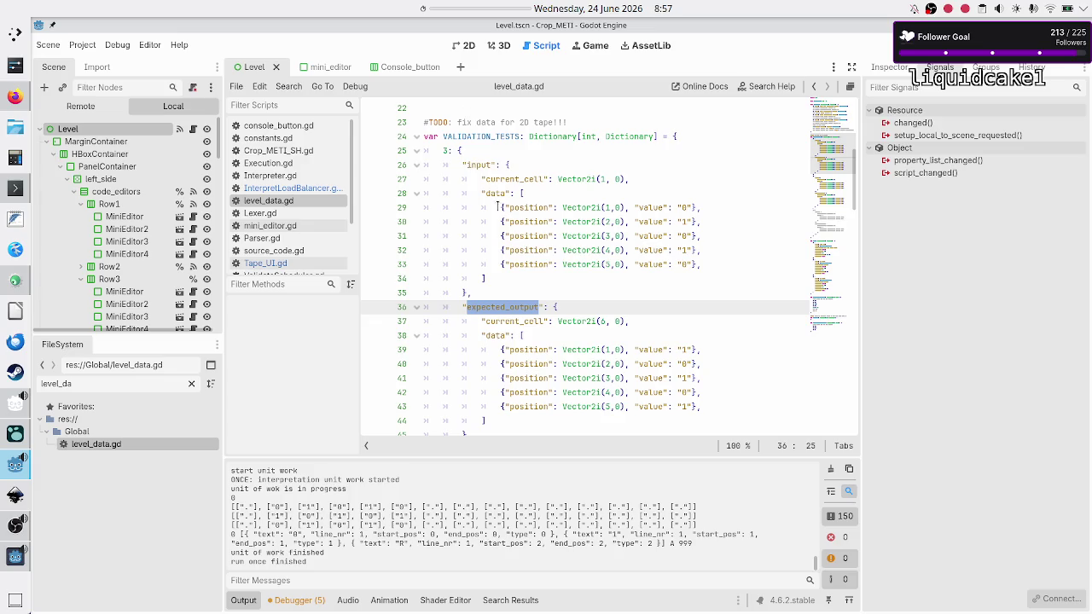
double_click(479, 166)
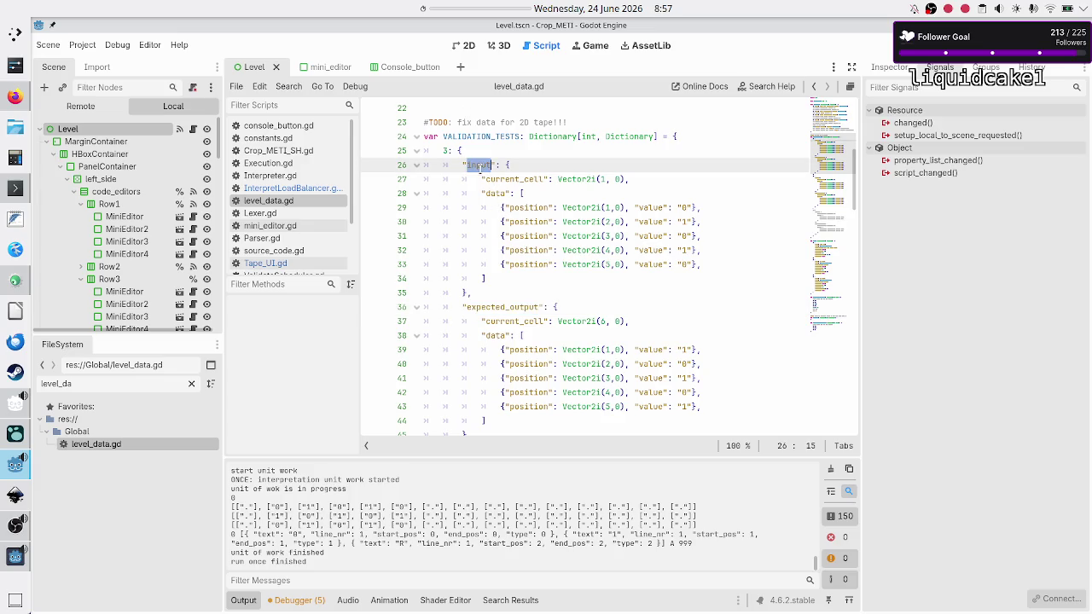
double_click(500, 305)
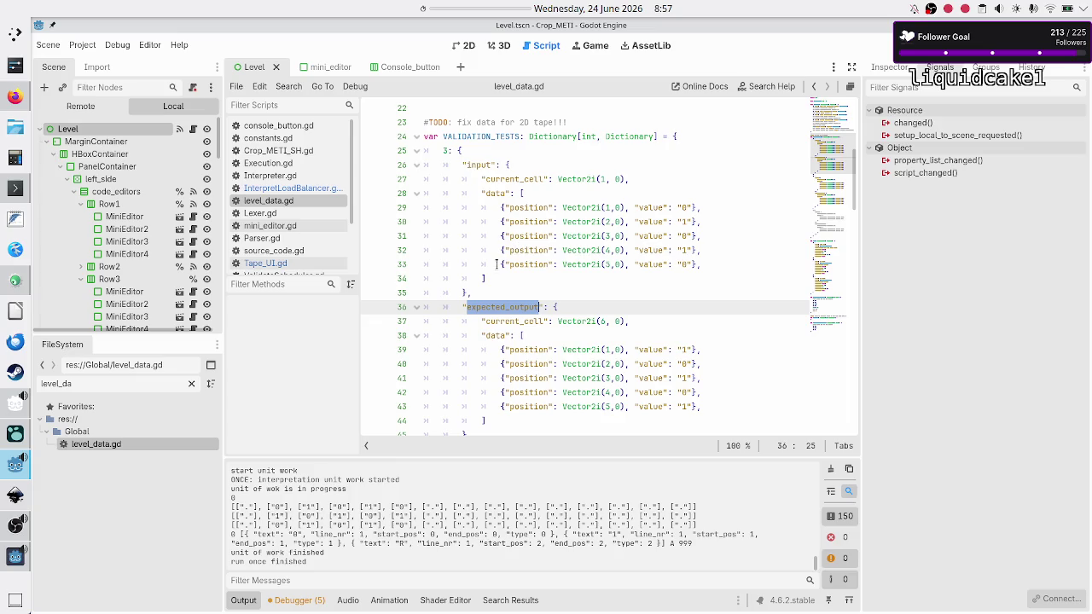
click(299, 188)
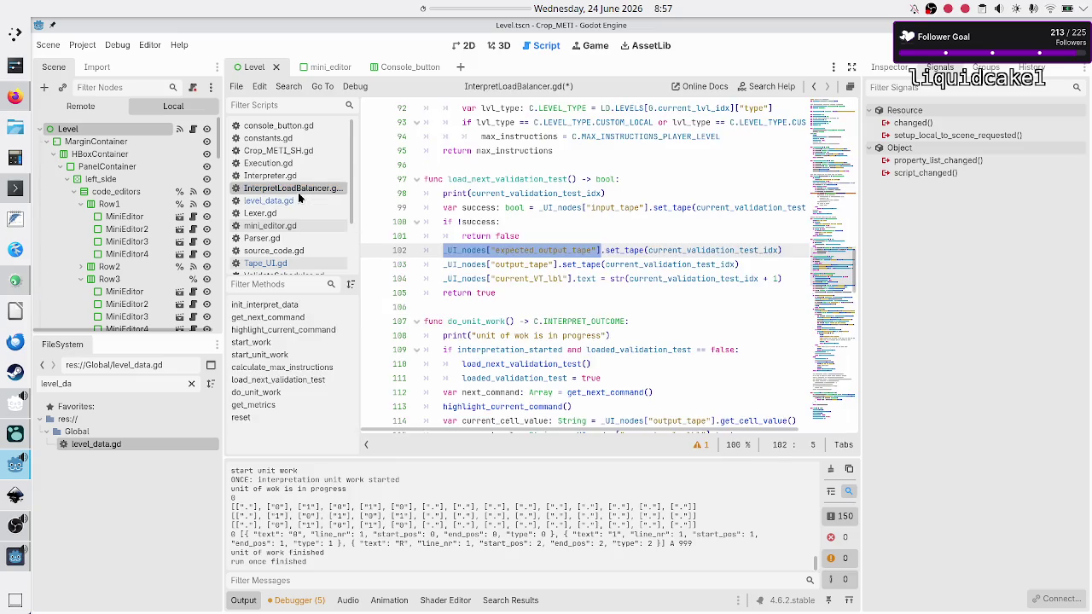
double_click(632, 250)
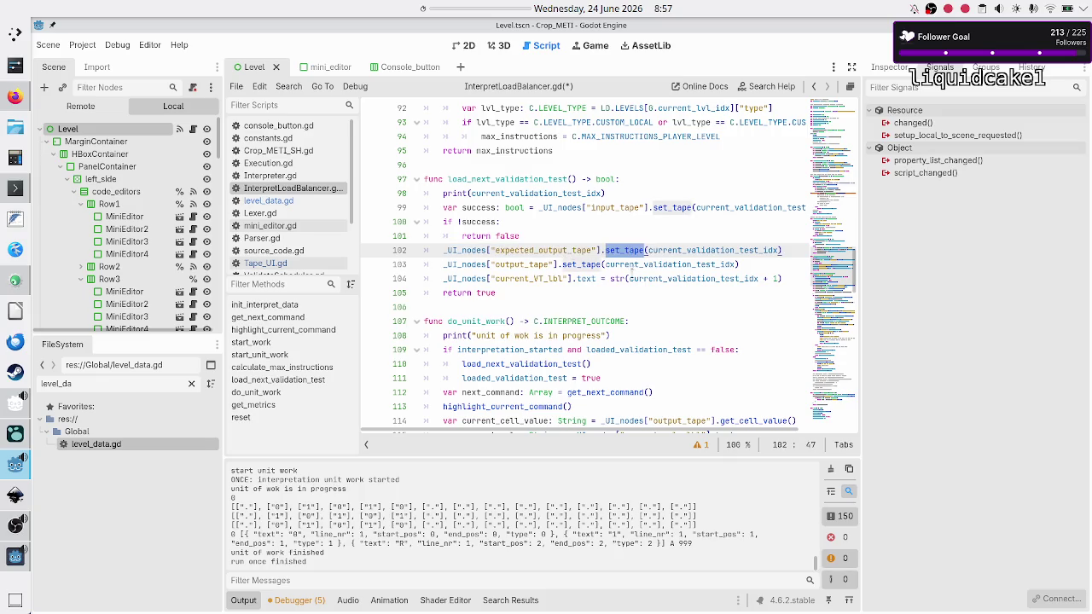
double_click(587, 265)
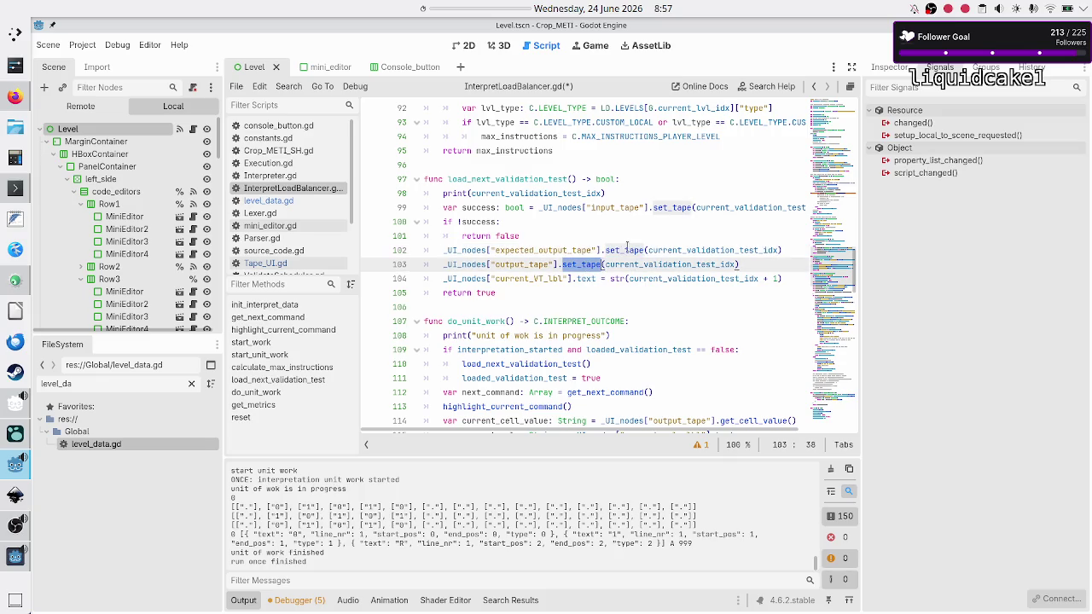
key(Left)
key(Left)
key(Left)
click(765, 263)
key(Down)
key(Down)
key(Down)
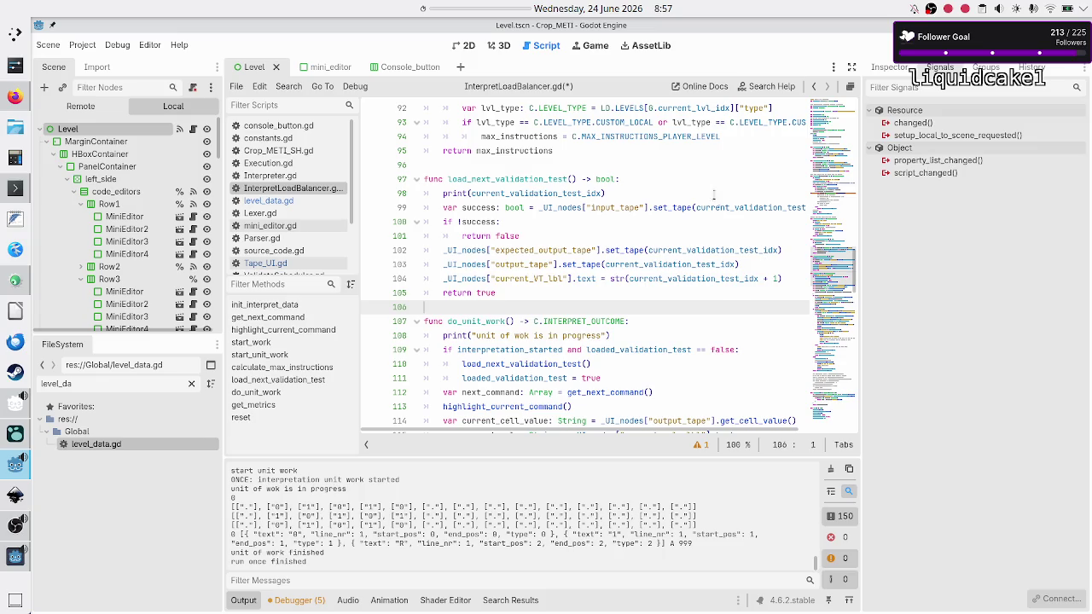
double_click(508, 179)
scroll(524, 292, down, 2)
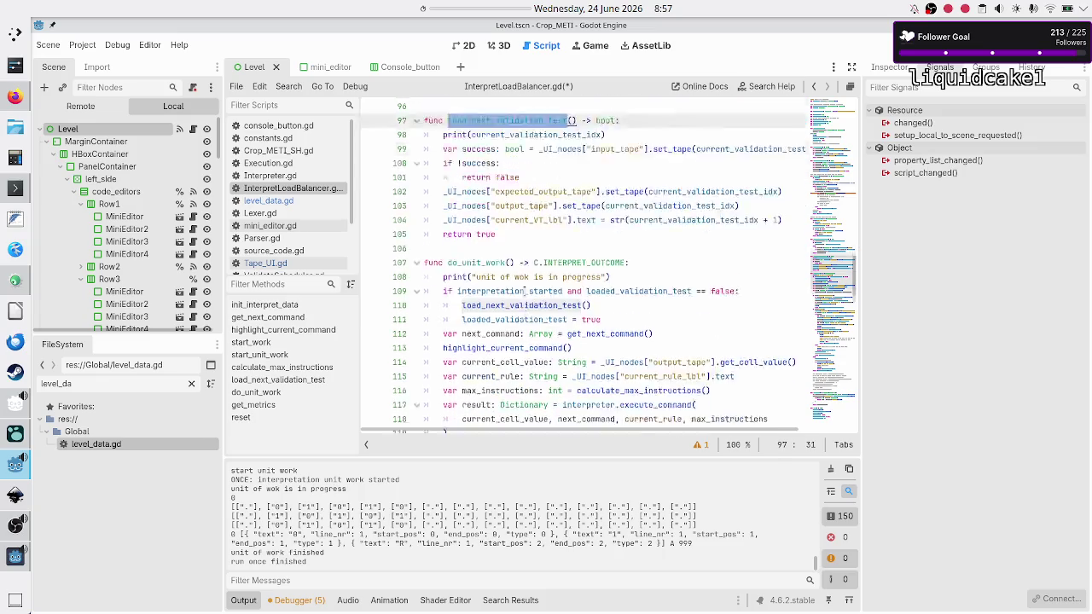
scroll(523, 292, down, 2)
Prefix load_next_validation_test() on line 110 with 'var success: bool ='.
click(629, 227)
text(var success: bool =)
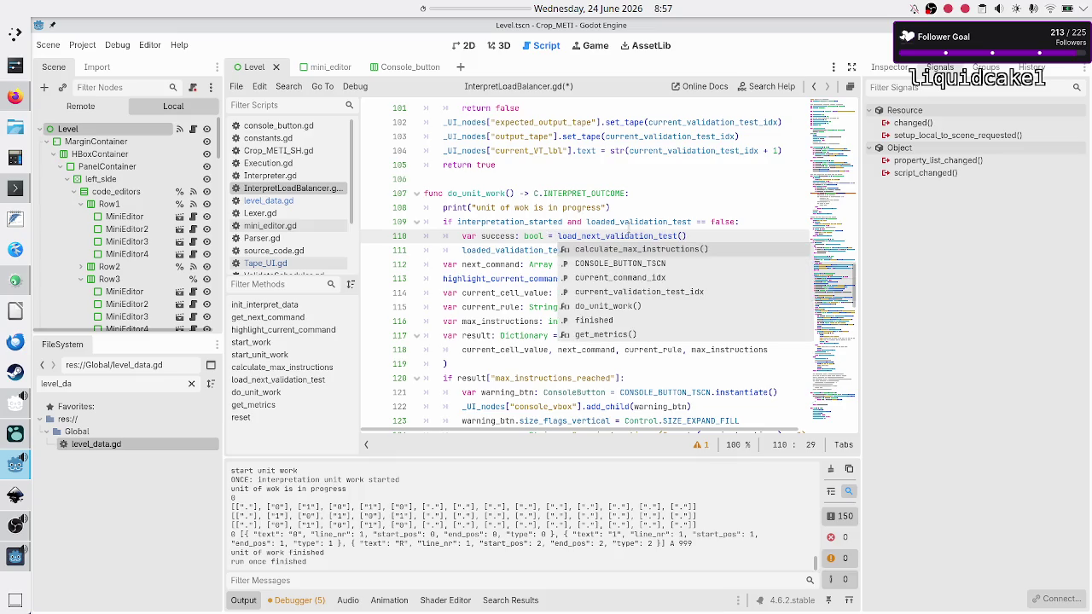
key(Escape)
Review the loaded_validation_test assignment on line 111 and its '== false' check.
key(Down)
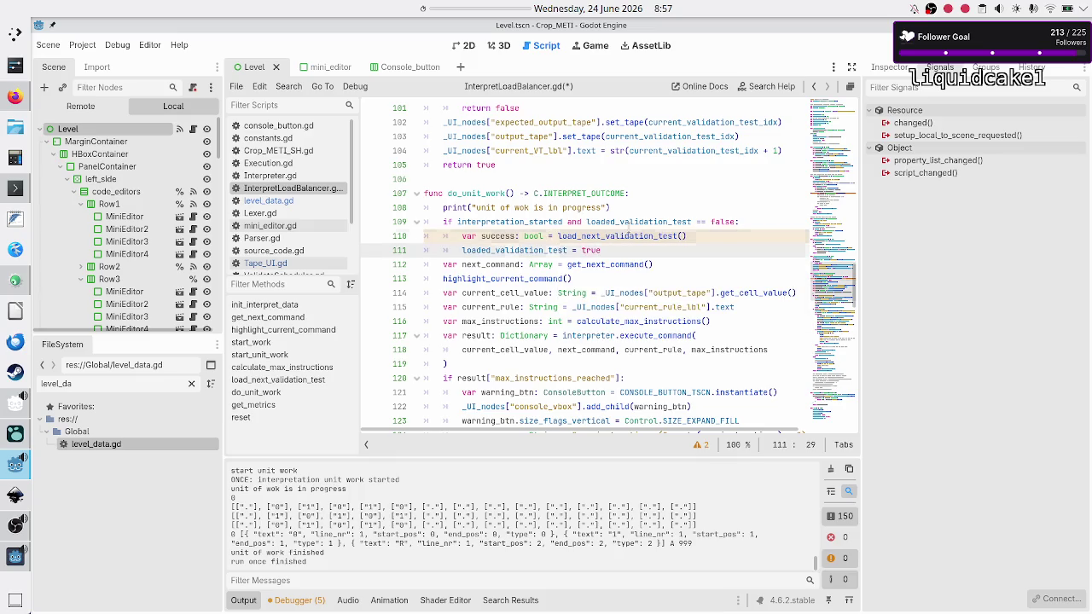
key(Up)
key(Up)
key(Up)
key(Up)
key(Up)
key(Down)
key(Down)
key(Down)
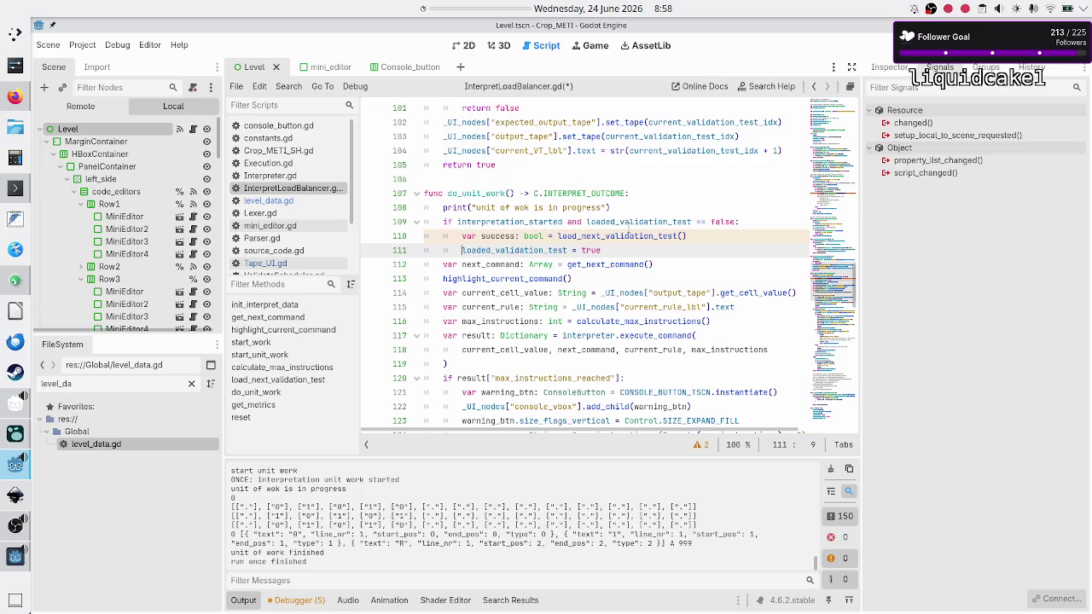
key(shift+Down)
key(shift+Left)
key(shift+Left)
key(shift+Left)
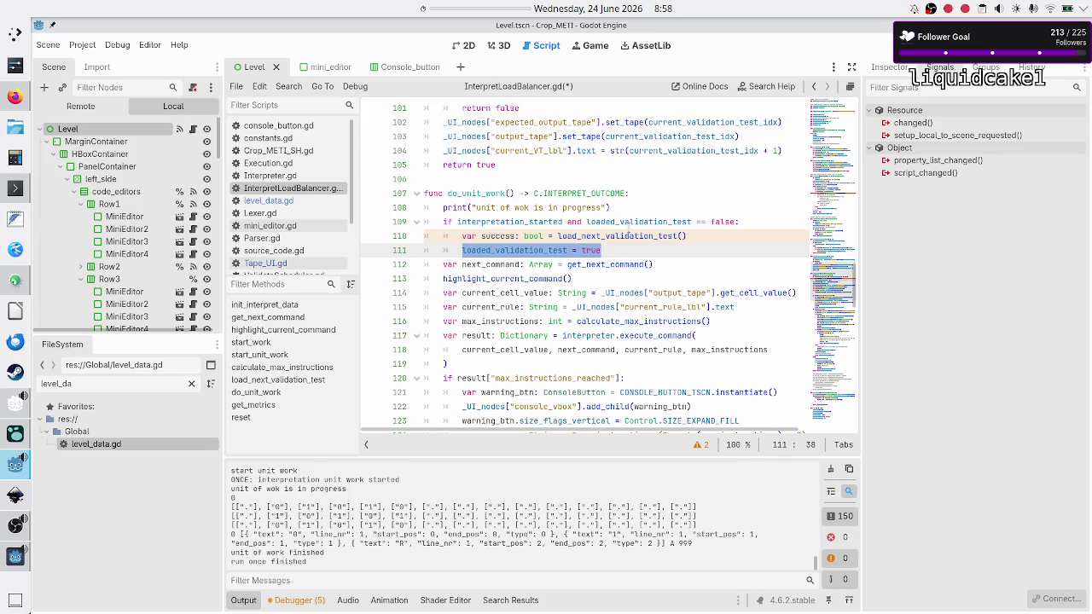
key(Left)
key(shift+Right)
key(shift+Right)
key(shift+Right)
key(shift+Right)
key(shift+Right)
key(shift+Right)
key(Left)
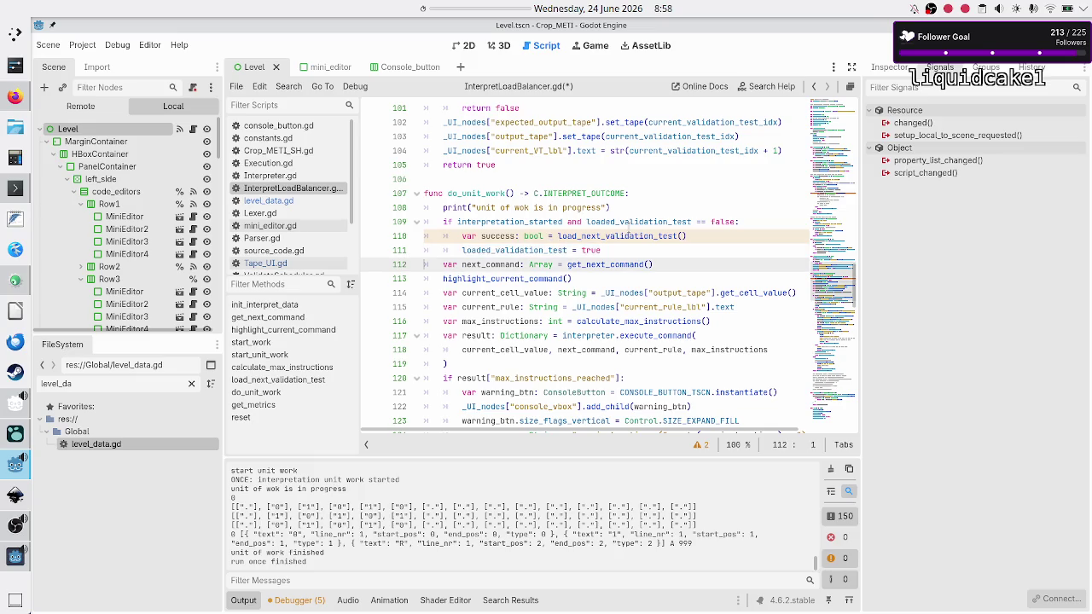
key(shift+Right)
key(shift+Right)
key(shift+Right)
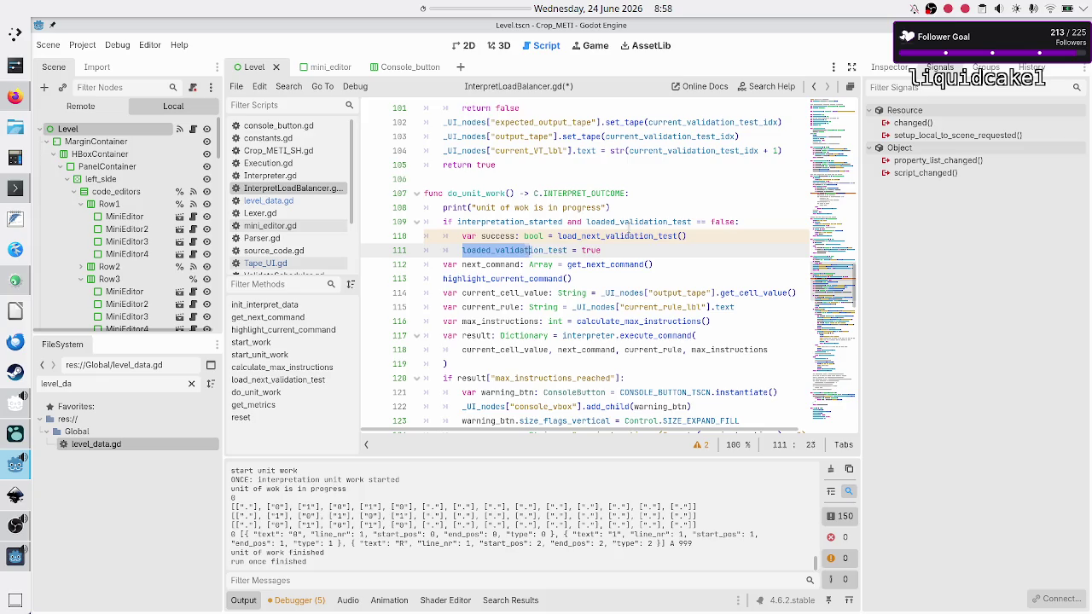
key(Up)
key(Up)
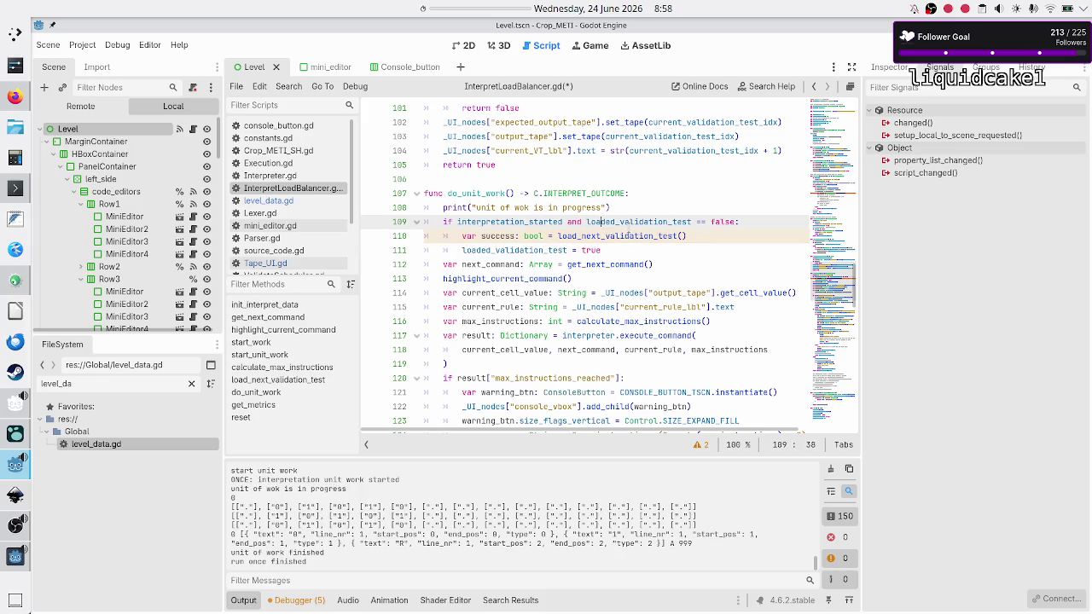
key(shift+Right)
key(shift+Right)
key(shift+Right)
key(shift+Right)
key(shift+Right)
key(shift+Right)
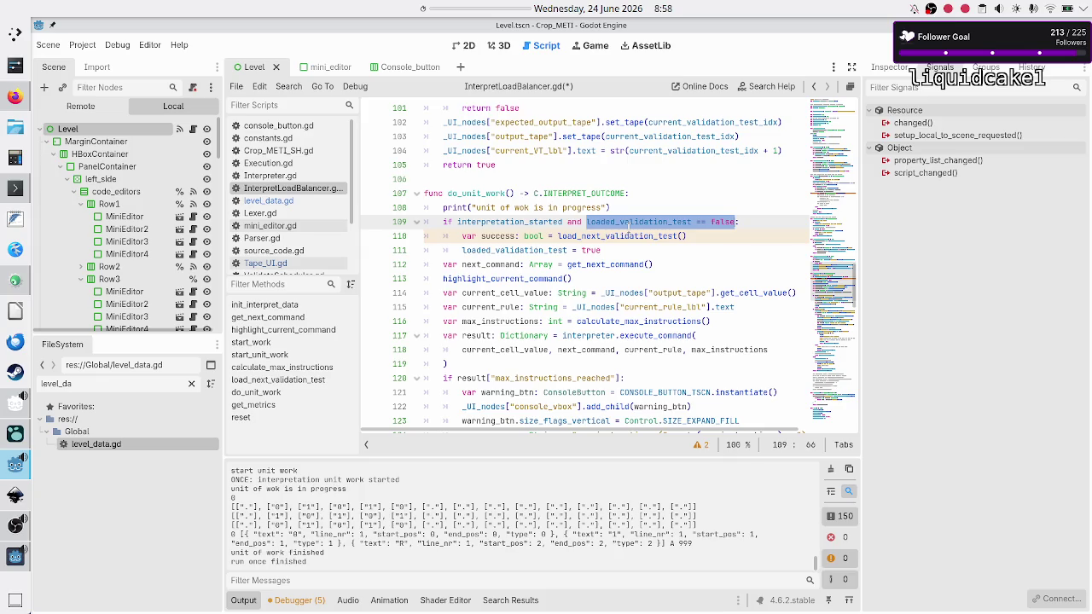
Add 'if !success:' under the line 110 success assignment, starting an indented body.
key(Down)
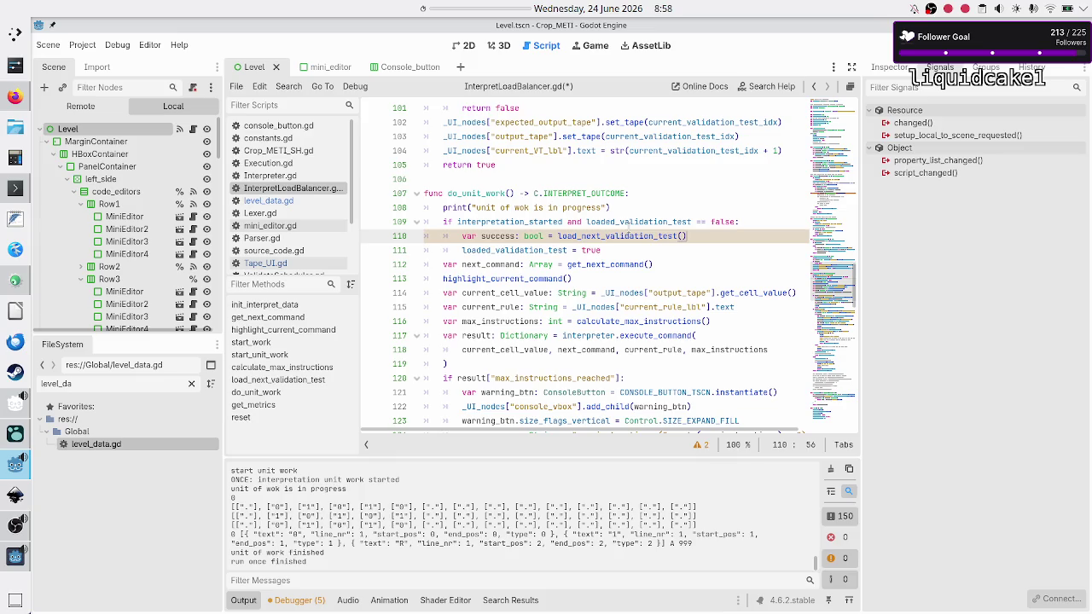
key(Return)
text(if !succ)
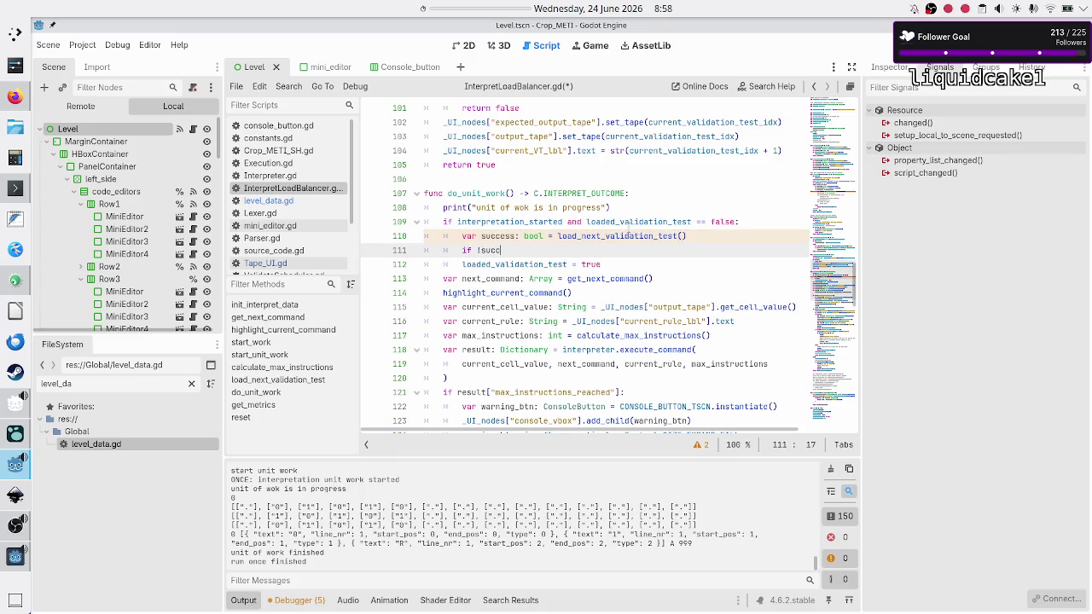
key(Return)
text(:)
key(Return)
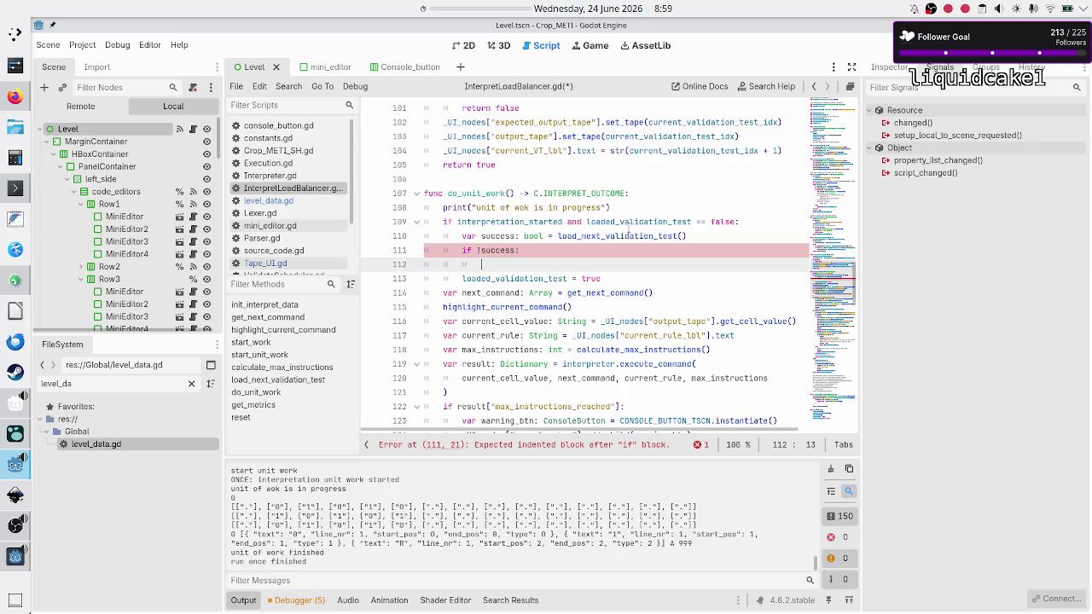
scroll(629, 229, up, 12)
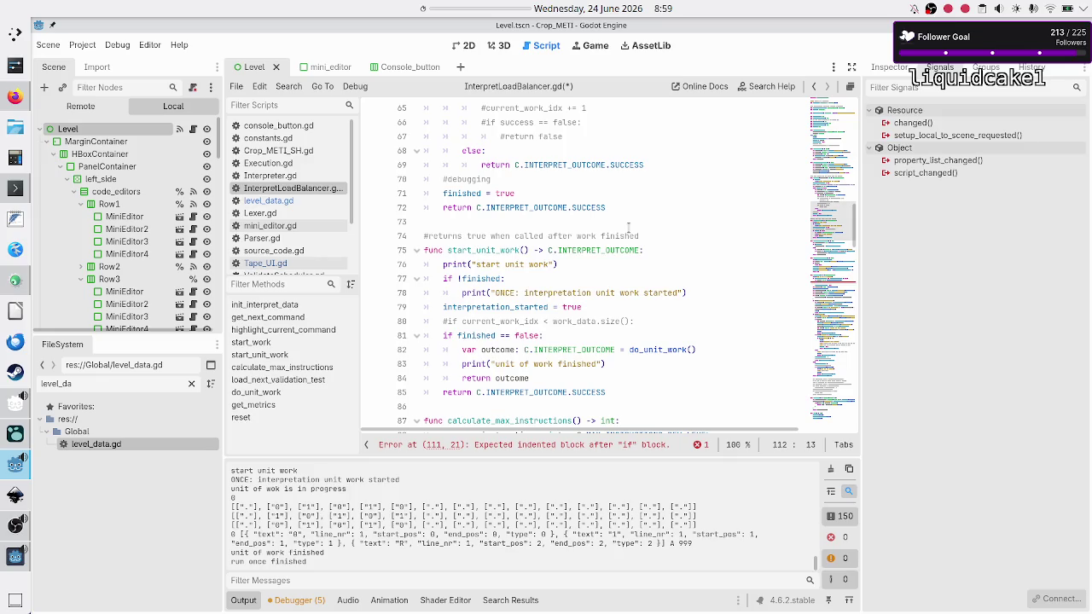
scroll(628, 228, down, 1)
scroll(629, 228, up, 6)
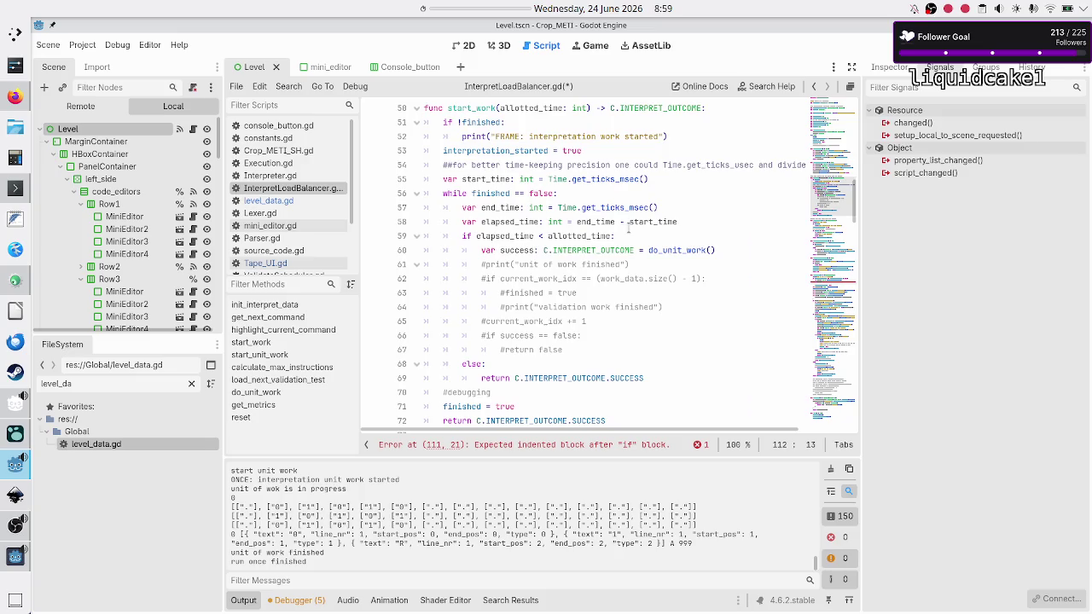
scroll(628, 229, up, 7)
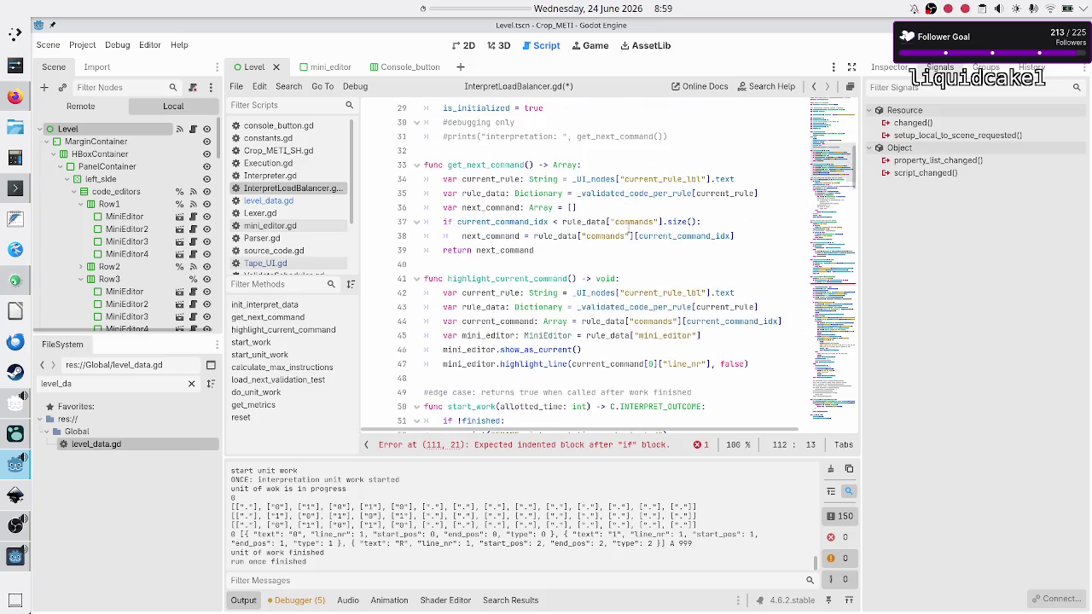
scroll(629, 228, up, 3)
scroll(629, 228, up, 2)
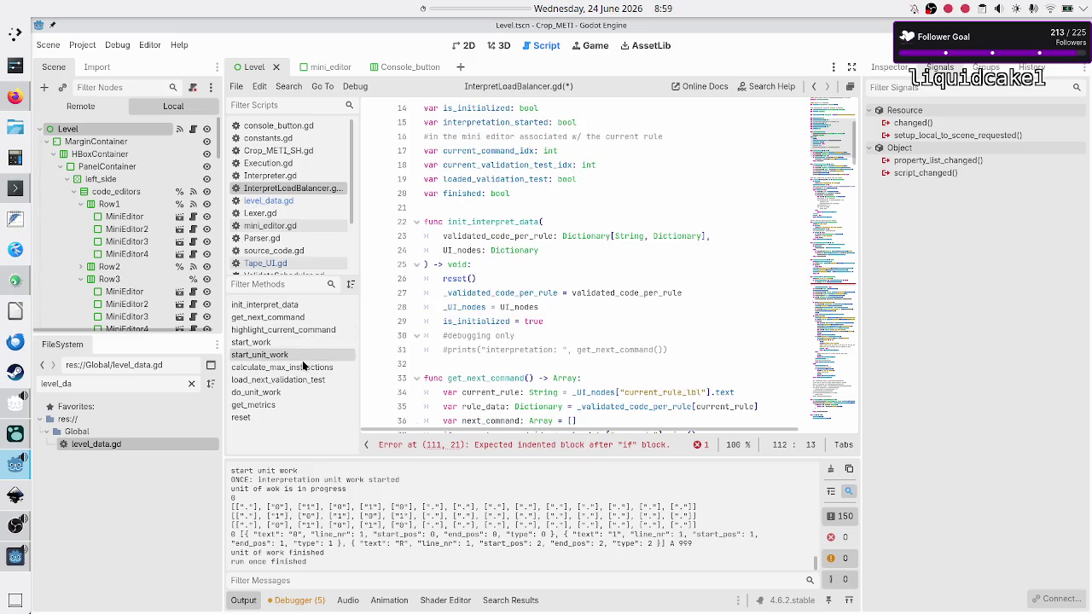
click(291, 380)
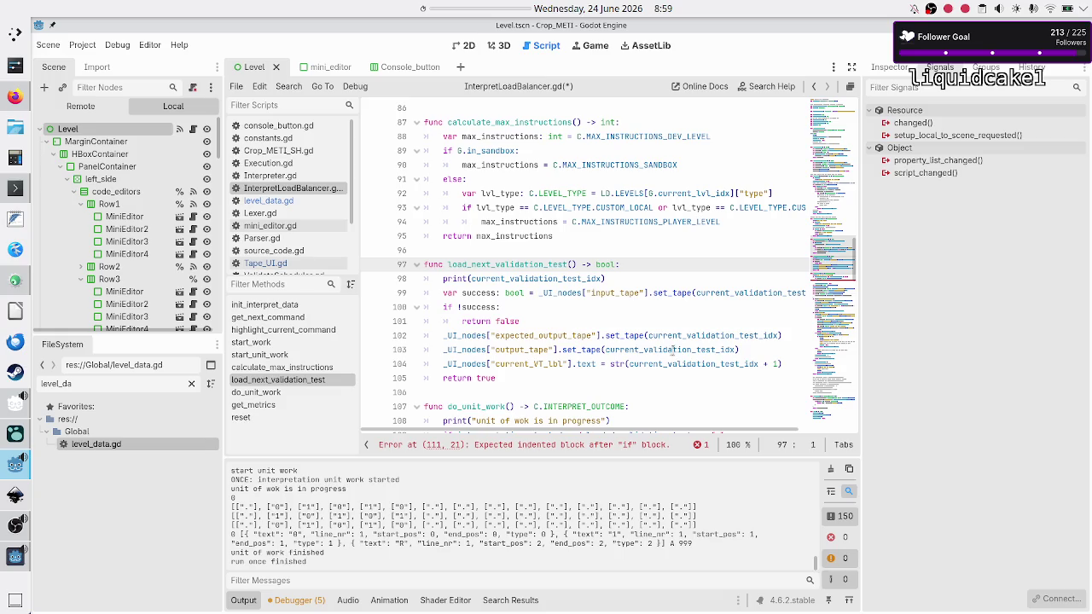
mouse_move(503, 429)
mouse_down()
mouse_move(584, 431)
mouse_move(491, 435)
mouse_up()
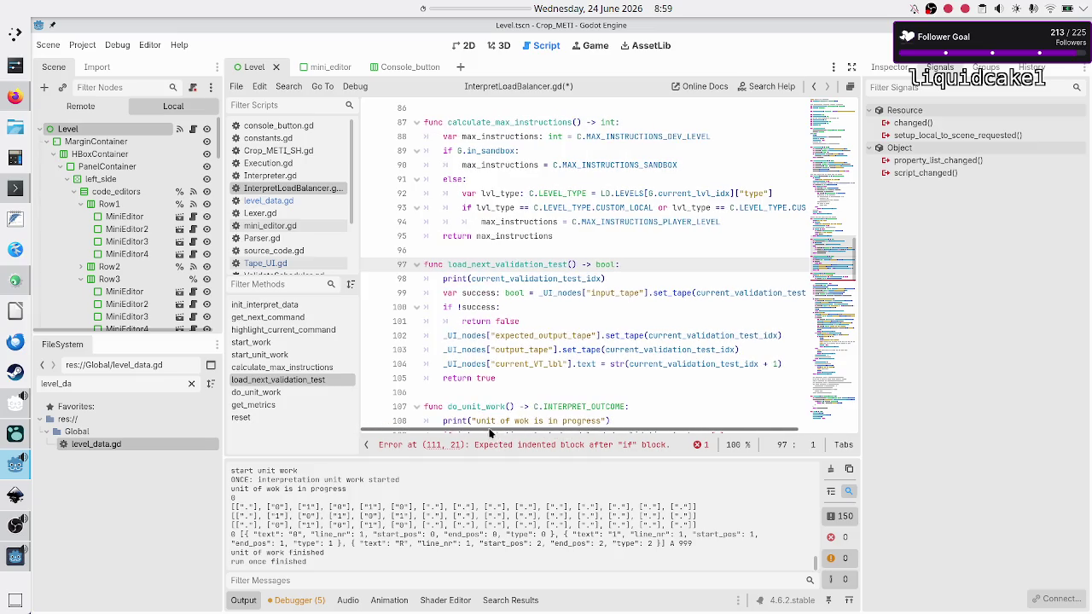
click(707, 366)
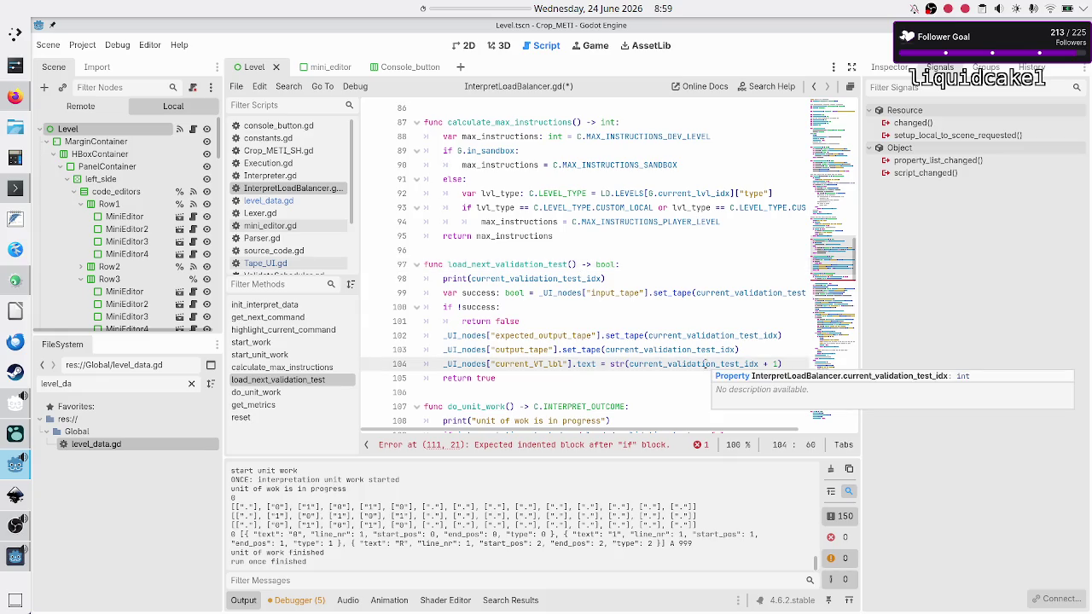
drag(546, 431, 629, 424)
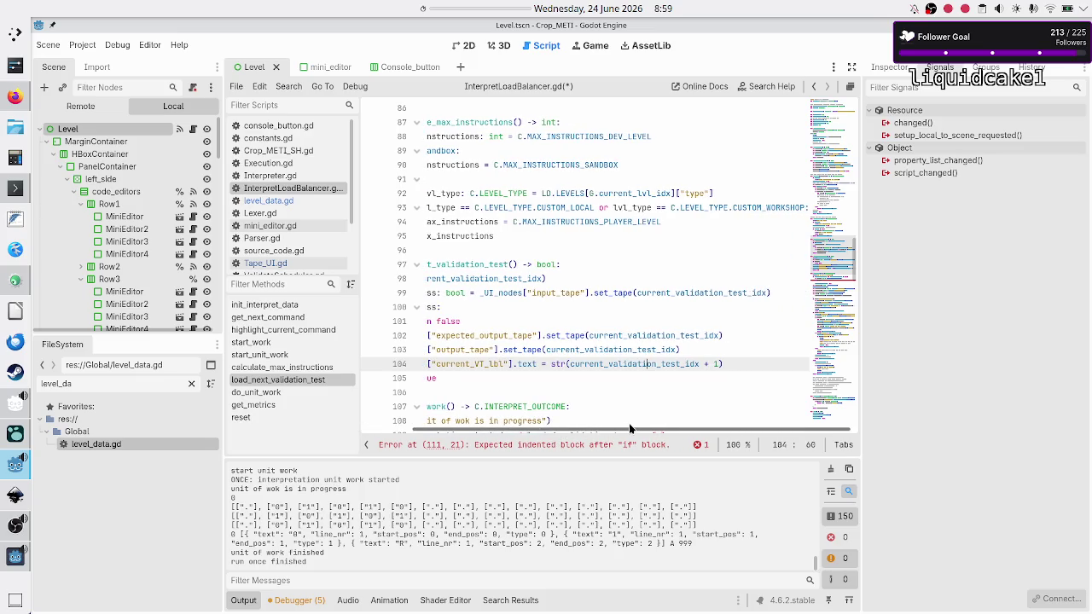
double_click(725, 292)
drag(726, 292, 720, 310)
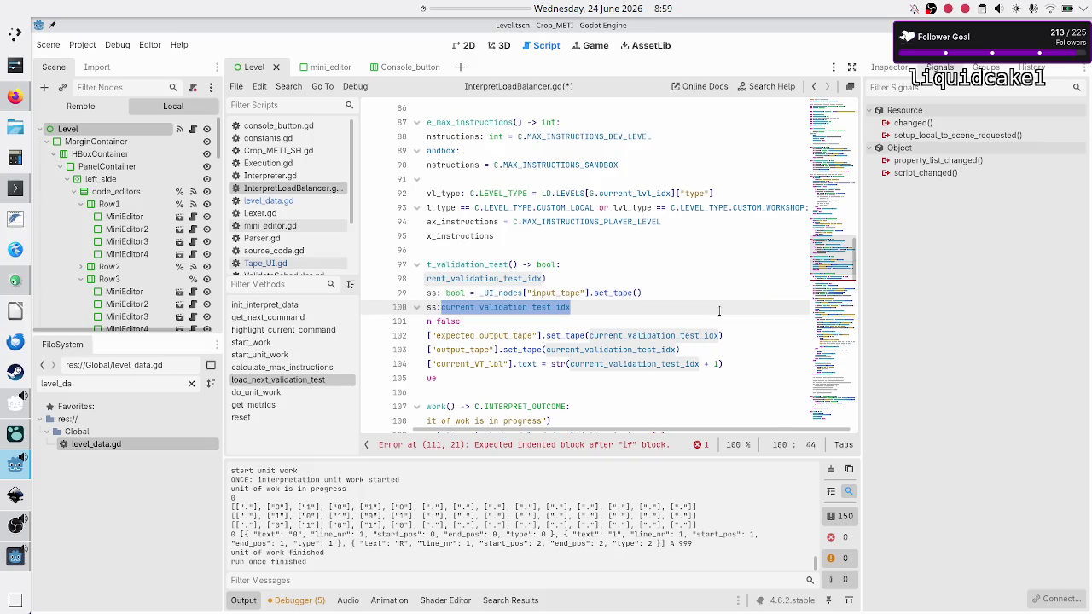
key(ctrl+z)
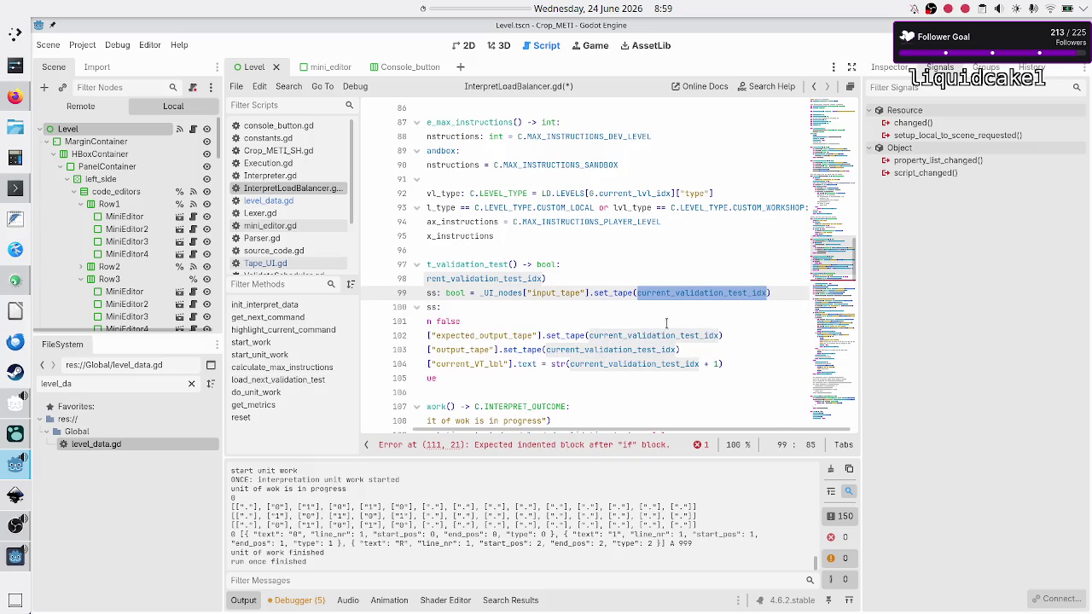
click(682, 300)
double_click(691, 292)
scroll(634, 371, left, 3)
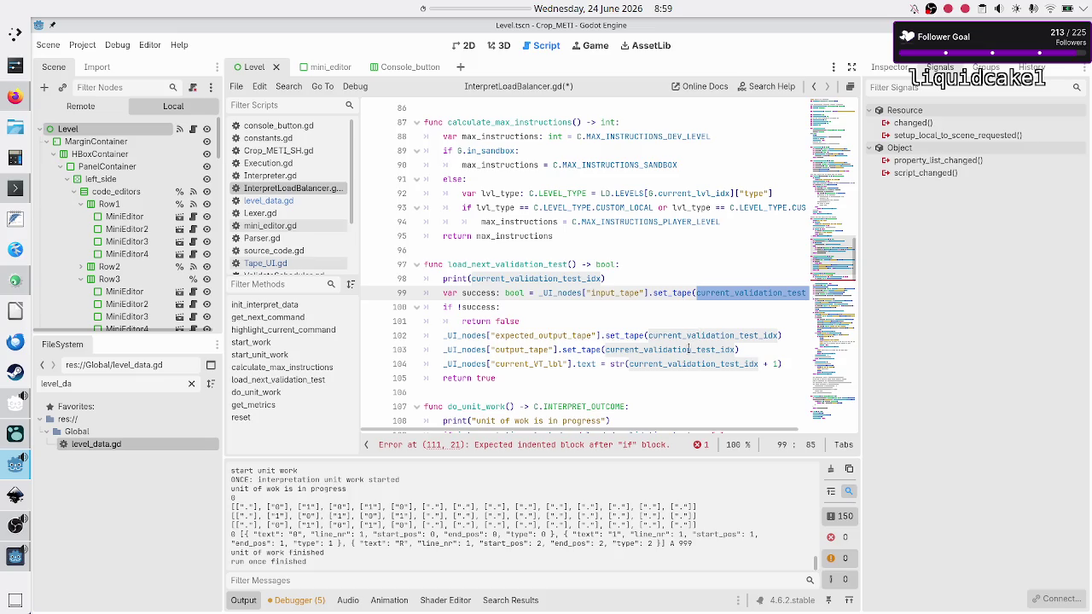
click(796, 367)
mouse_move(797, 367)
mouse_down()
mouse_move(577, 367)
mouse_move(605, 366)
mouse_up()
click(604, 365)
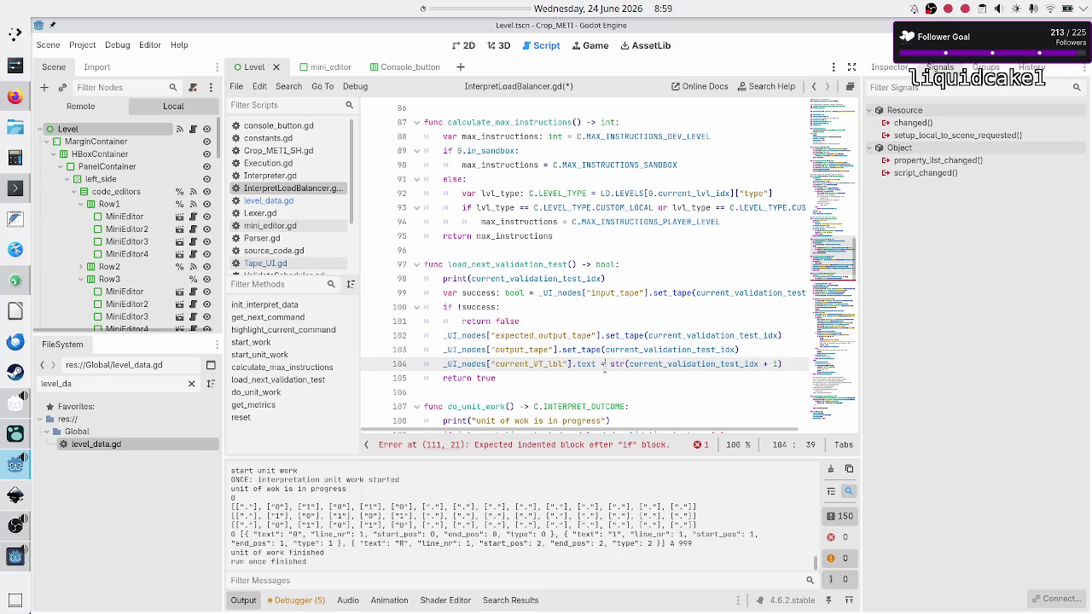
click(571, 380)
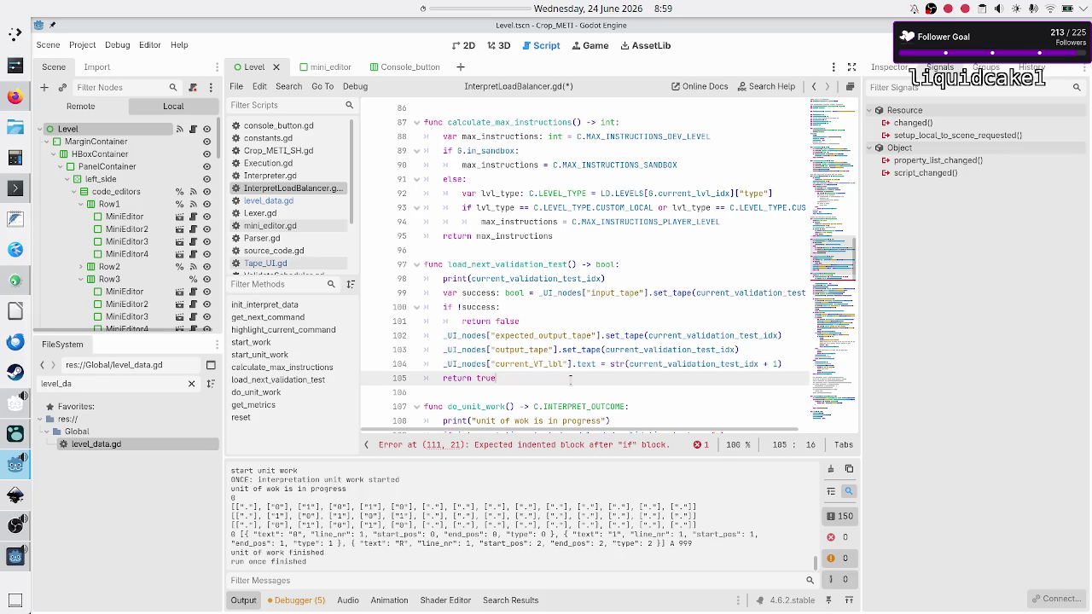
scroll(580, 342, down, 5)
scroll(577, 341, down, 2)
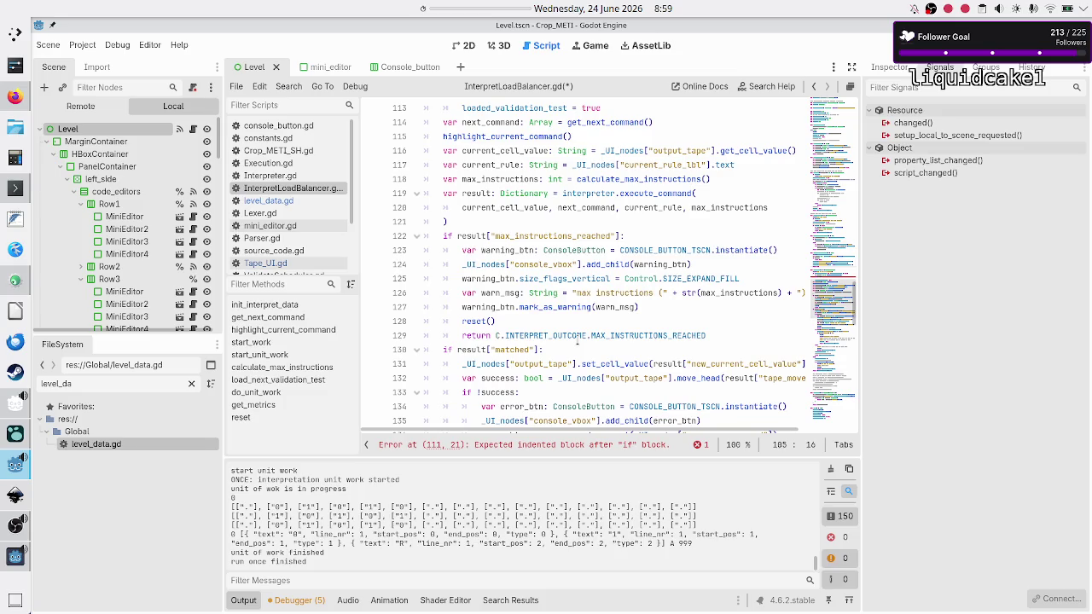
scroll(577, 341, up, 4)
scroll(577, 342, up, 4)
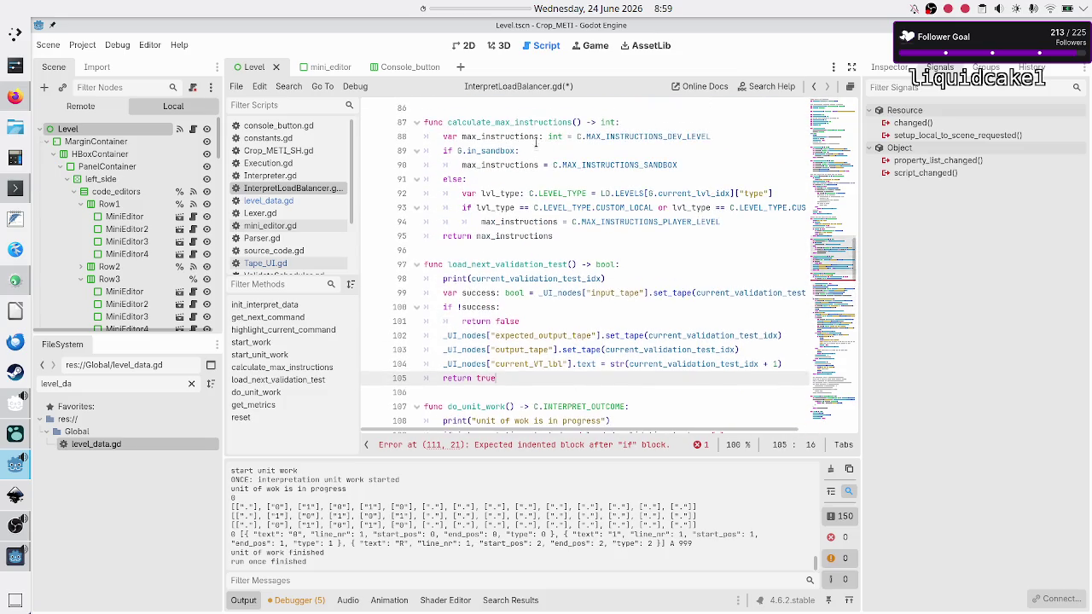
double_click(494, 264)
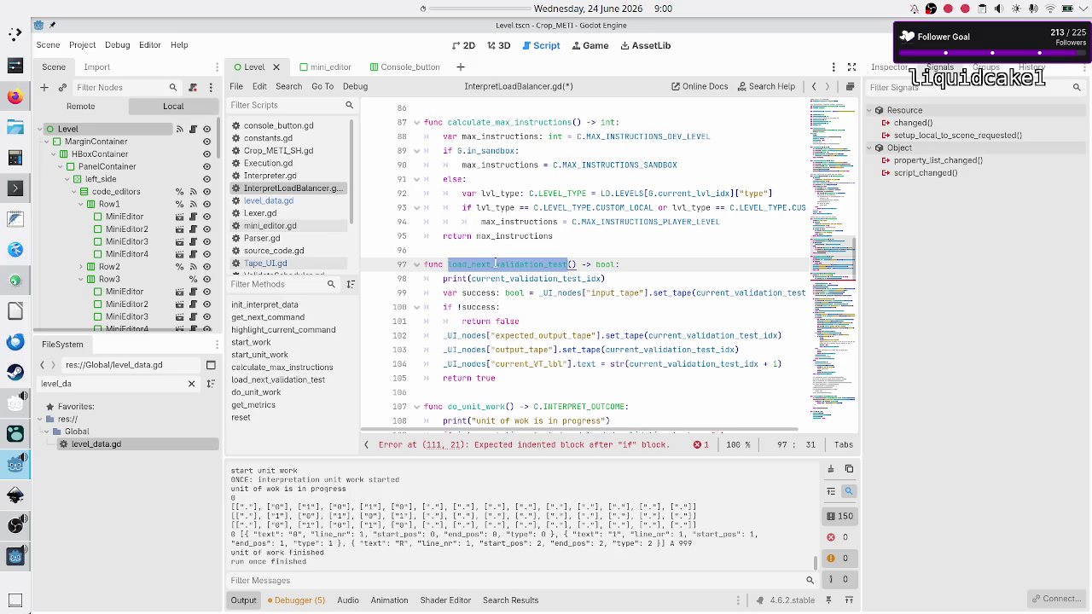
scroll(610, 282, down, 10)
scroll(610, 281, down, 15)
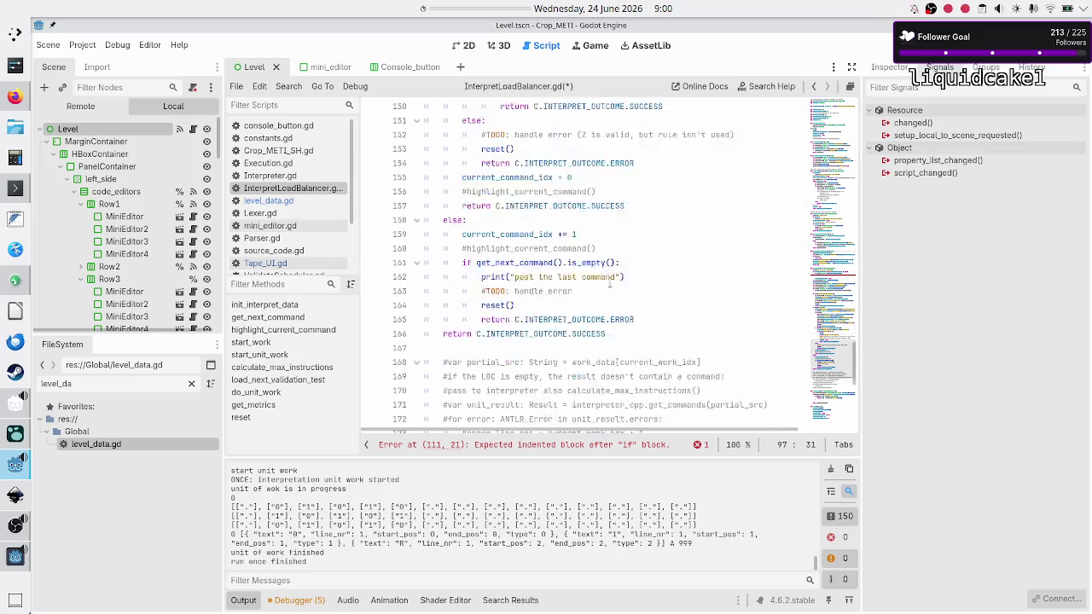
scroll(612, 281, up, 14)
scroll(611, 282, up, 8)
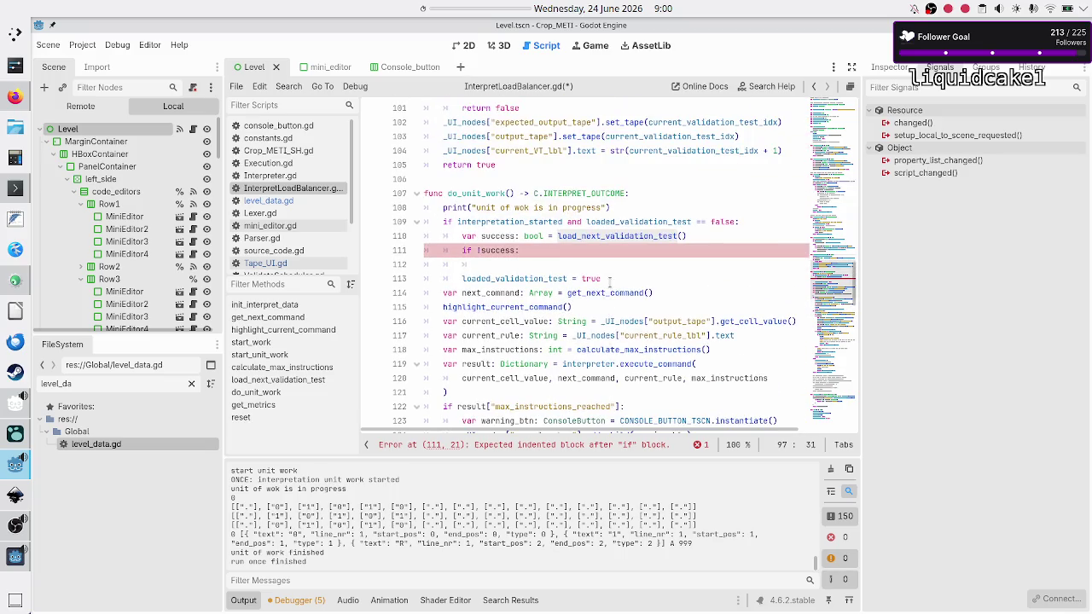
scroll(611, 281, down, 6)
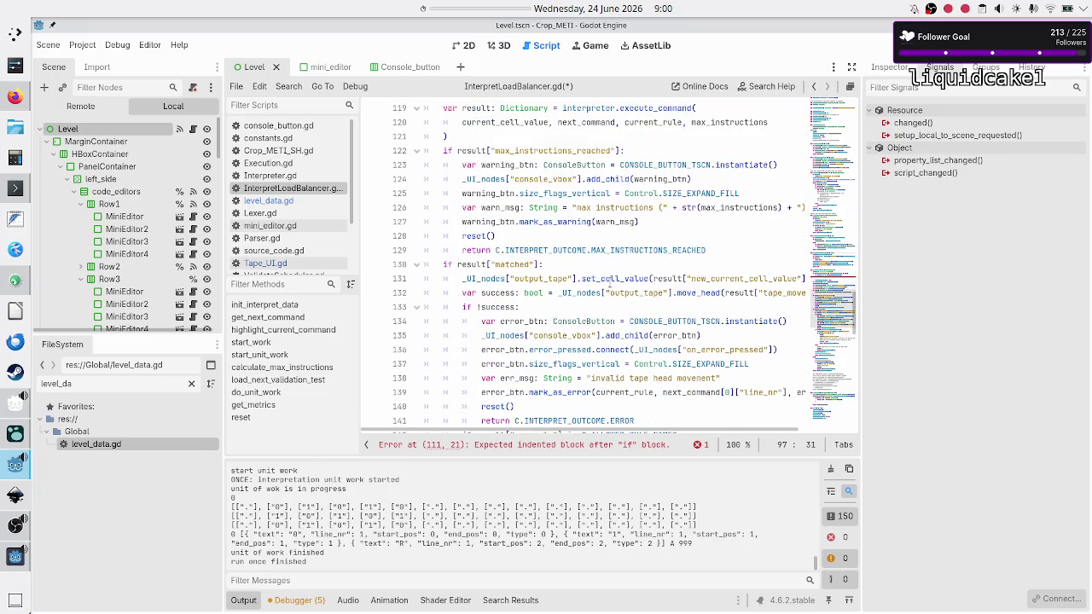
scroll(610, 283, down, 8)
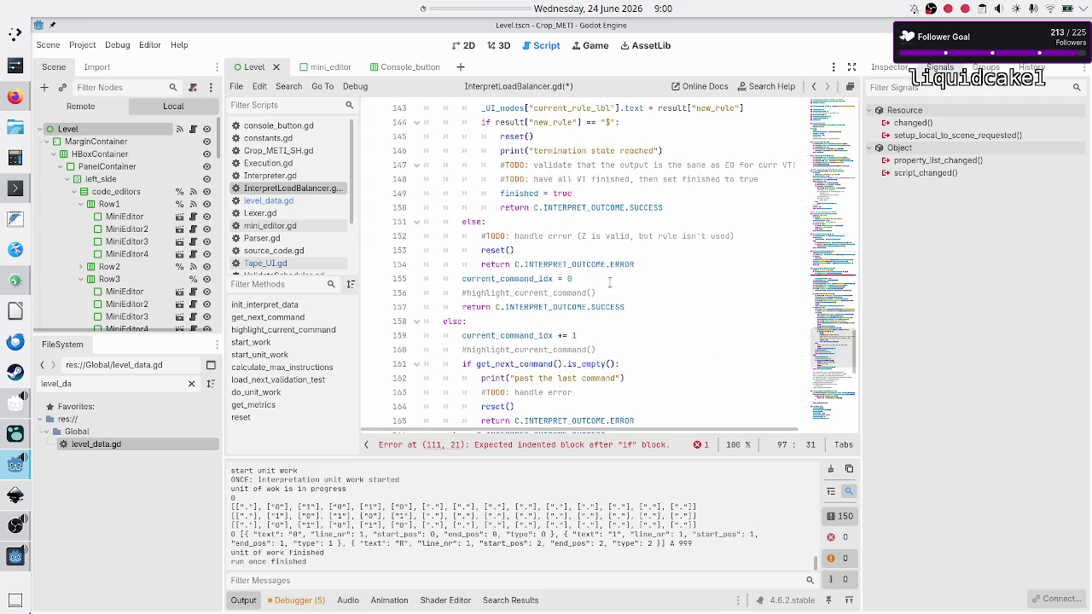
scroll(610, 283, up, 19)
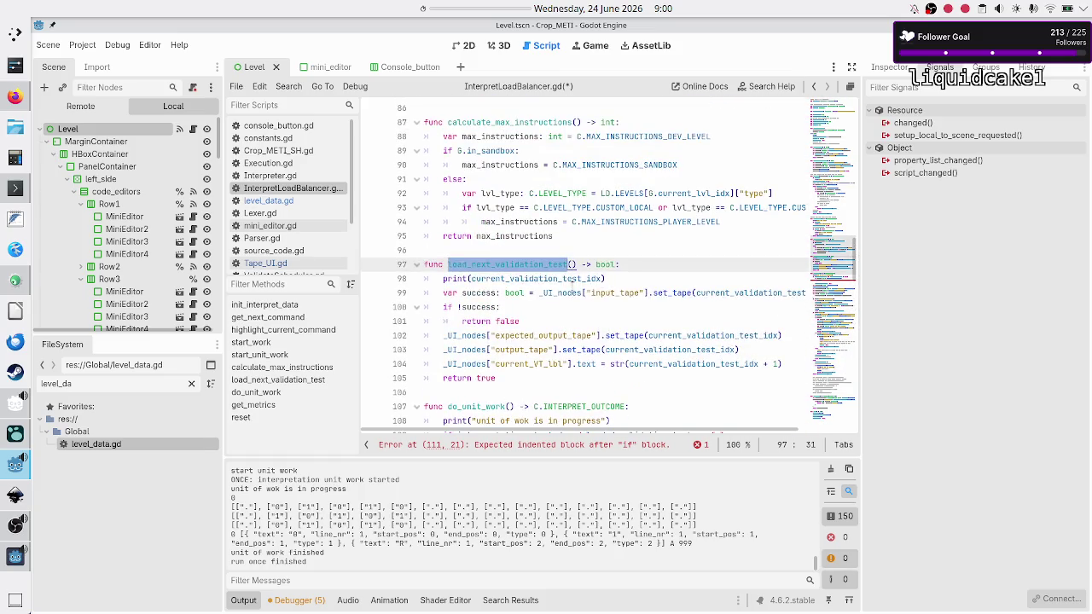
scroll(563, 295, down, 5)
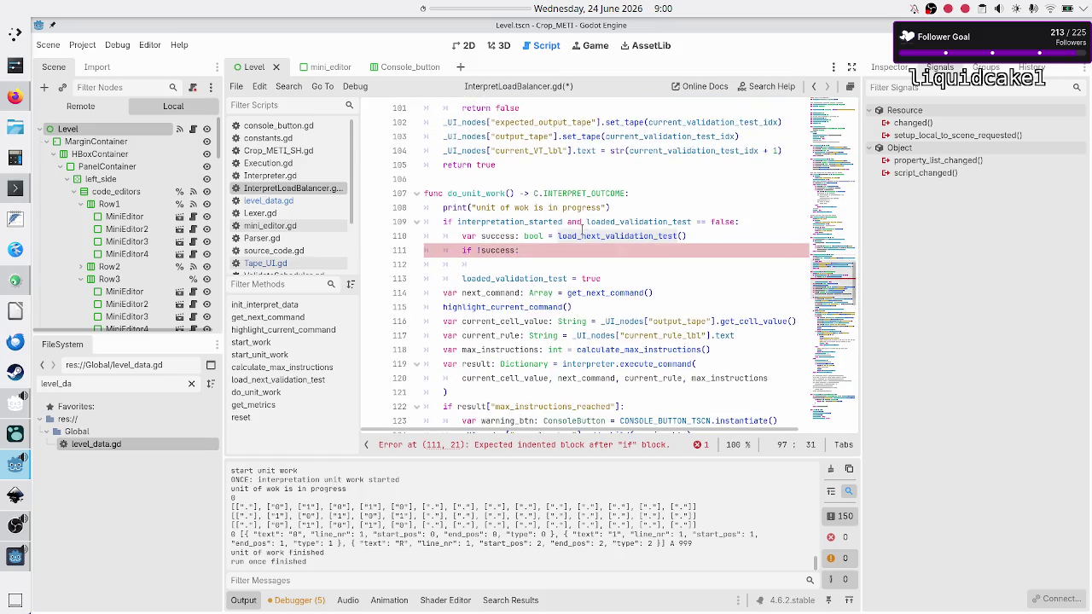
ctrl+click(583, 236)
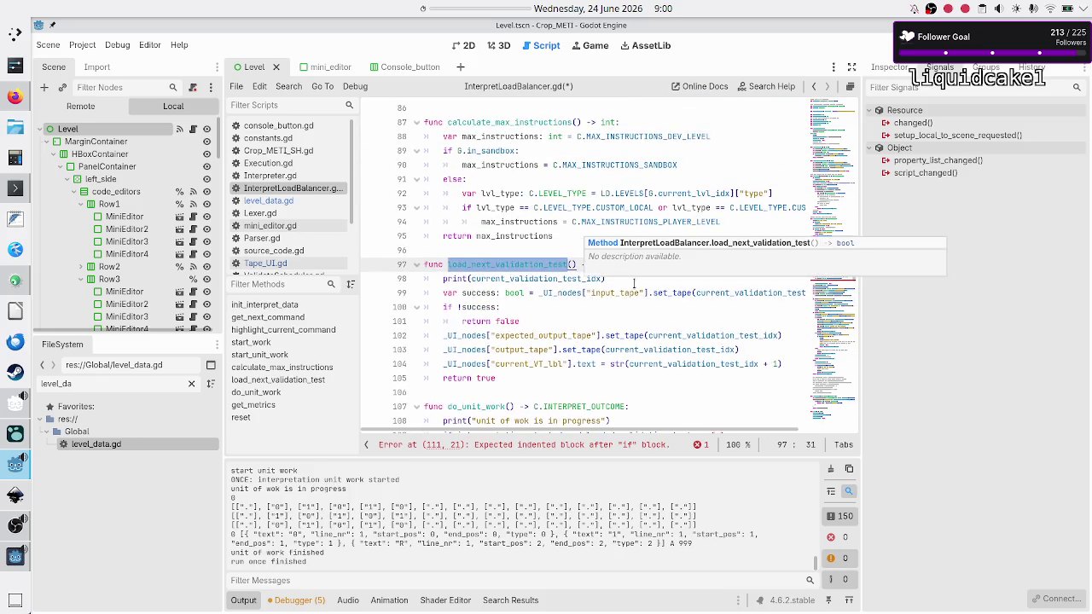
double_click(681, 334)
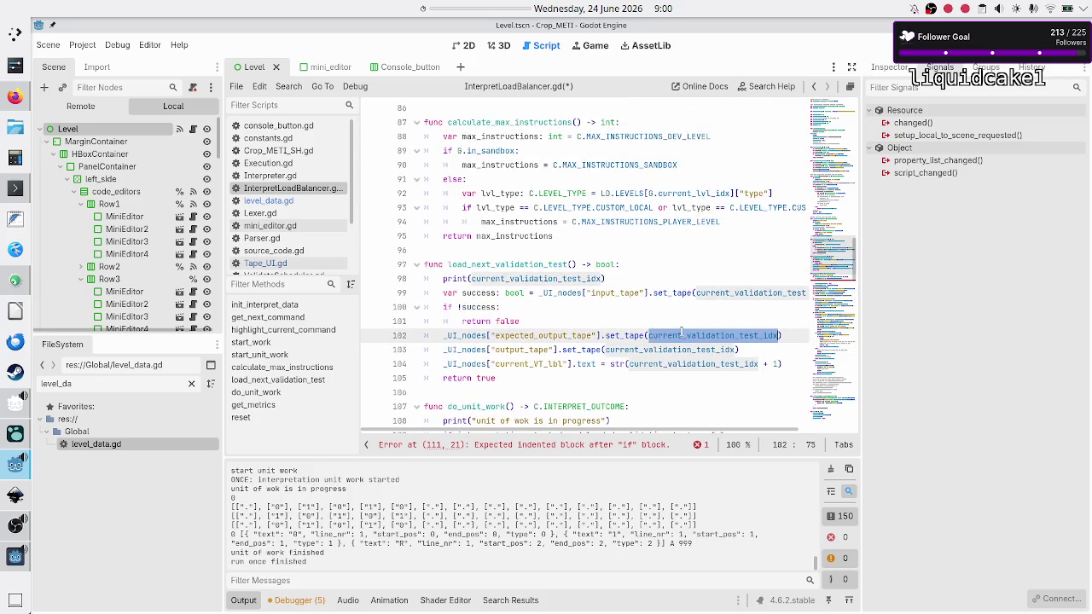
scroll(681, 333, up, 20)
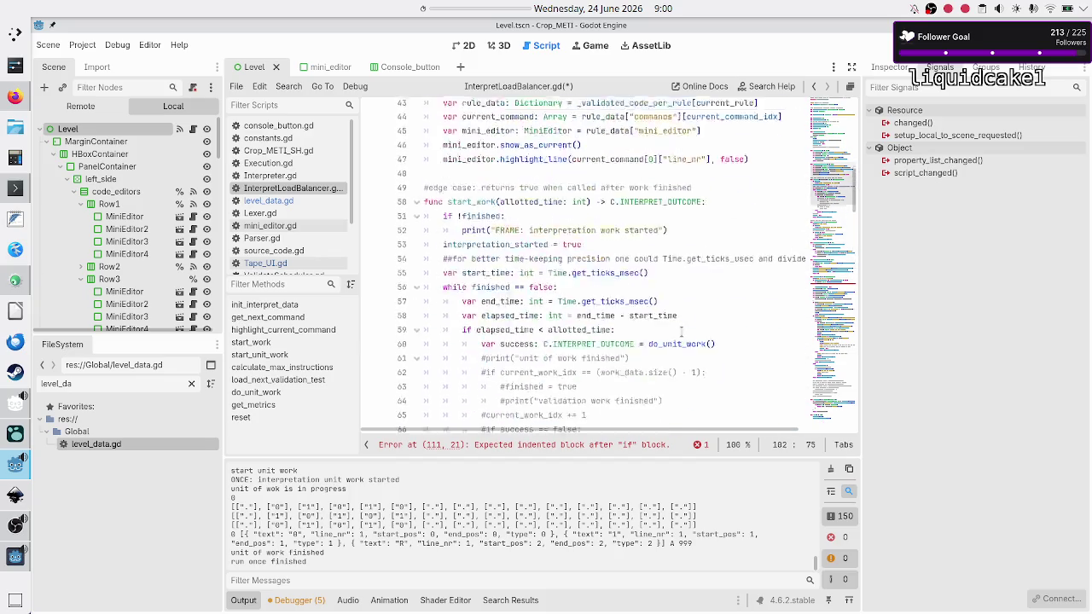
scroll(681, 332, down, 6)
scroll(681, 334, down, 9)
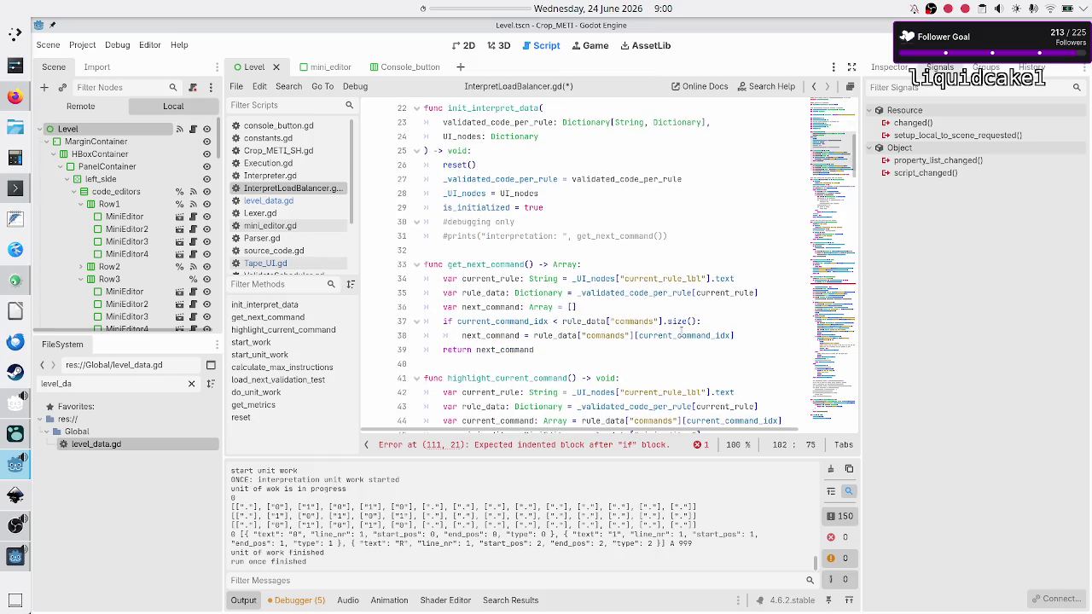
scroll(681, 335, down, 13)
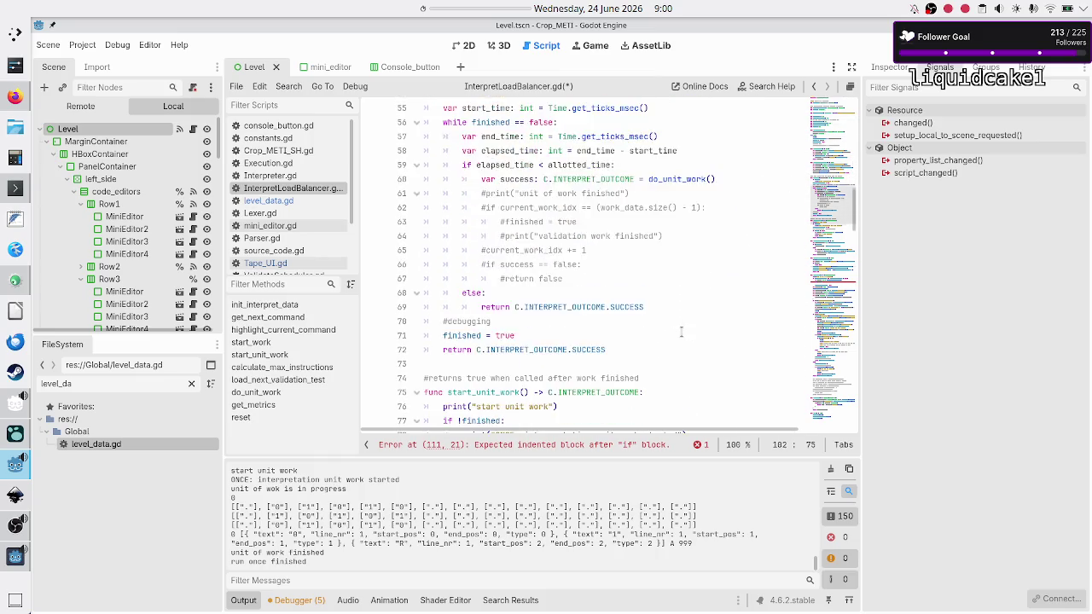
scroll(681, 333, down, 2)
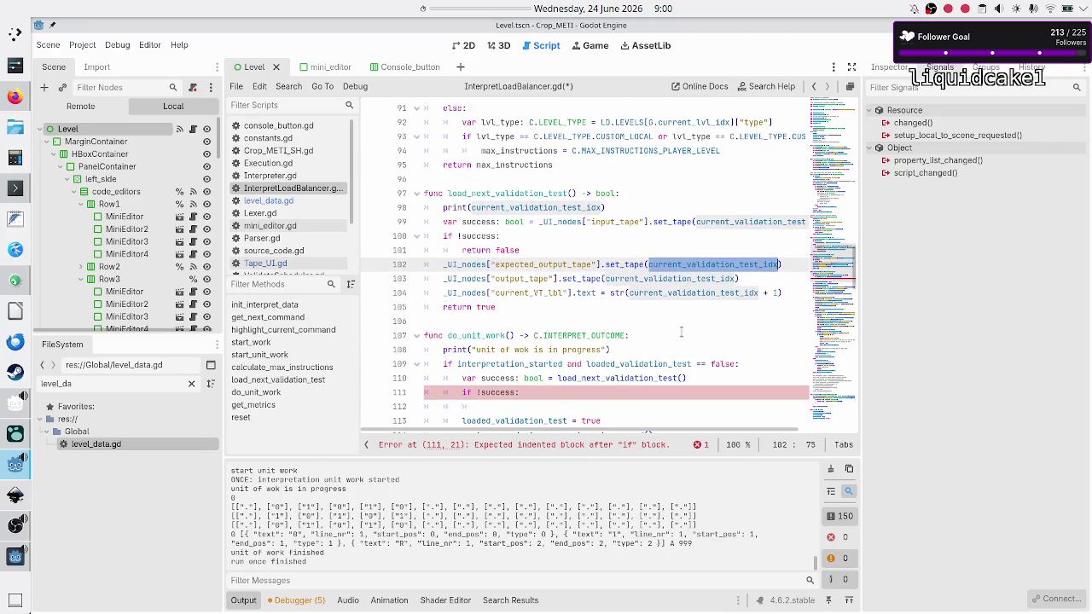
scroll(681, 333, down, 4)
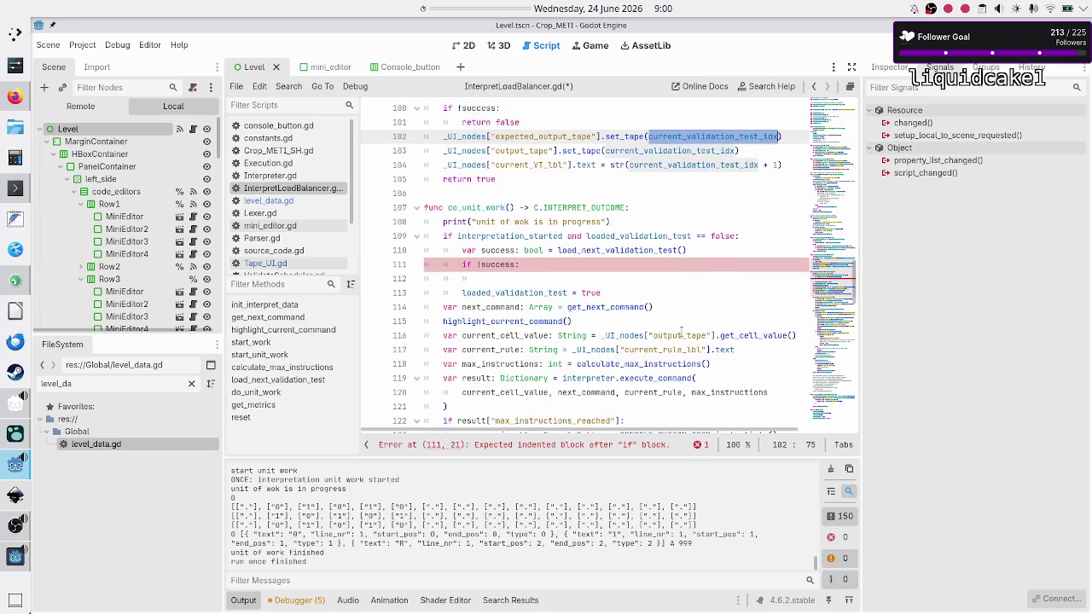
scroll(681, 331, down, 10)
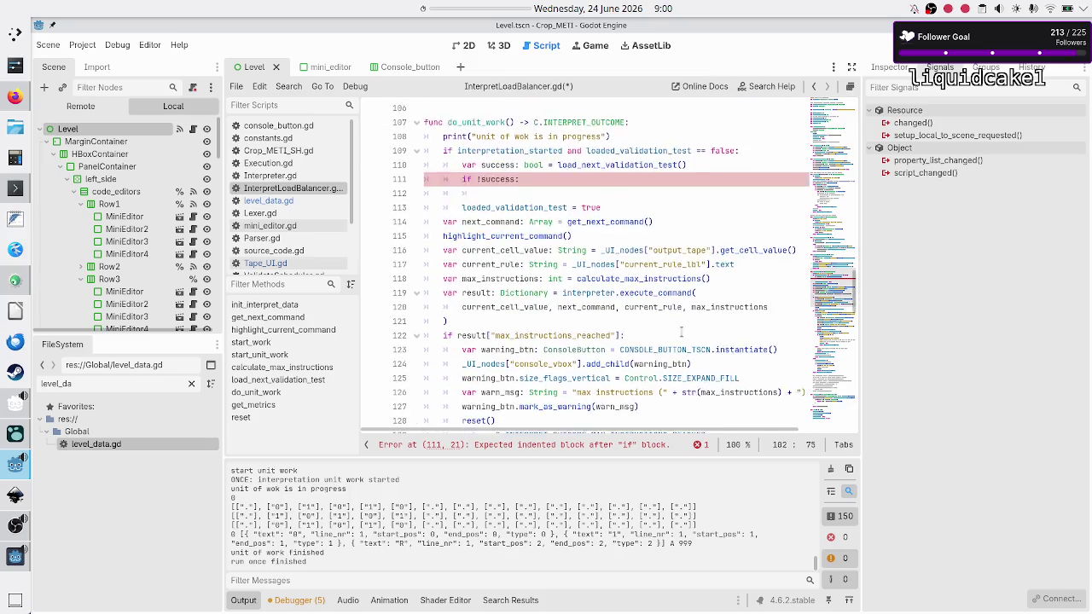
scroll(680, 333, down, 7)
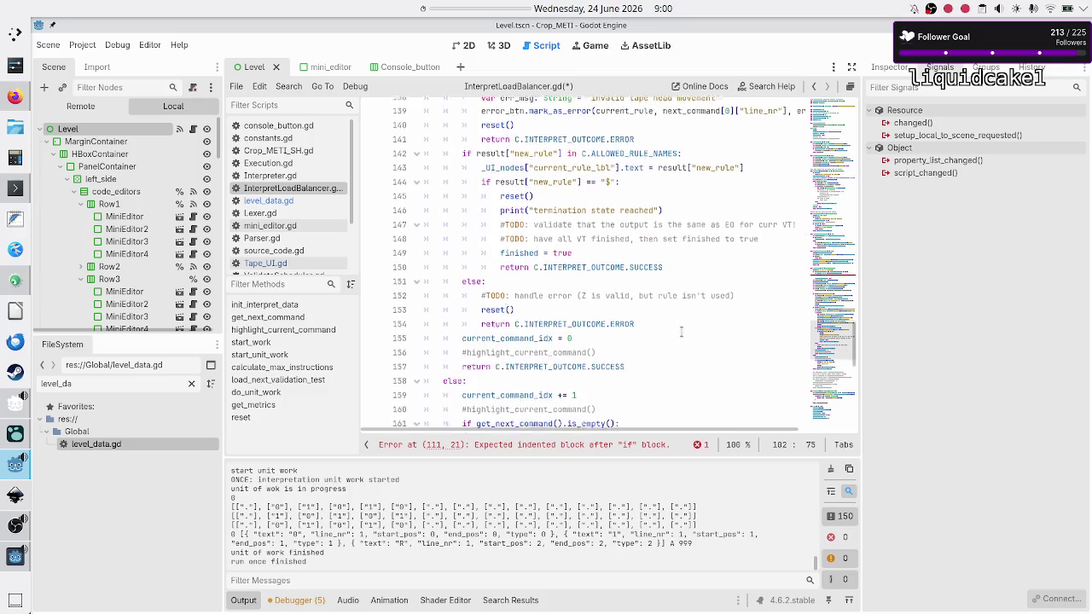
scroll(681, 332, down, 1)
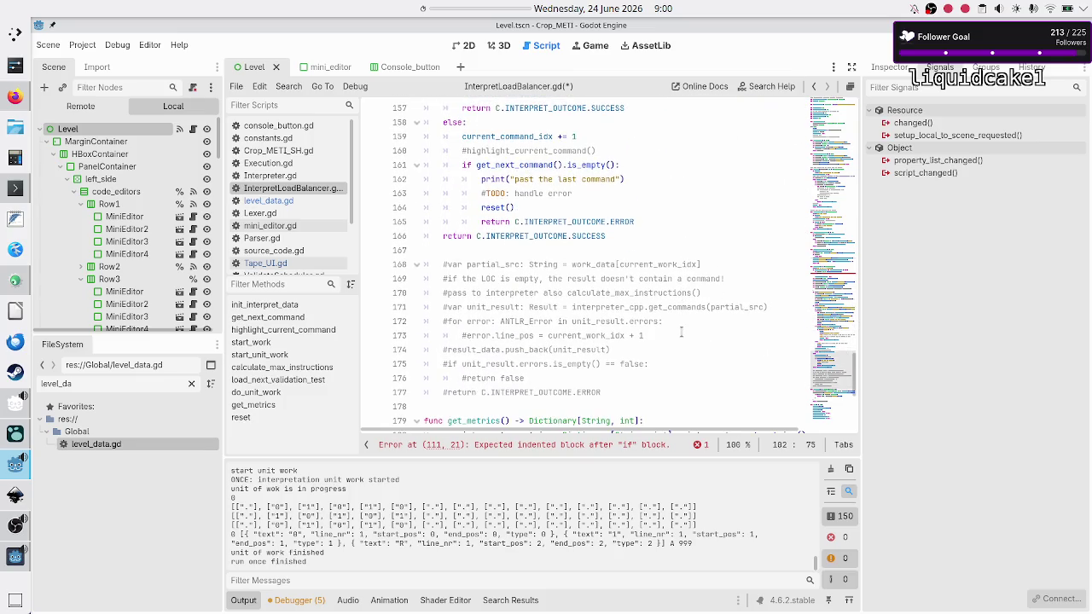
scroll(681, 333, down, 4)
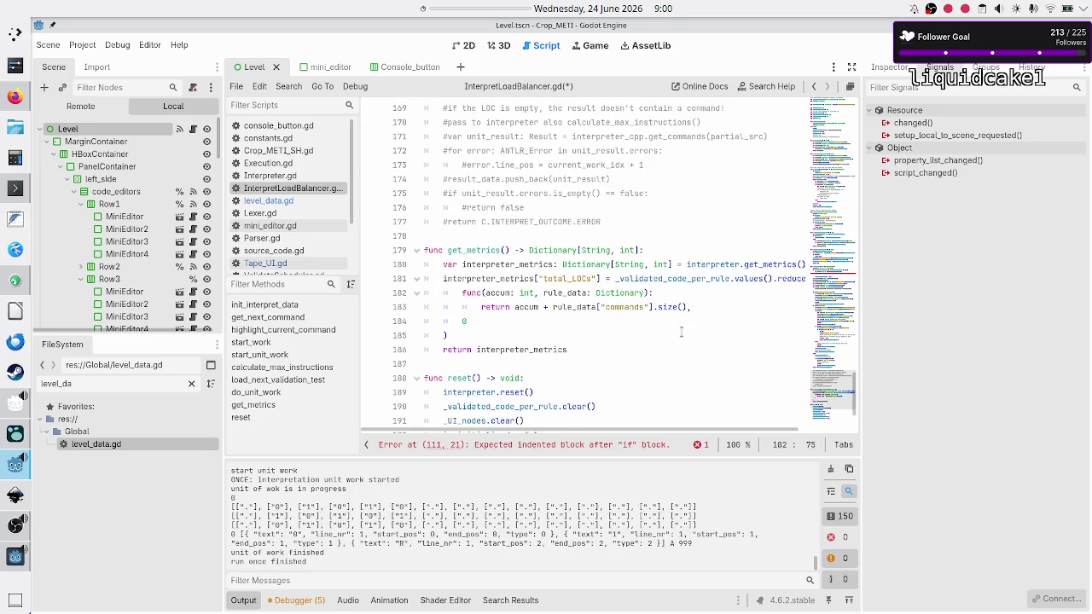
scroll(681, 333, down, 2)
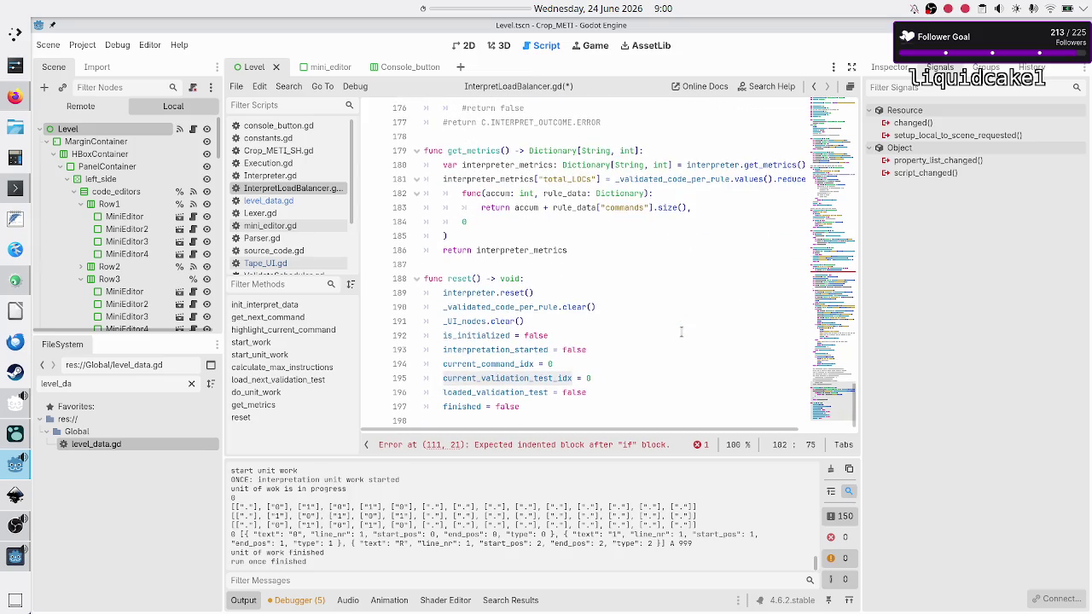
scroll(681, 333, up, 20)
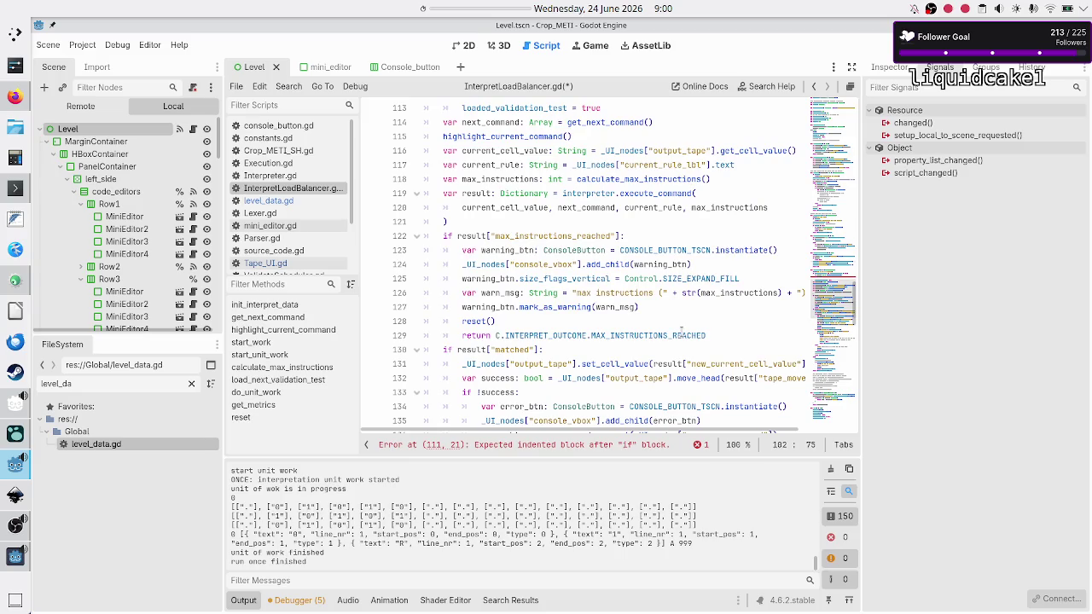
scroll(681, 331, up, 7)
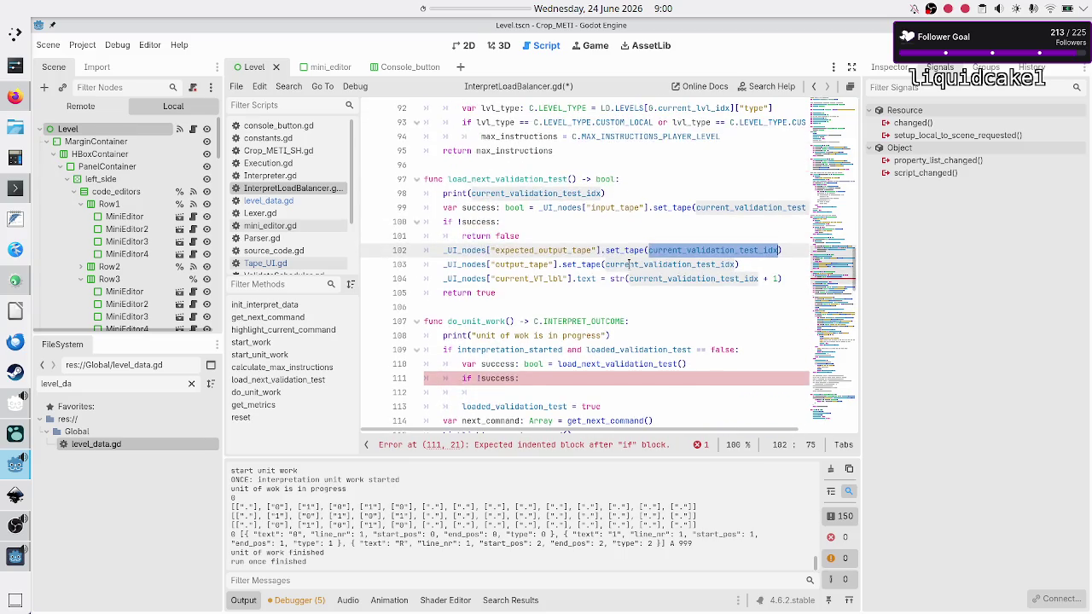
click(612, 235)
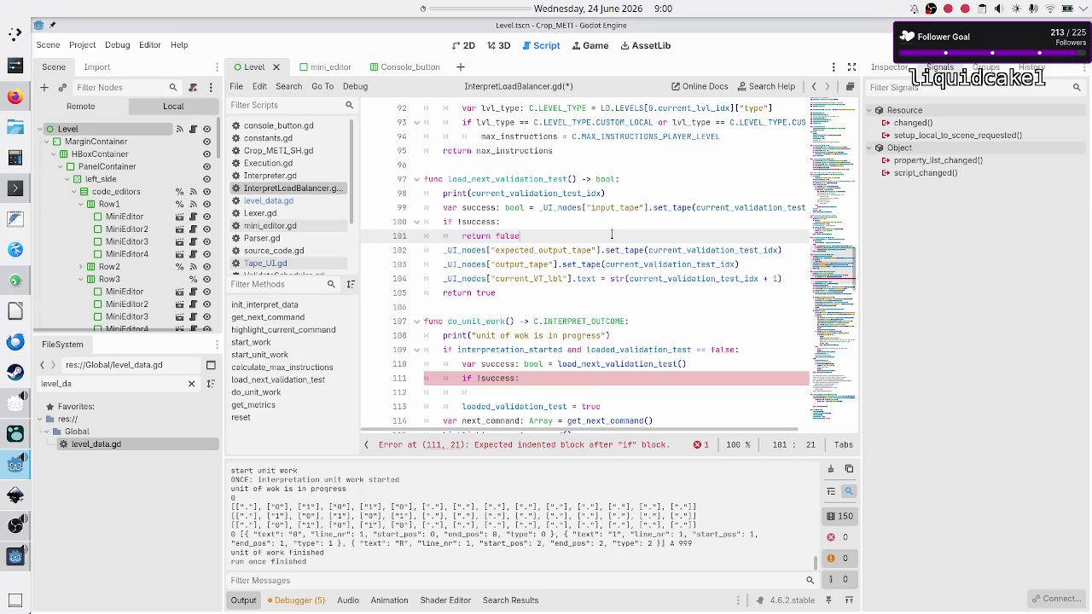
key(Down)
key(Down)
key(Down)
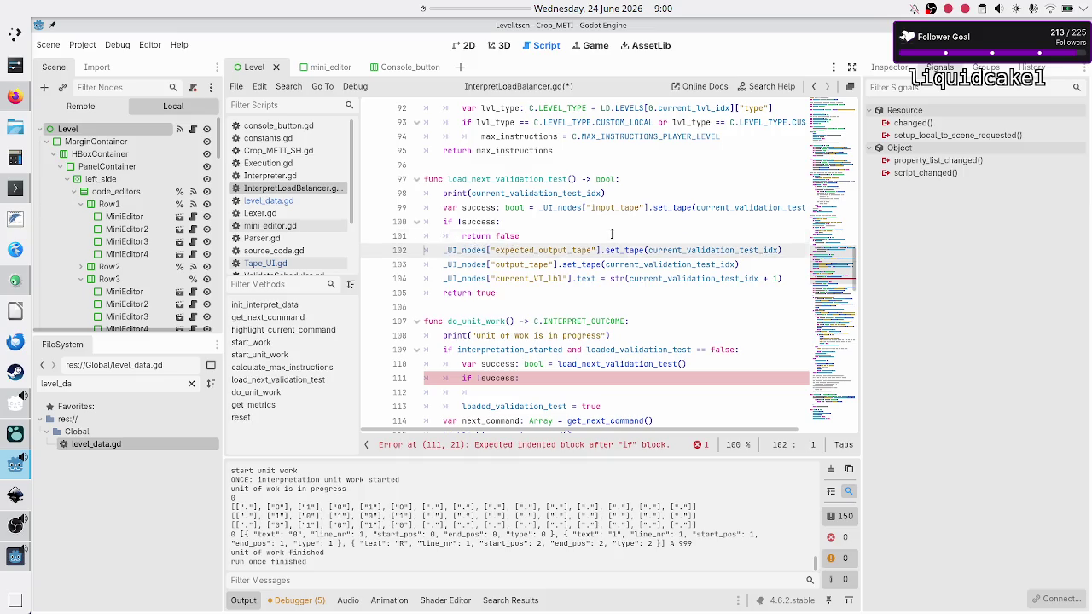
key(Down)
key(Down)
key(Down)
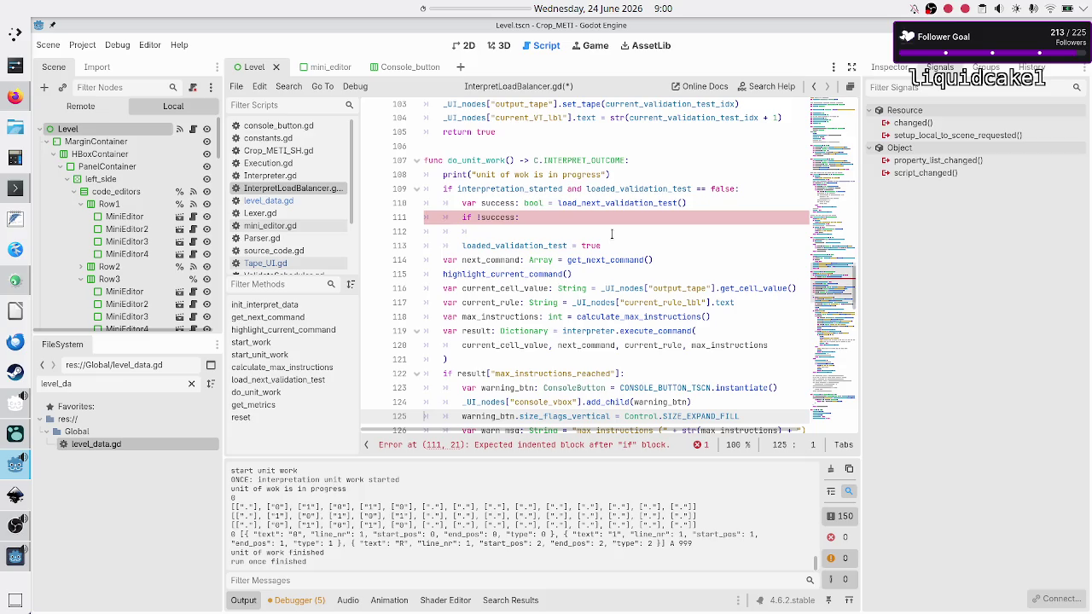
scroll(559, 156, down, 3)
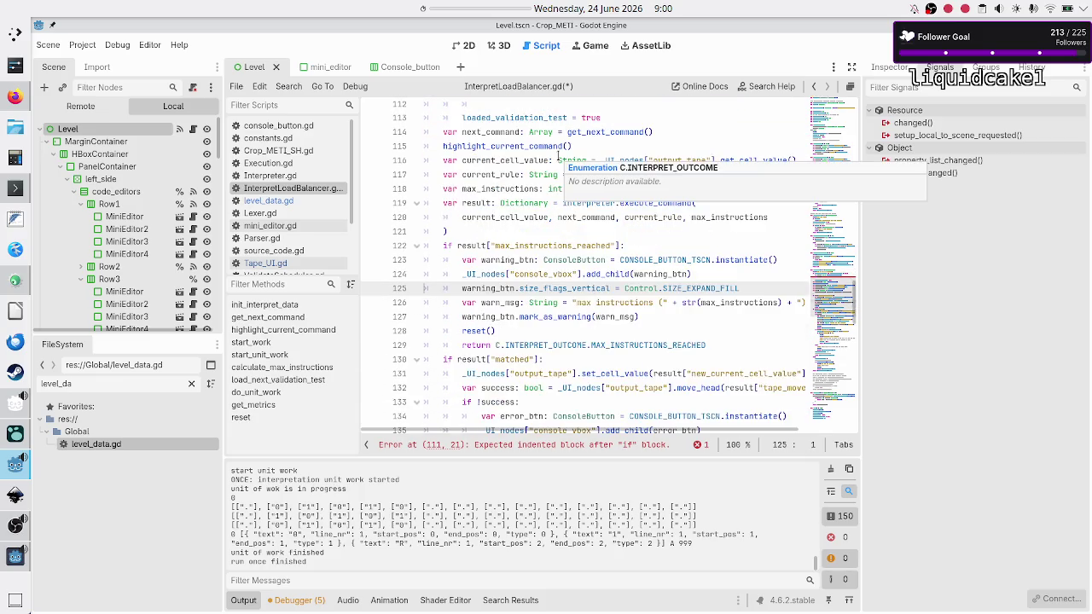
scroll(559, 156, down, 3)
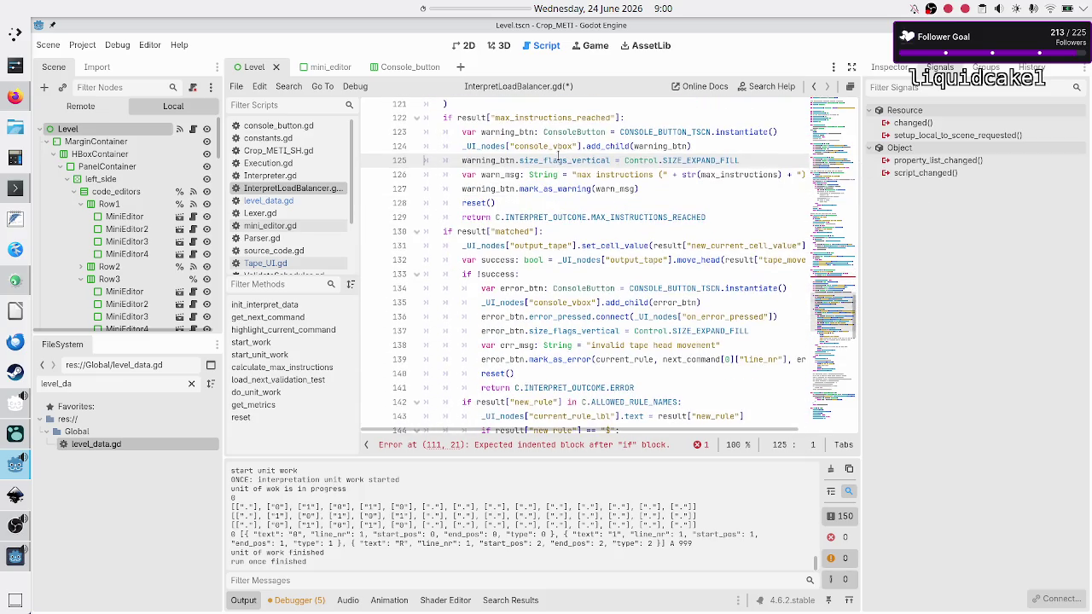
scroll(559, 156, down, 8)
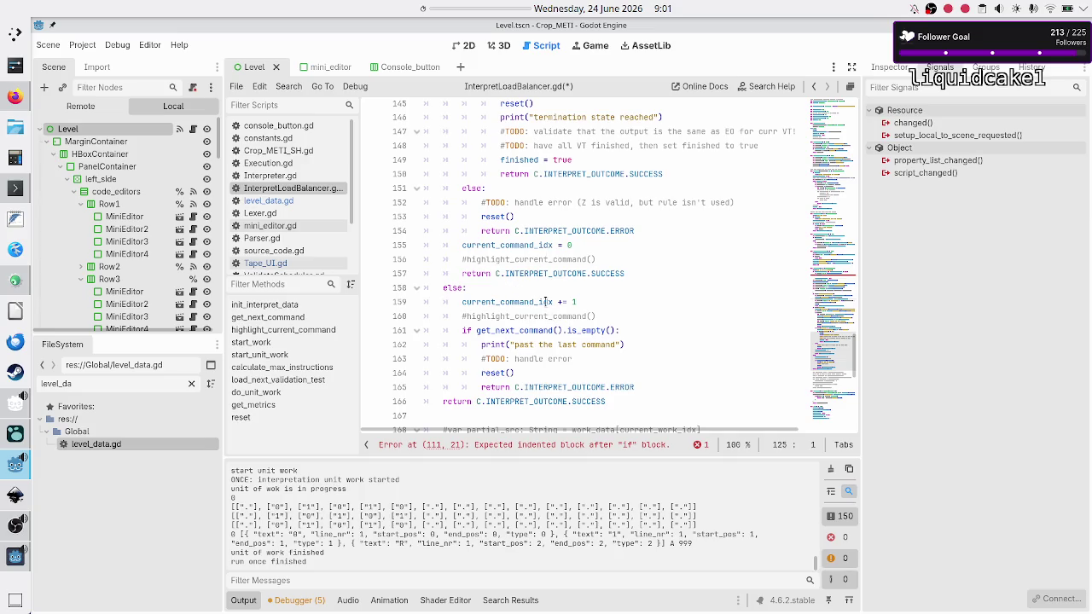
scroll(546, 302, down, 2)
scroll(546, 302, up, 5)
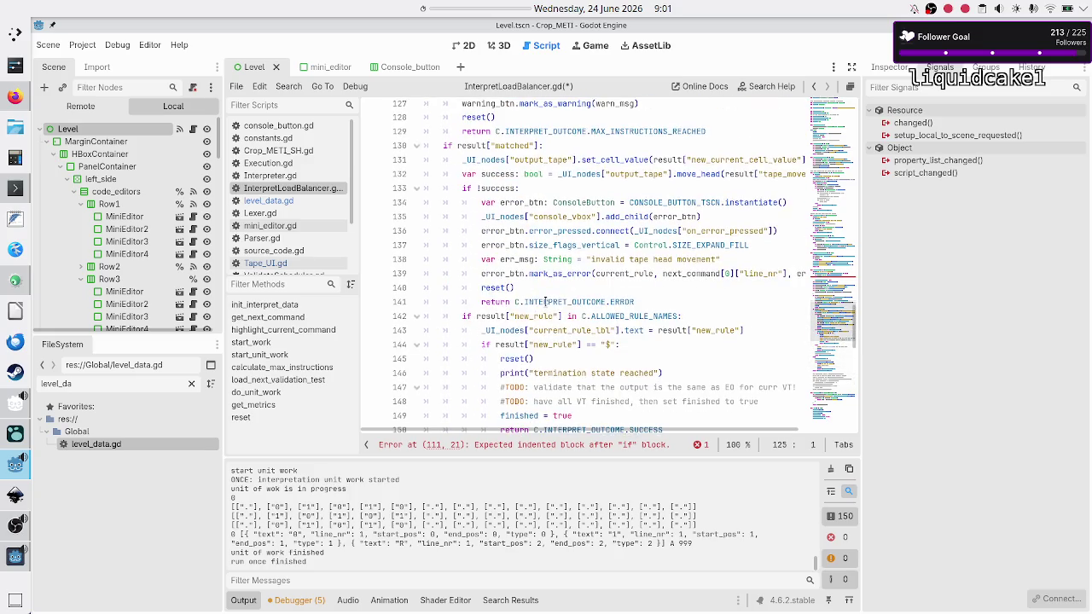
scroll(526, 182, up, 2)
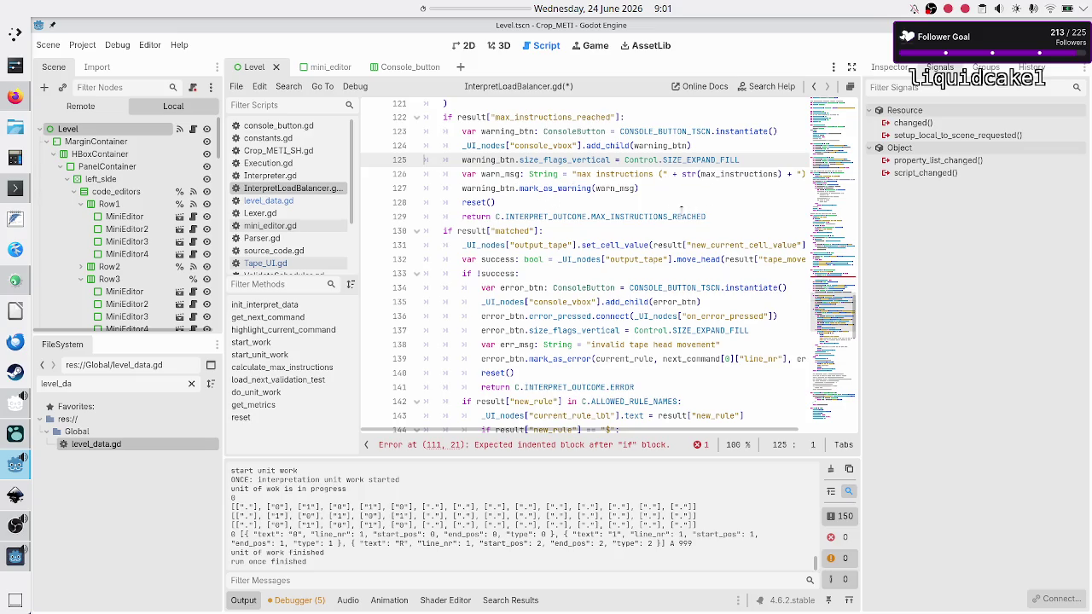
scroll(639, 226, up, 3)
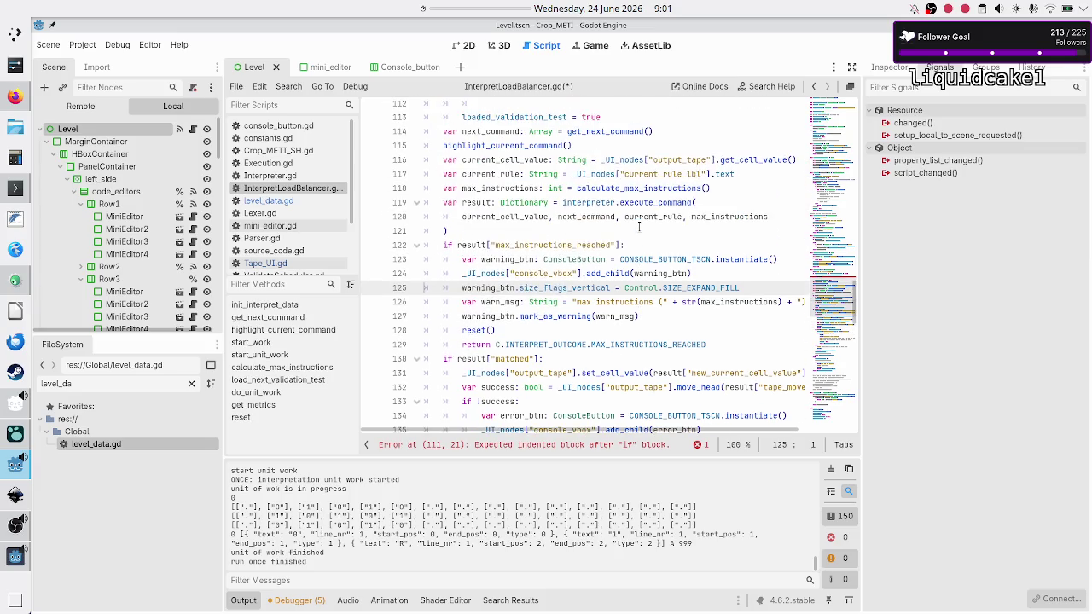
scroll(639, 226, up, 1)
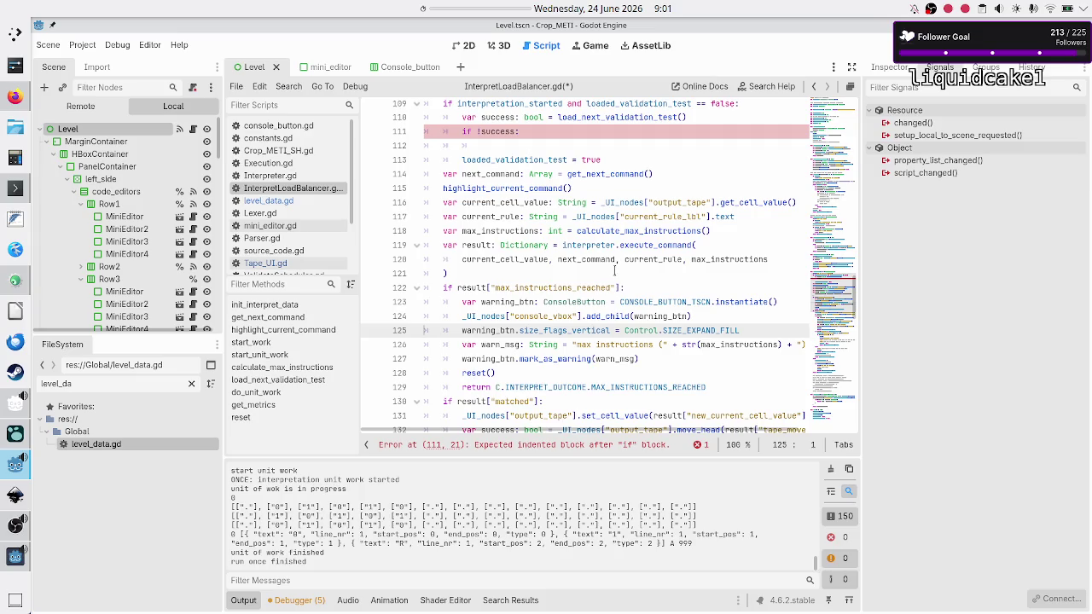
double_click(594, 246)
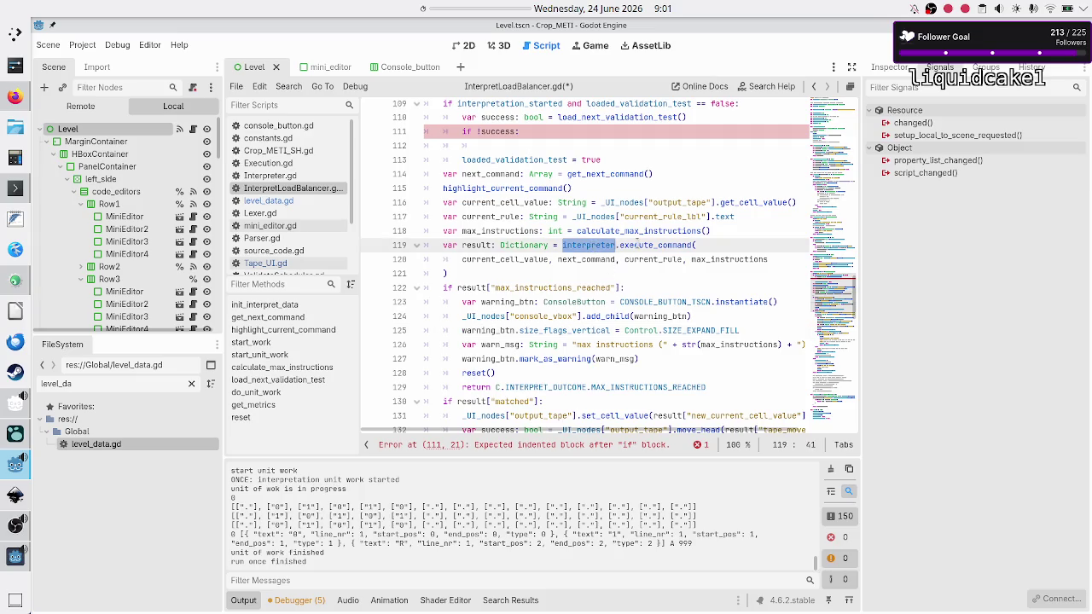
Inspect execute_command and the MAX_INSTRUCTIONS_REACHED outcome on lines 119–129.
double_click(636, 245)
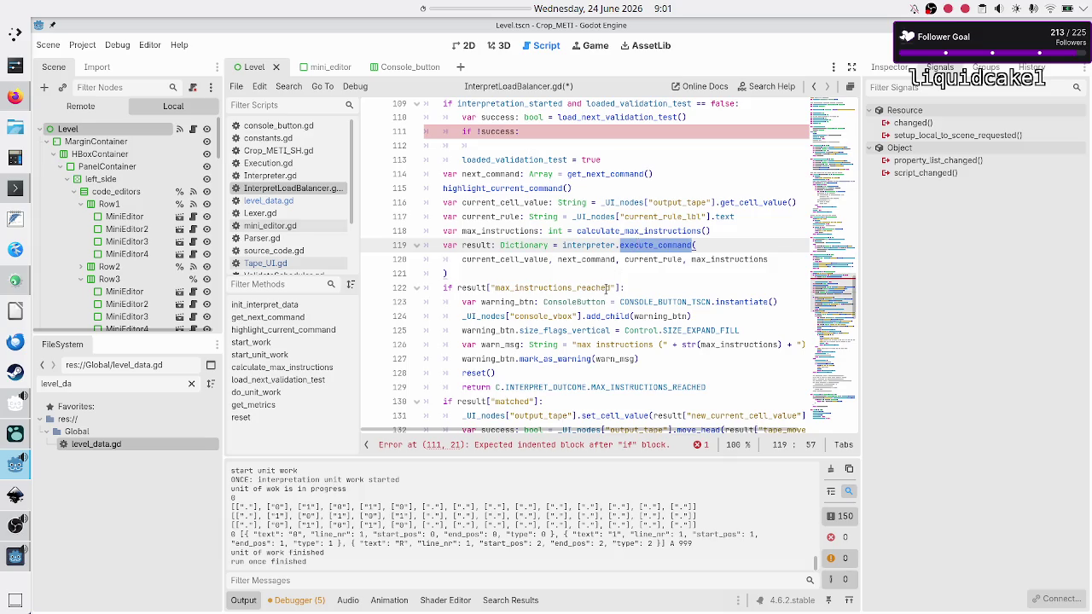
scroll(606, 290, down, 2)
double_click(564, 202)
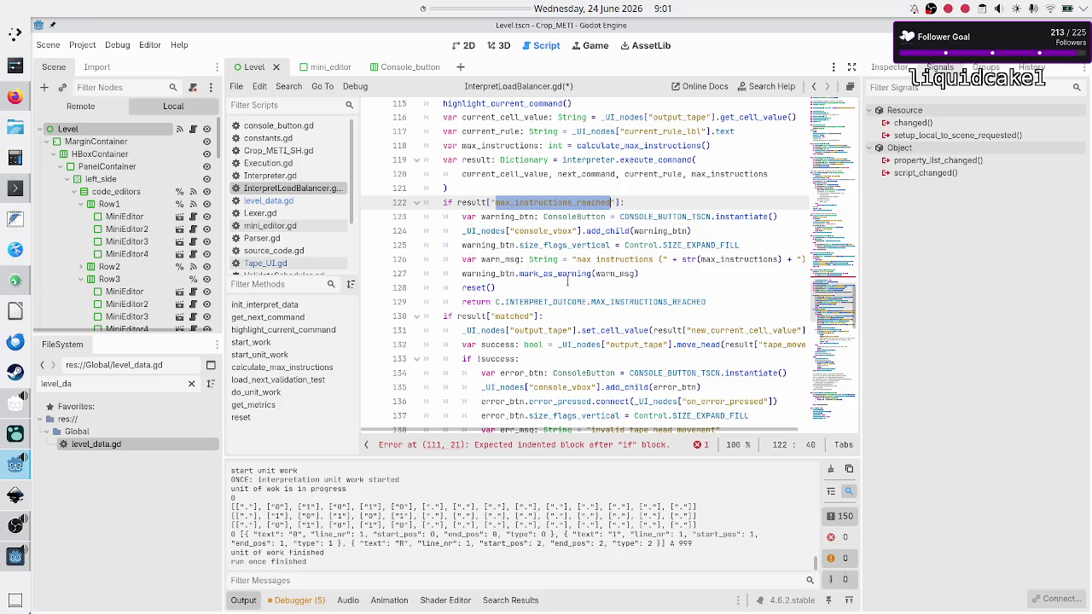
double_click(659, 302)
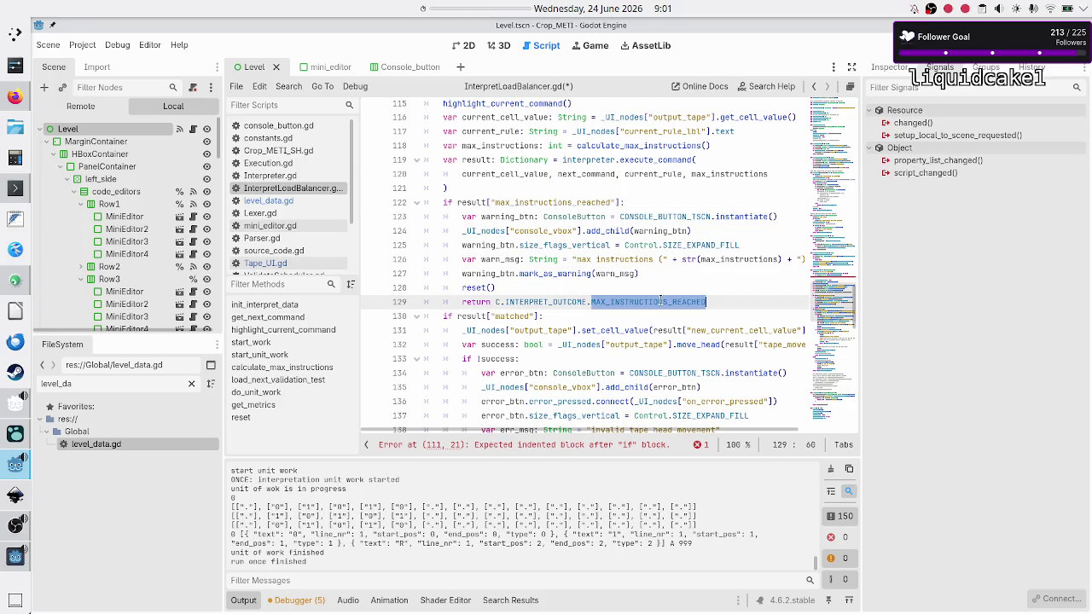
click(719, 301)
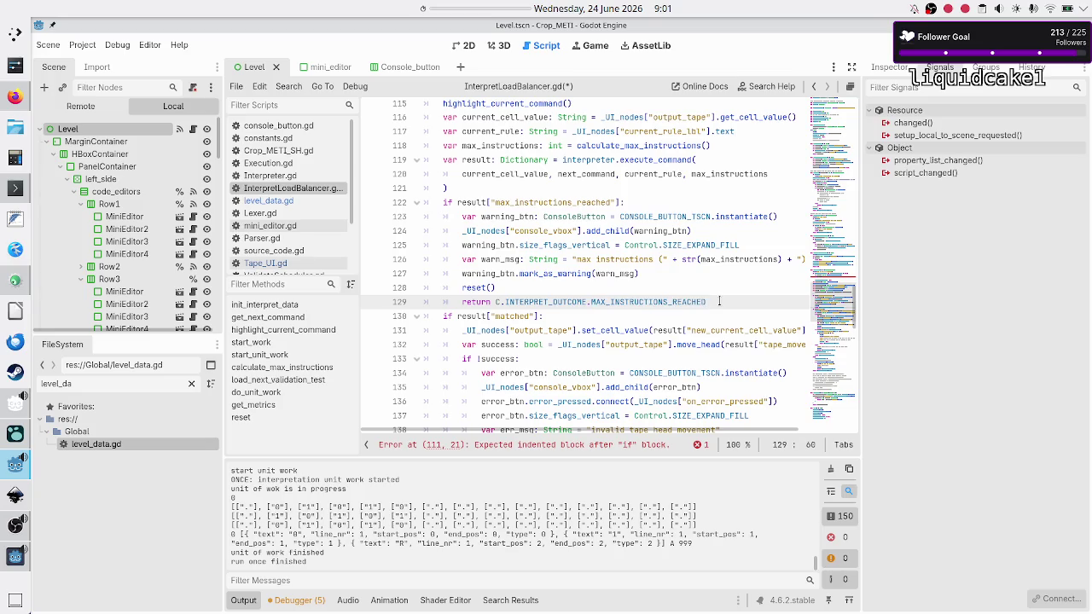
key(shift+Left)
key(shift+Left)
key(shift+Left)
key(shift+Left)
key(shift+Left)
click(720, 301)
Review the code on lines 130–135.
scroll(637, 295, down, 4)
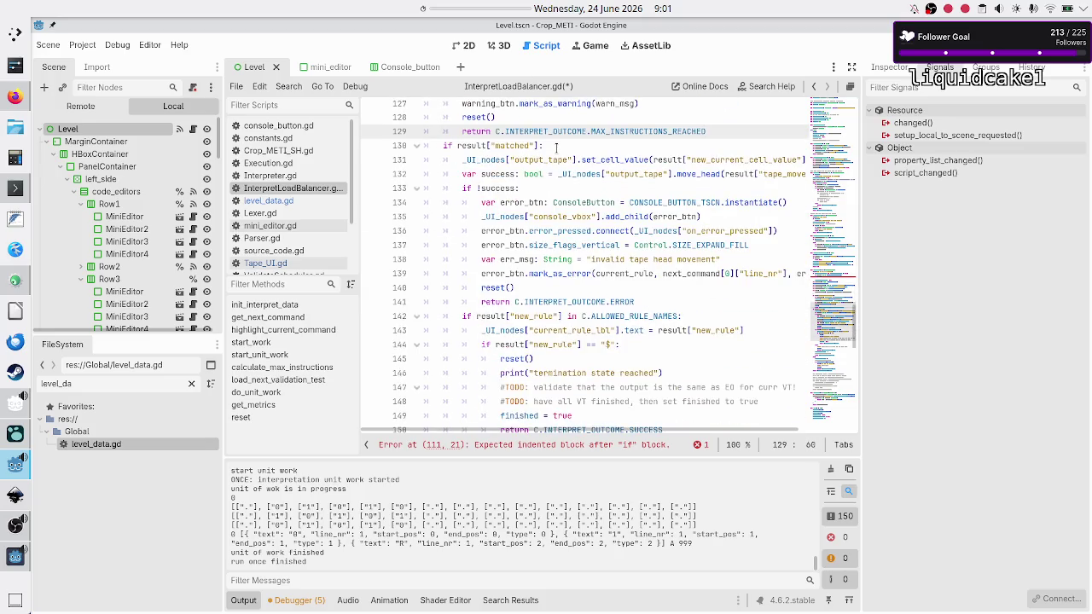
click(556, 146)
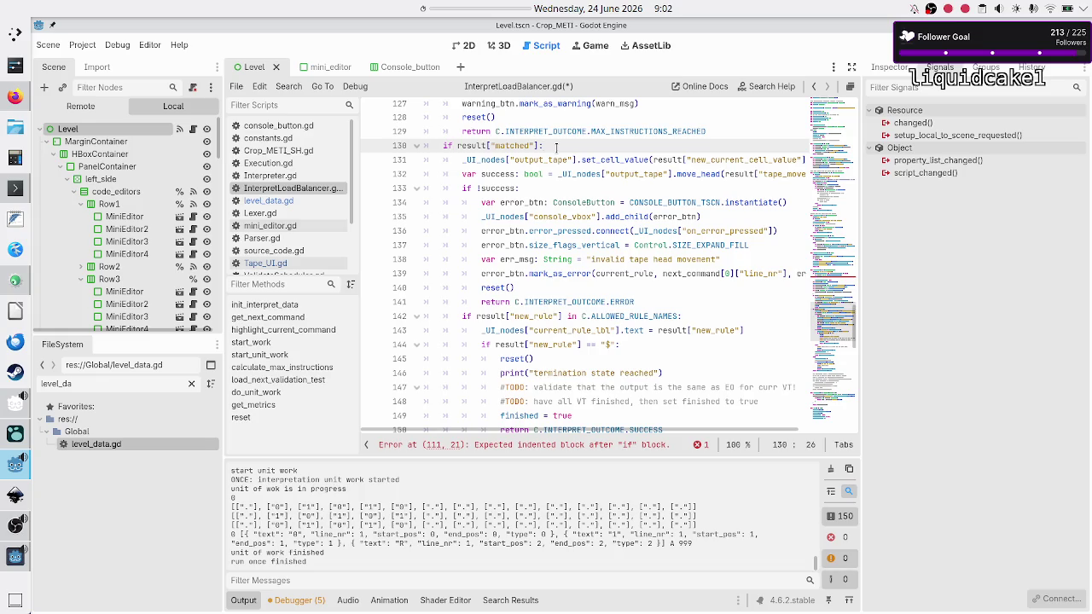
key(Right)
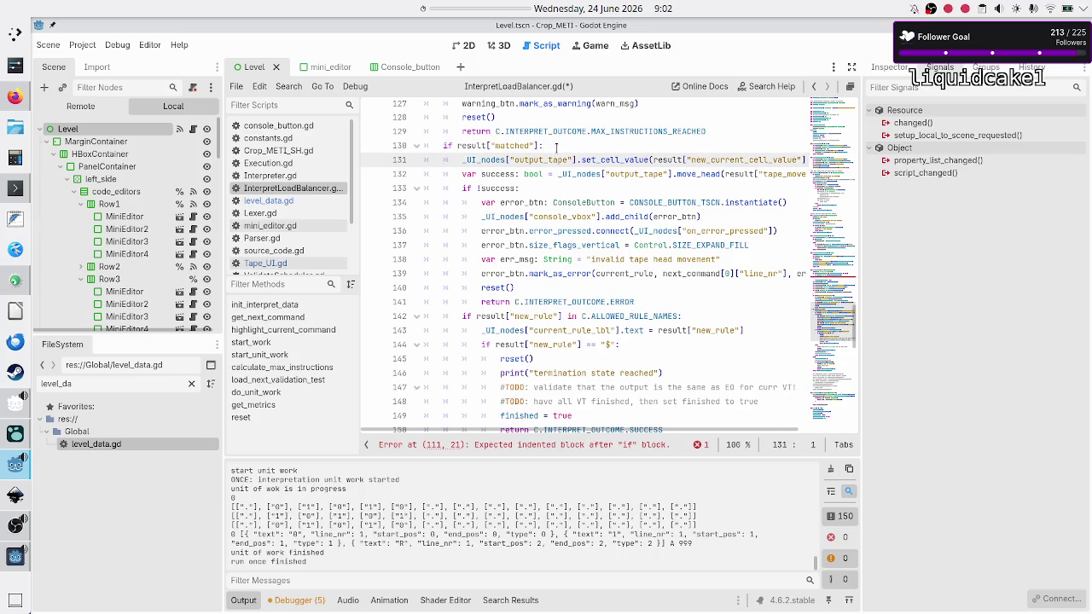
key(Down)
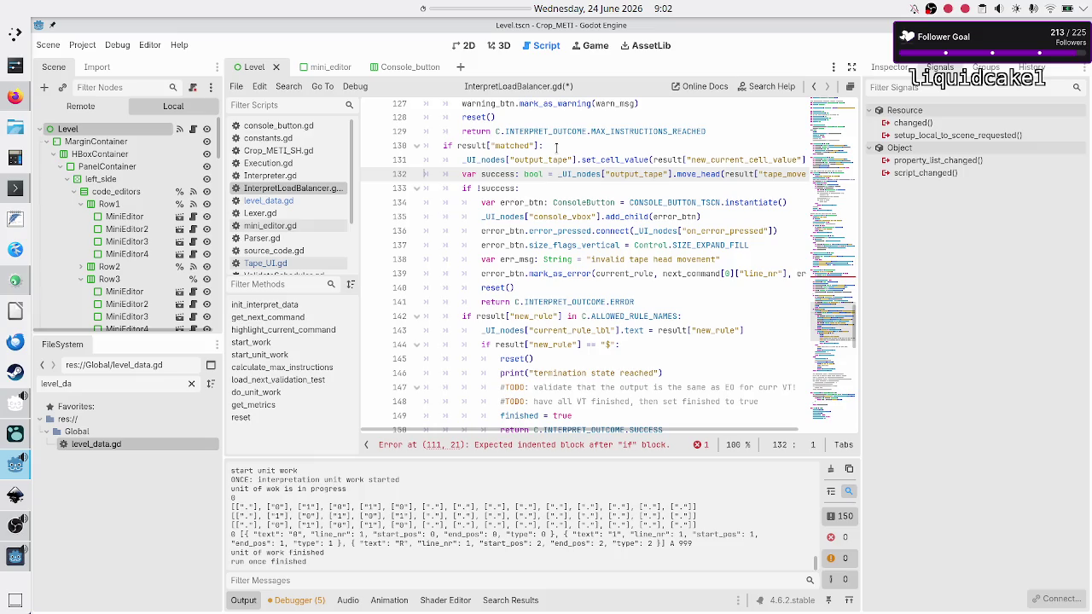
key(shift+End)
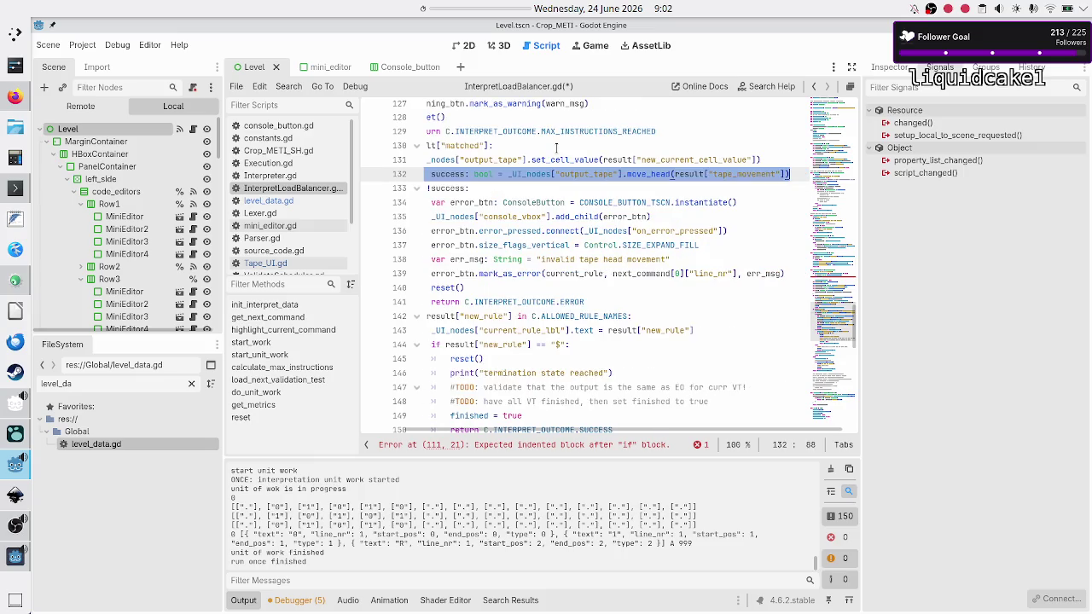
key(Right)
key(Down)
key(Down)
key(Down)
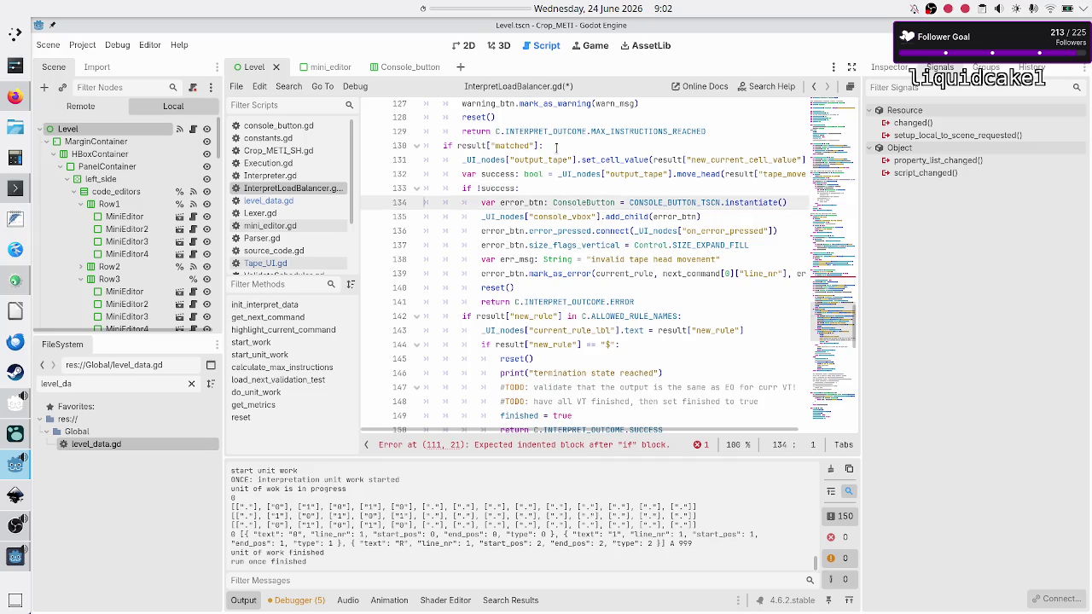
key(Up)
key(Up)
key(Down)
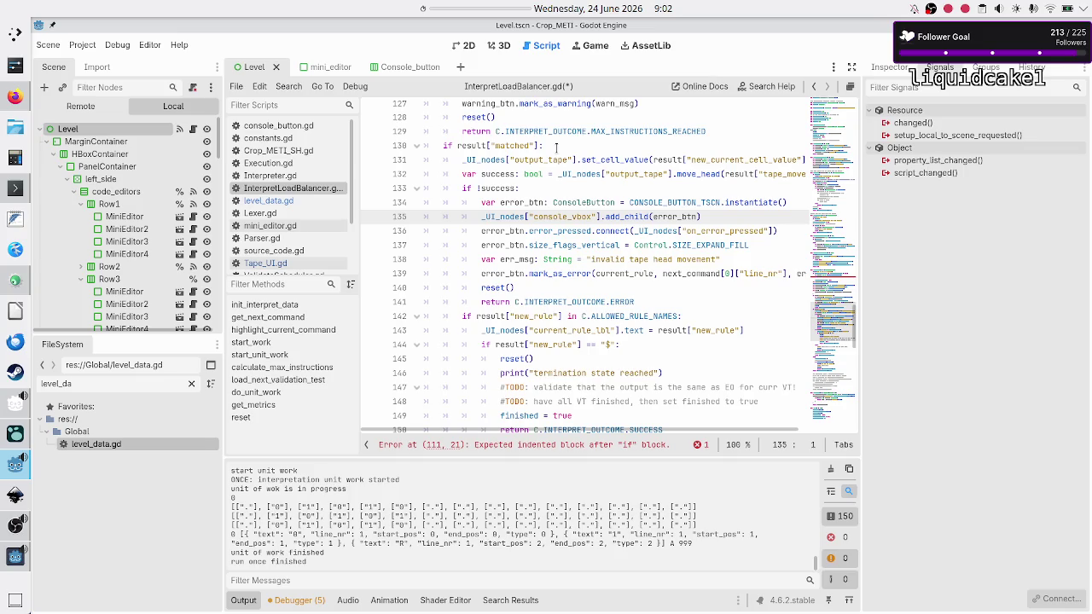
Delete the reset() call on line 145 under the "$" check.
key(Down)
key(Down)
key(Down)
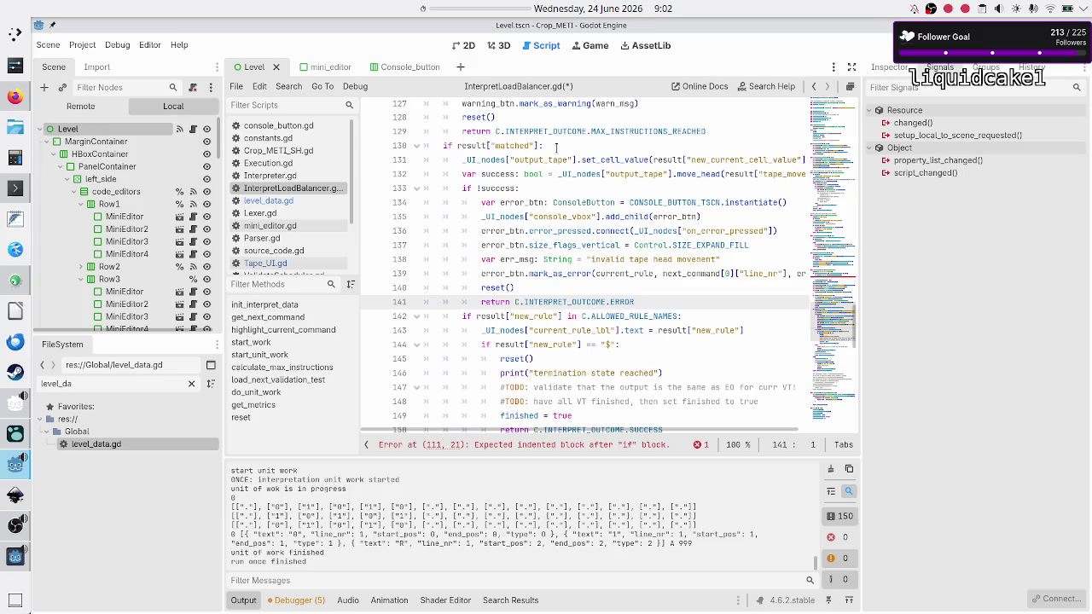
key(Down)
key(Down)
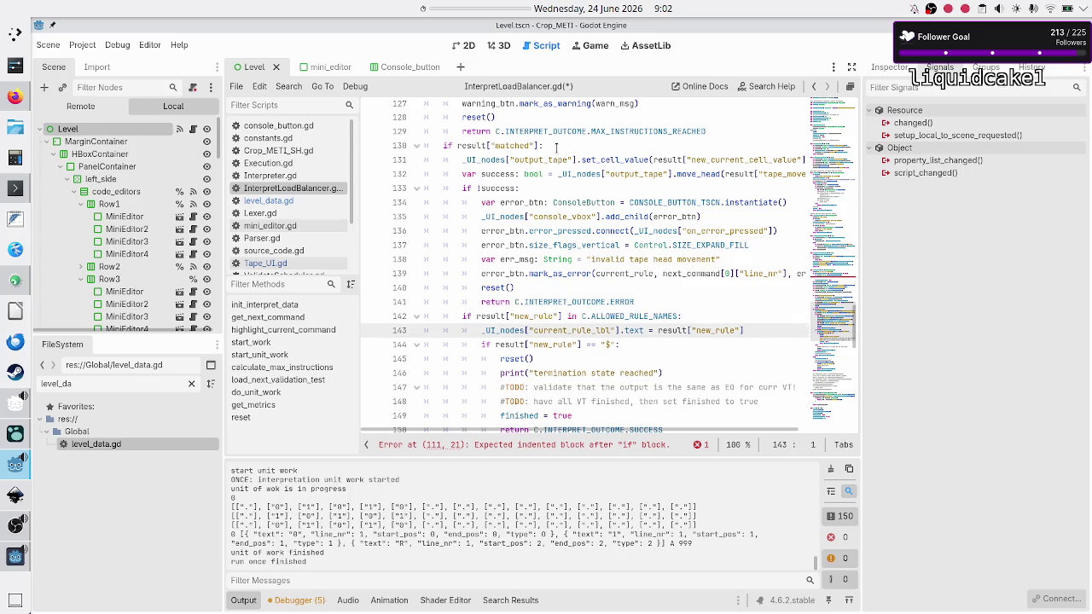
key(Down)
key(Down)
key(Down)
key(Up)
key(Up)
key(Up)
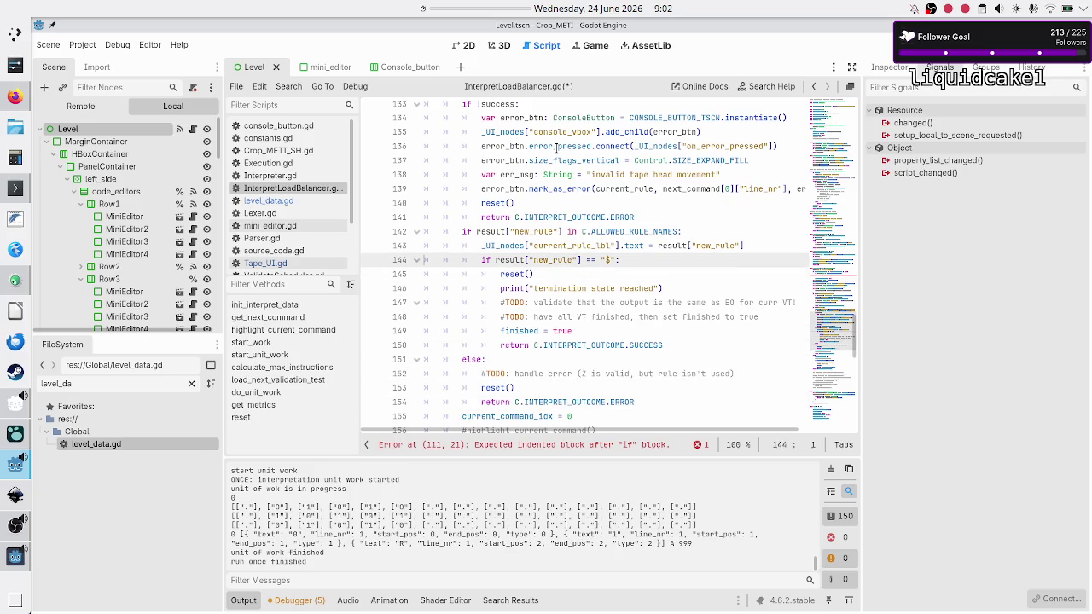
key(Up)
key(Up)
key(Down)
key(Down)
key(Down)
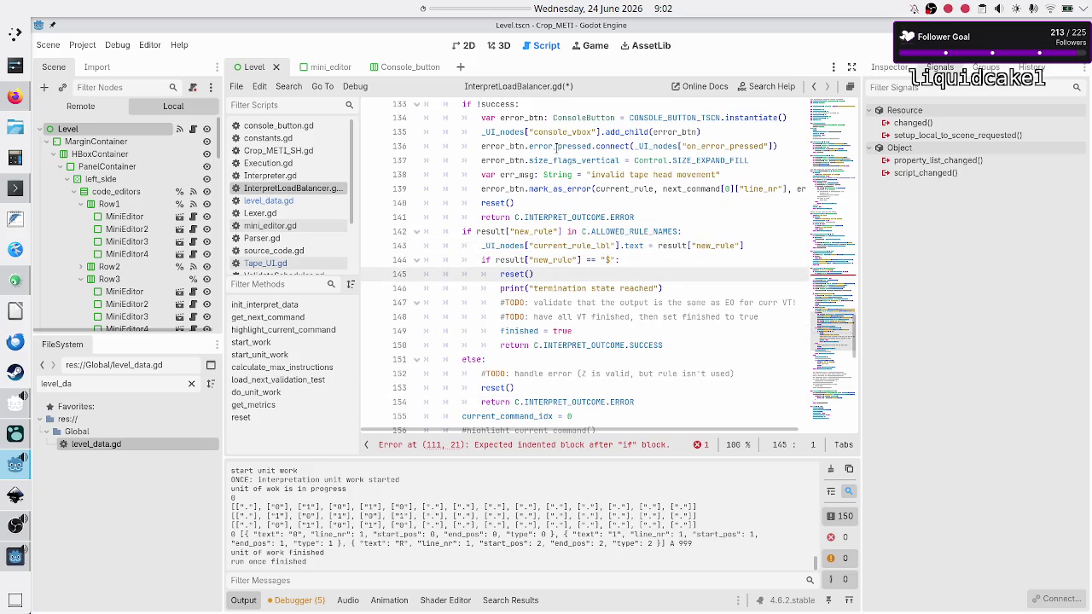
key(Down)
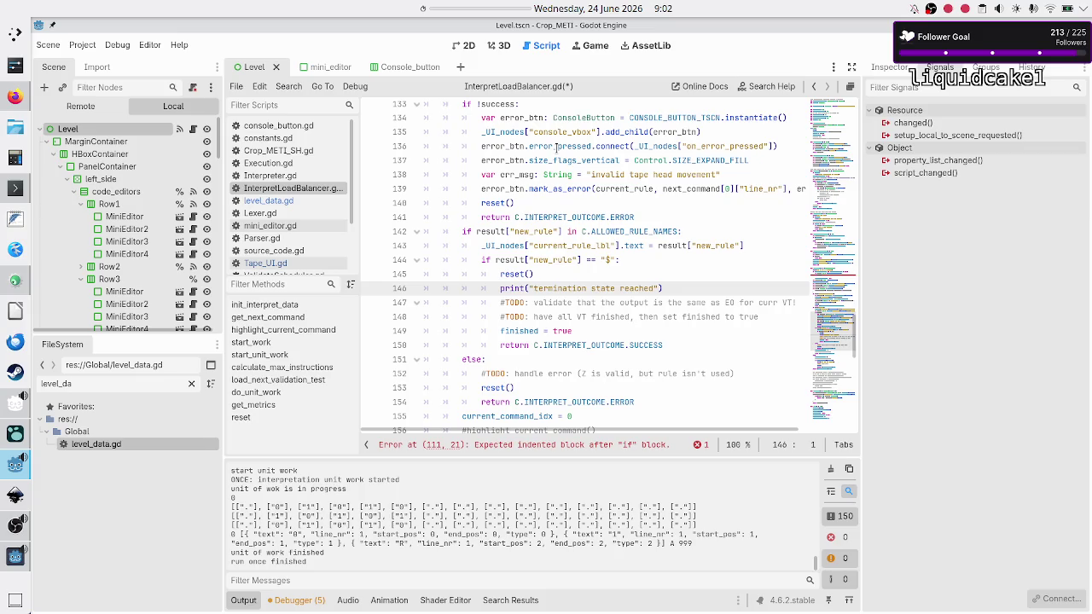
key(Up)
key(Up)
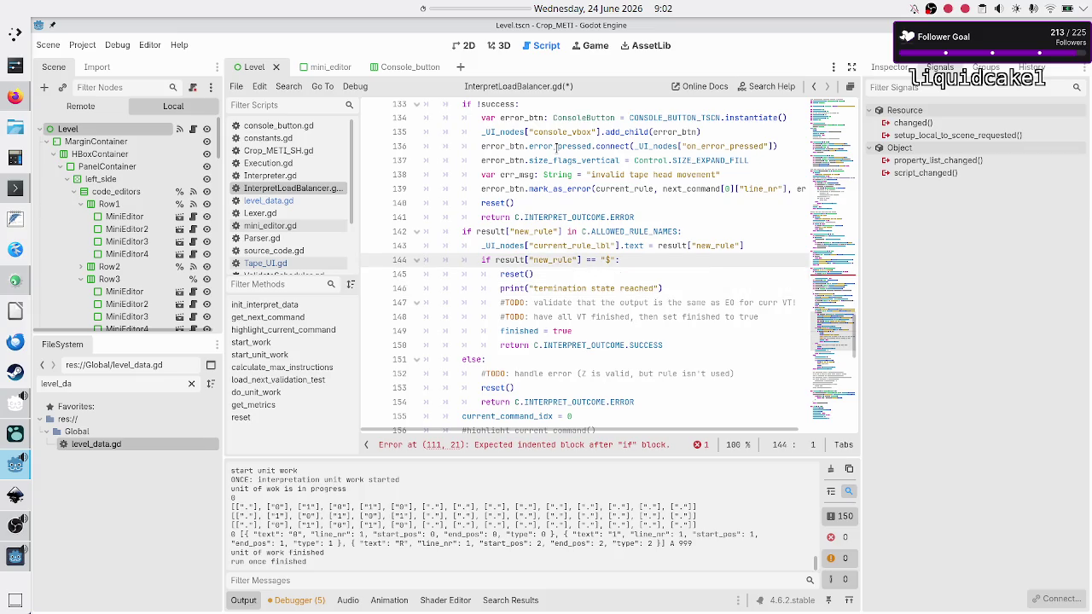
key(Home)
key(shift+Right)
key(shift+Right)
key(shift+Right)
key(shift+Right)
key(shift+Right)
key(shift+Right)
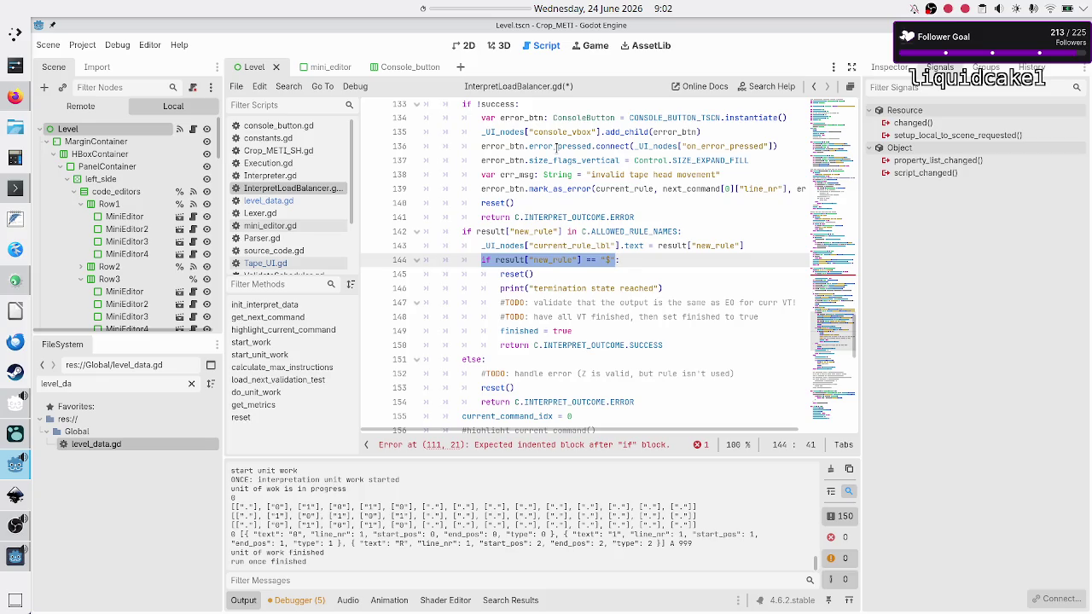
key(Down)
key(BackSpace)
key(BackSpace)
key(BackSpace)
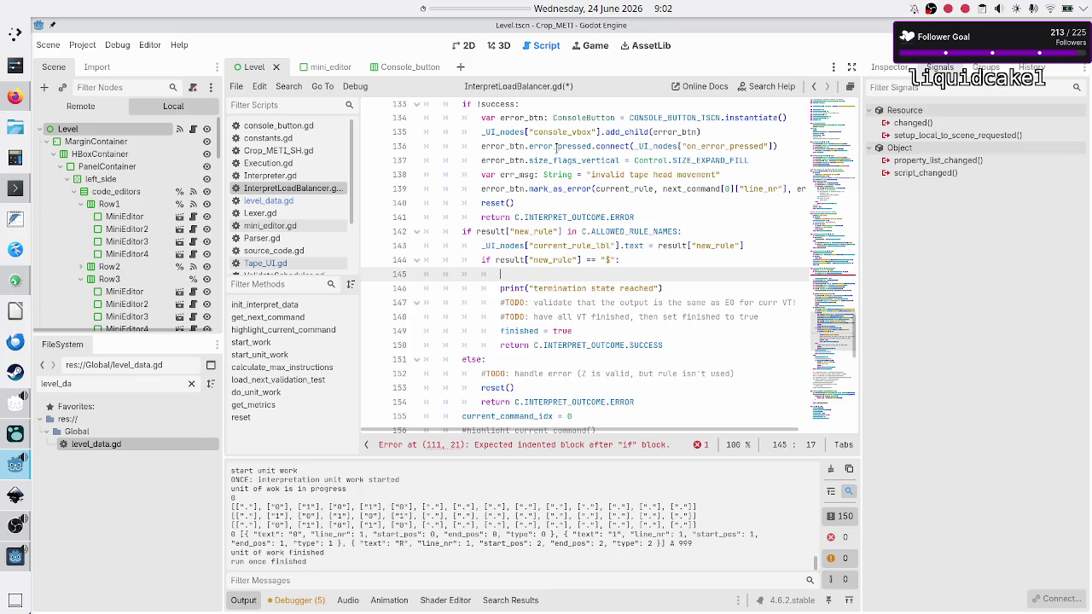
Remove the empty line left where reset() was, so print follows the "$" check.
key(BackSpace)
key(BackSpace)
key(BackSpace)
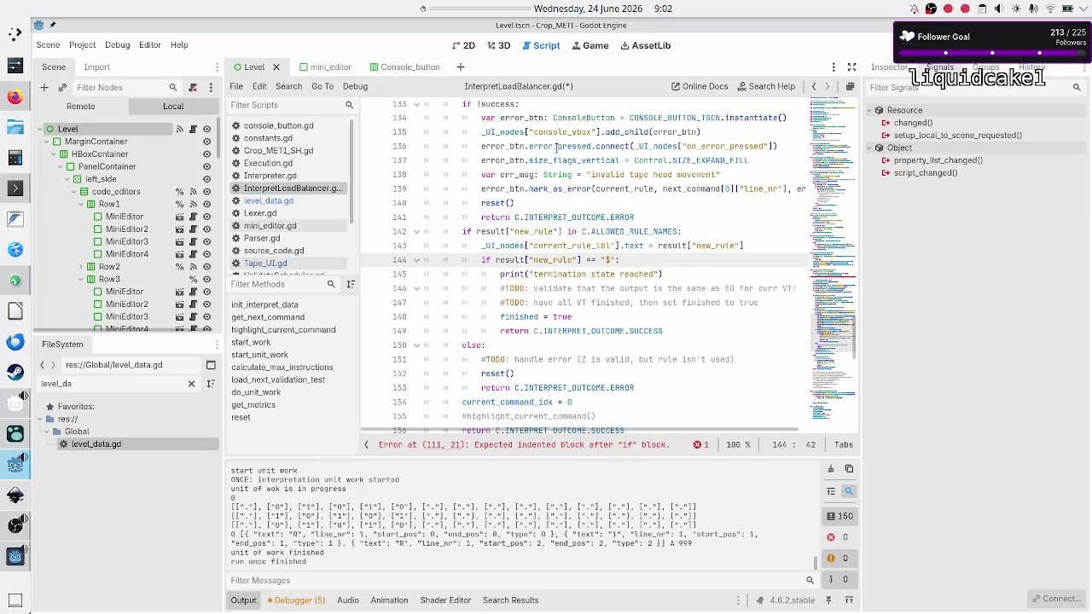
key(Down)
key(End)
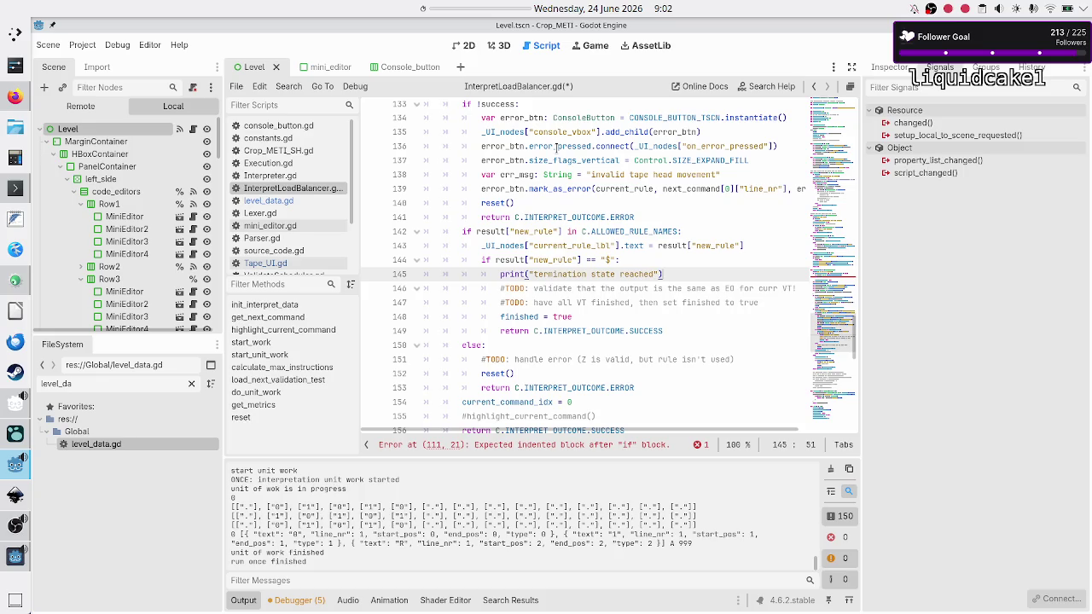
Comment out 'finished = true' below the TODO about finishing all tests.
key(Down)
key(Down)
key(ctrl+Left)
key(ctrl+Left)
key(ctrl+Left)
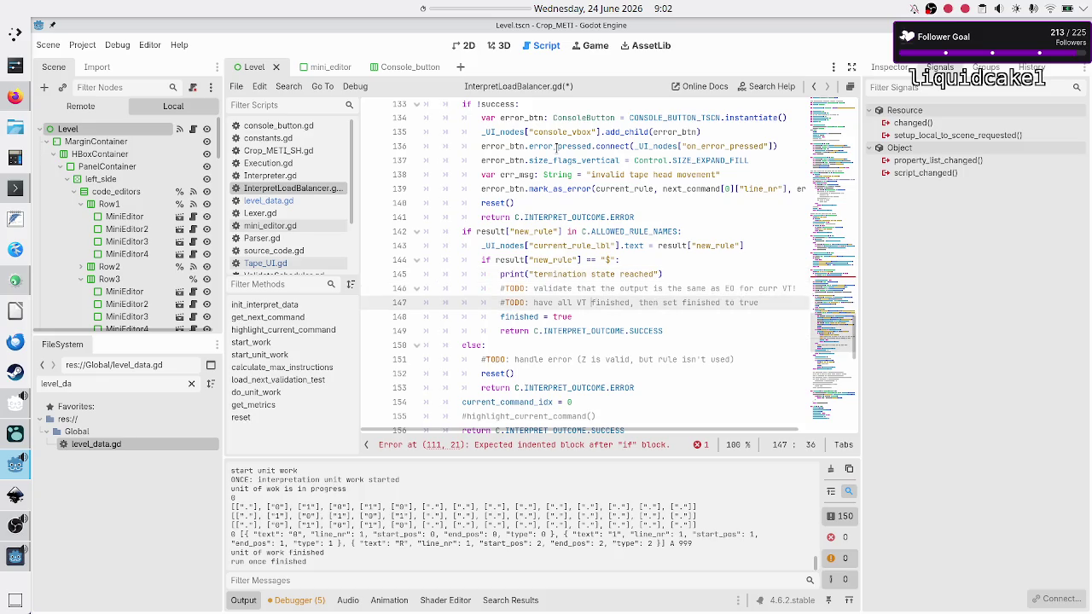
key(shift+Right)
key(shift+Right)
key(shift+Right)
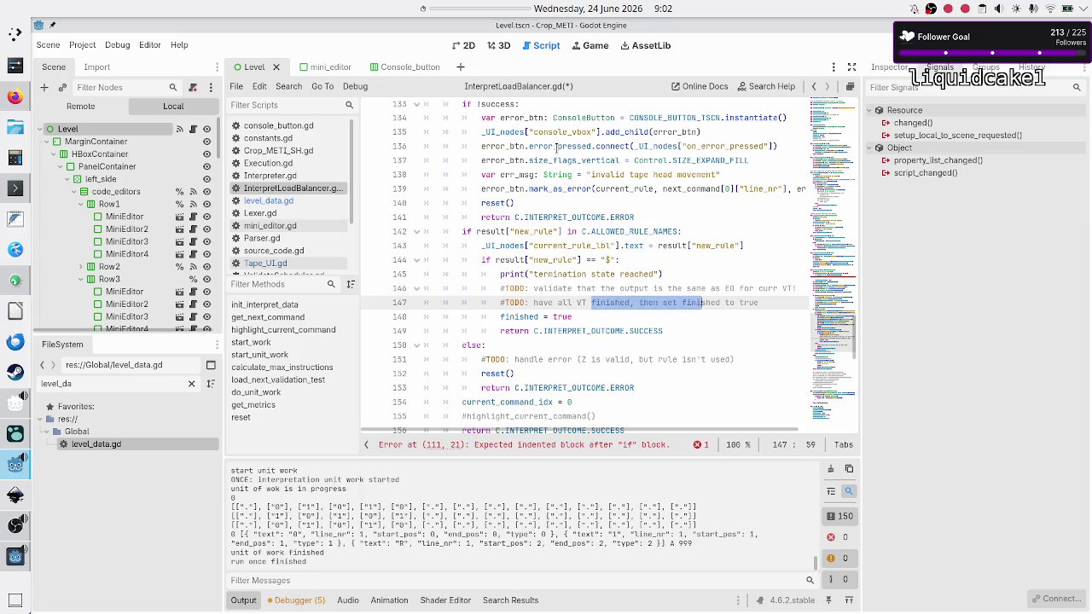
key(Right)
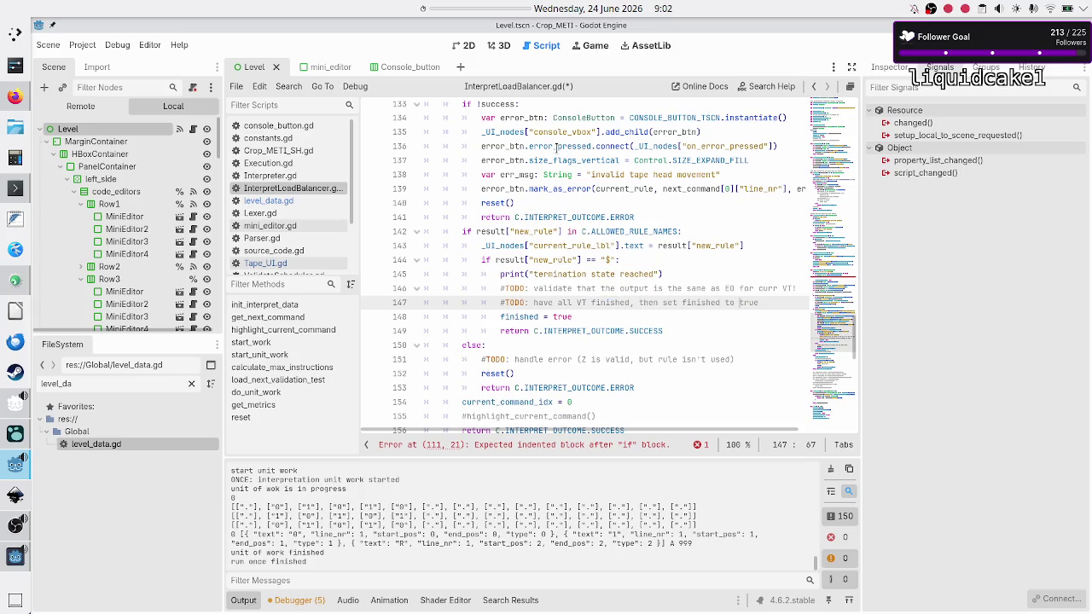
key(Down)
key(Home)
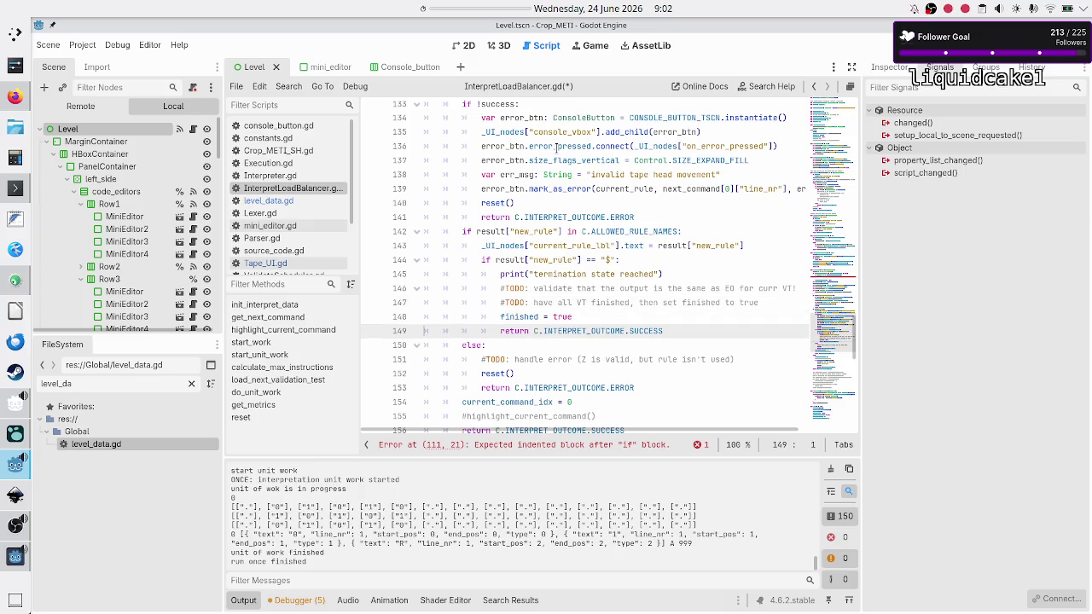
key(Left)
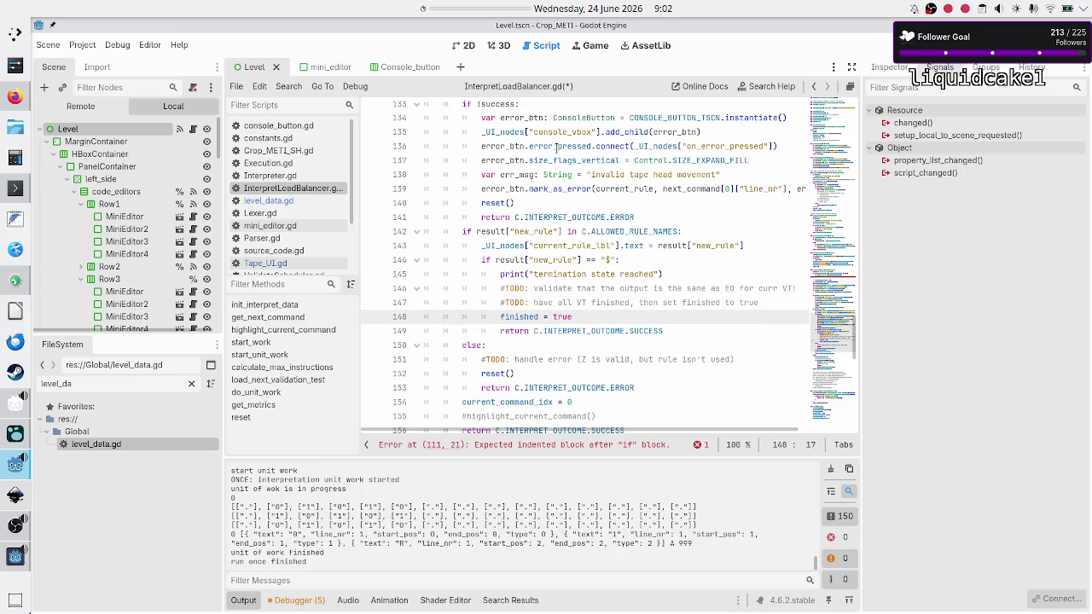
text(#)
Open a new line after the print statement in the termination branch.
key(Up)
key(Up)
key(Up)
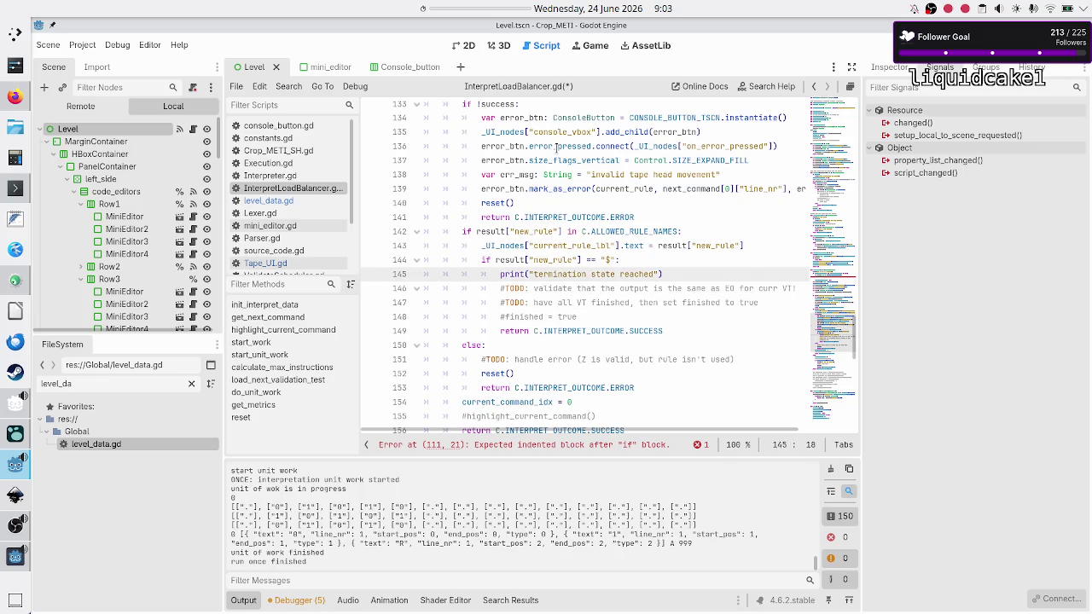
key(End)
key(Return)
Add 'current_validation_test_idx += 1' under the print line.
text(valid)
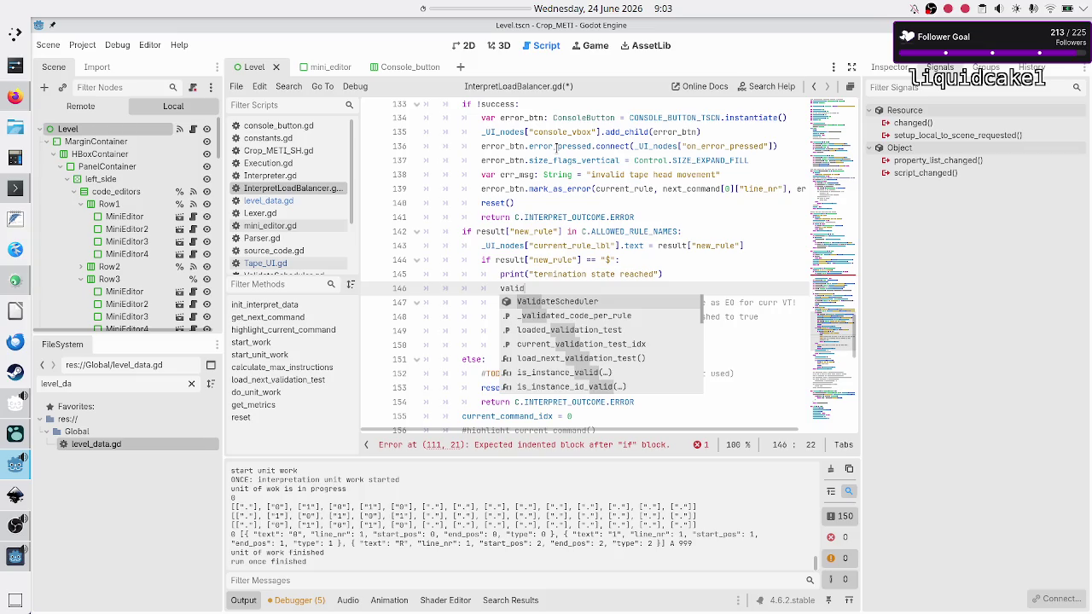
key(Down)
key(Down)
key(Down)
key(Return)
text(+= 1)
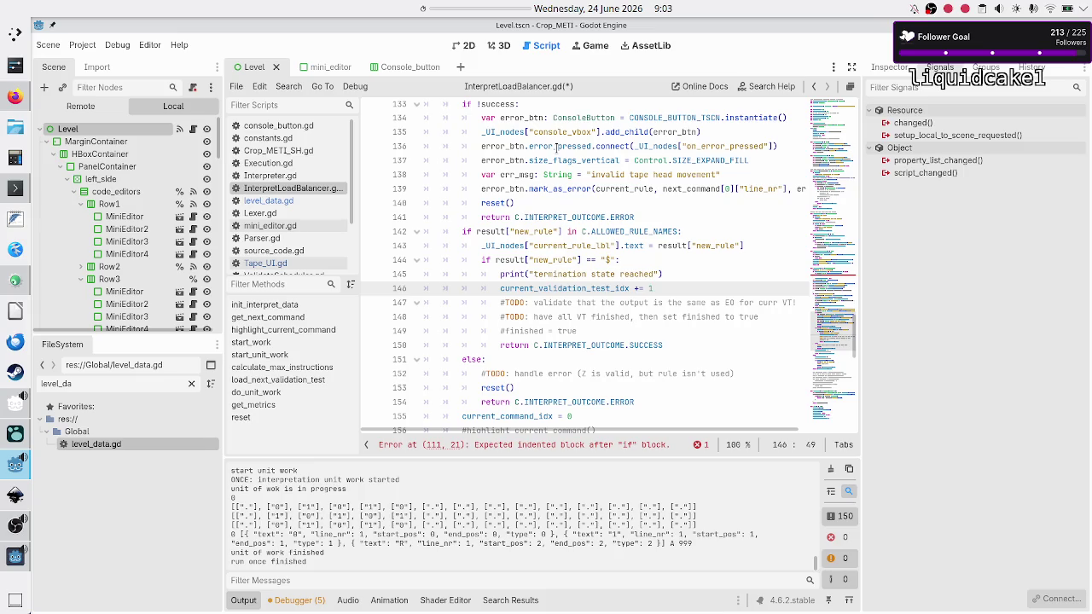
Add 'current_command_idx = 0' below the index increment.
key(Return)
text(curr)
key(Return)
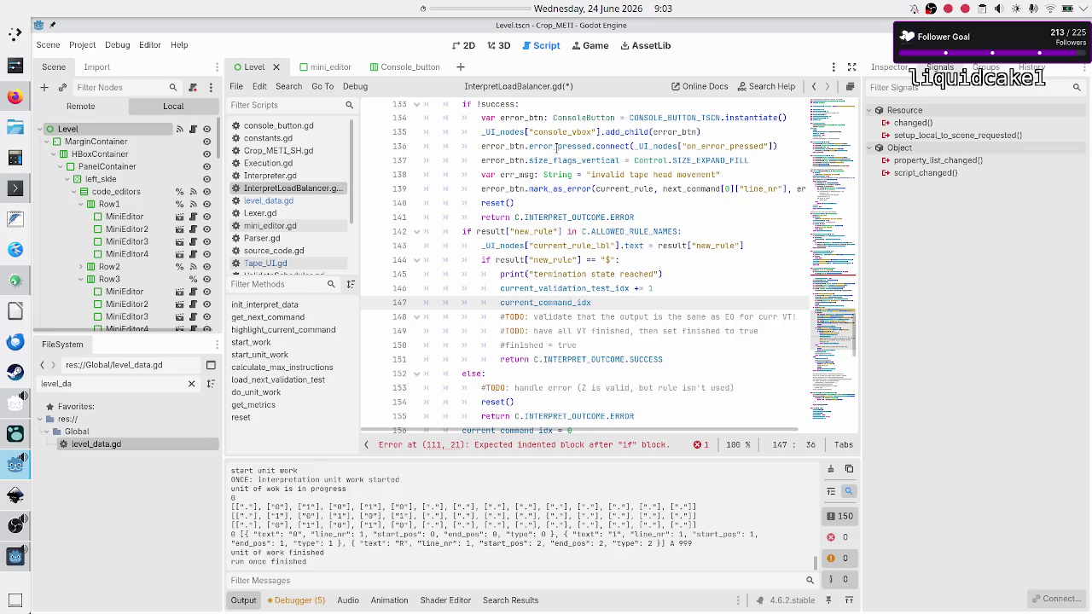
text( = )
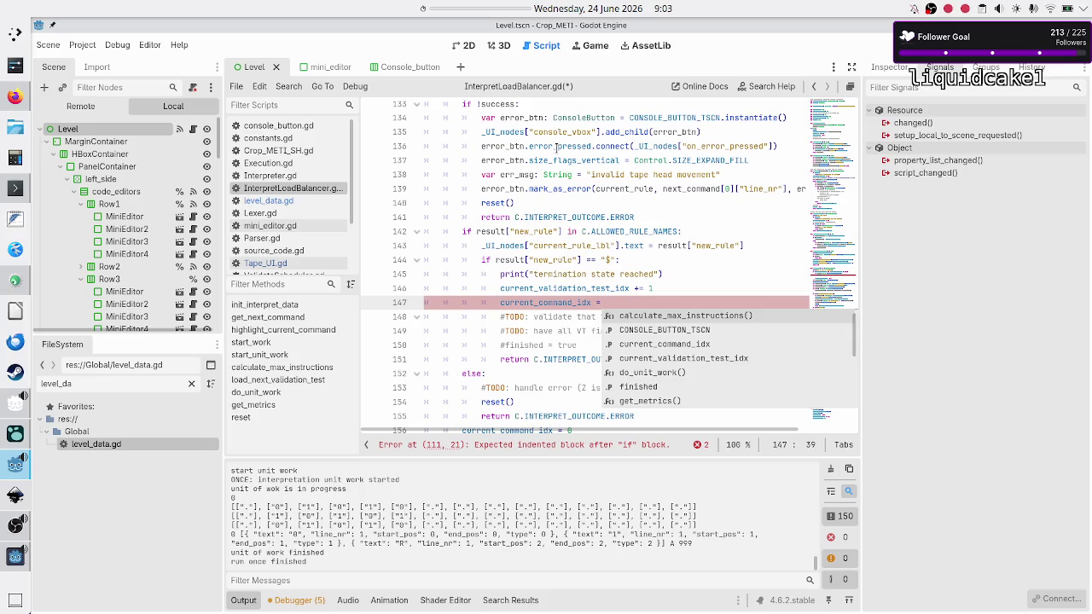
text(0)
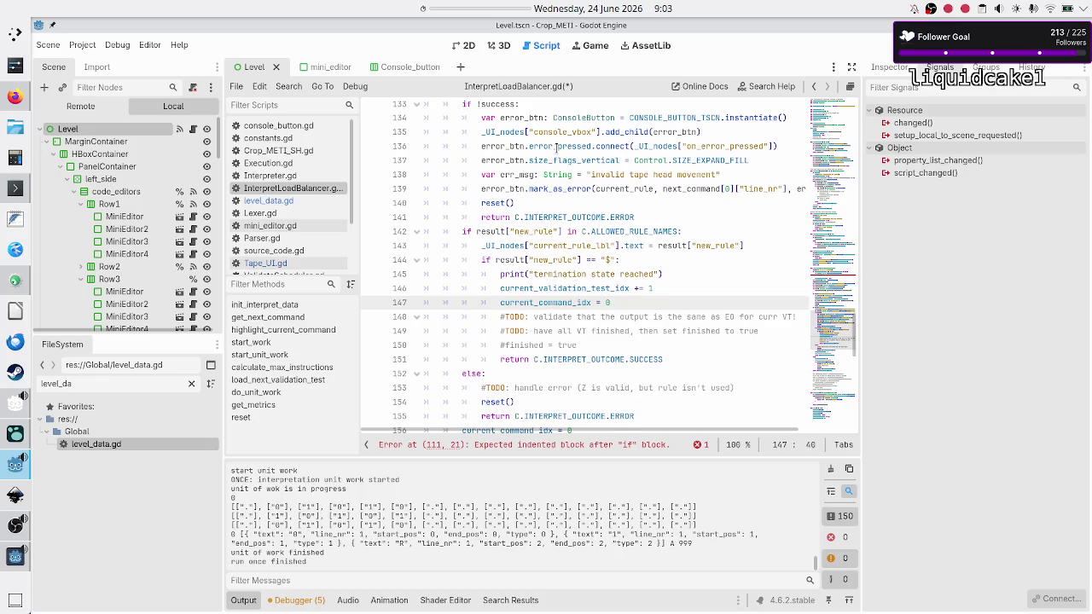
key(Return)
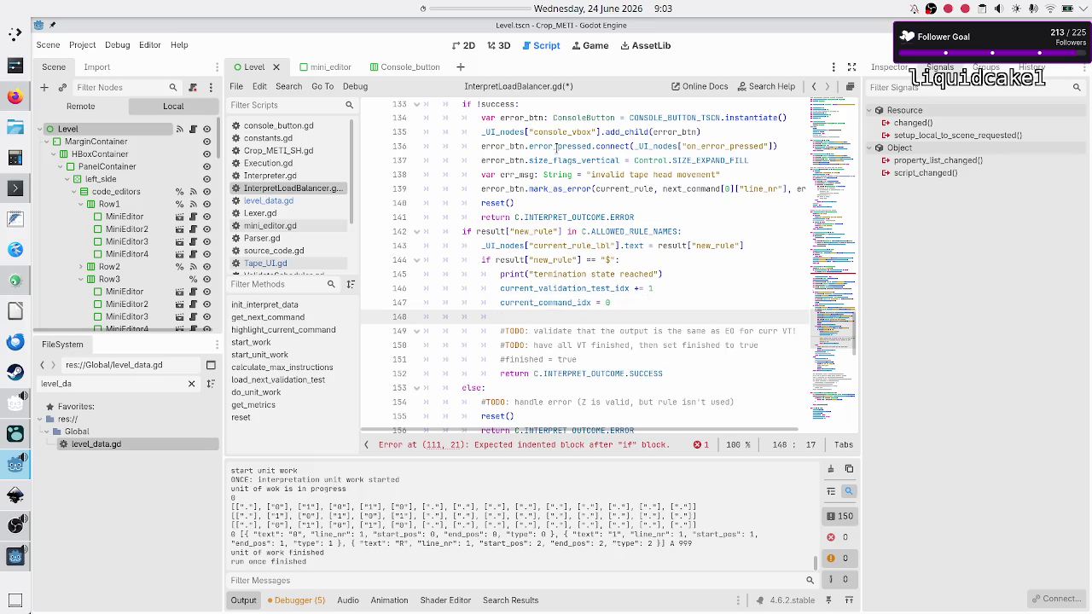
Check line 136 and the empty line 148, then scroll up the script.
click(556, 147)
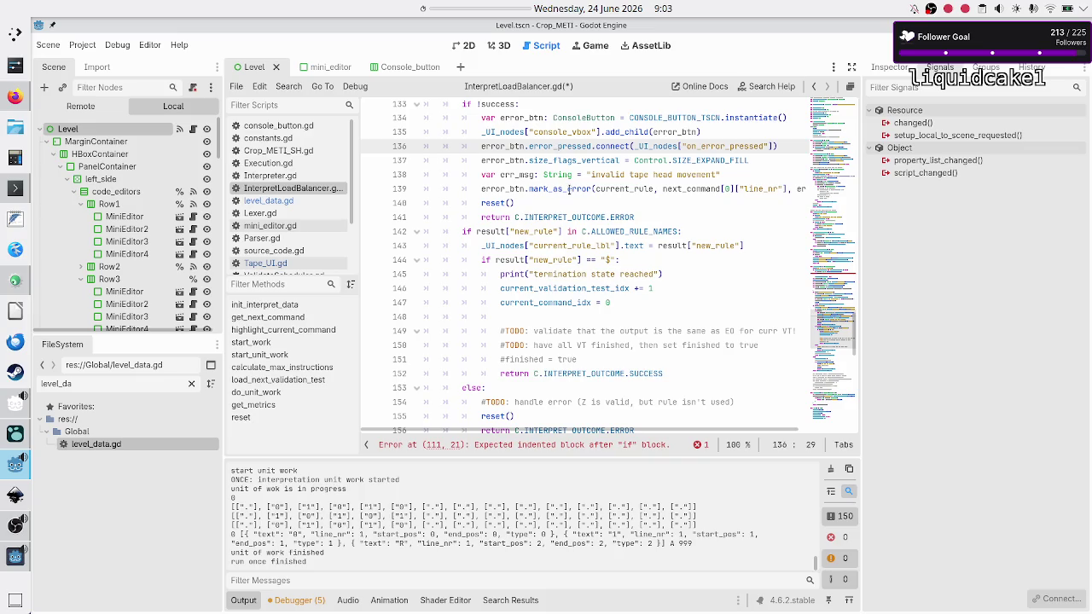
click(618, 320)
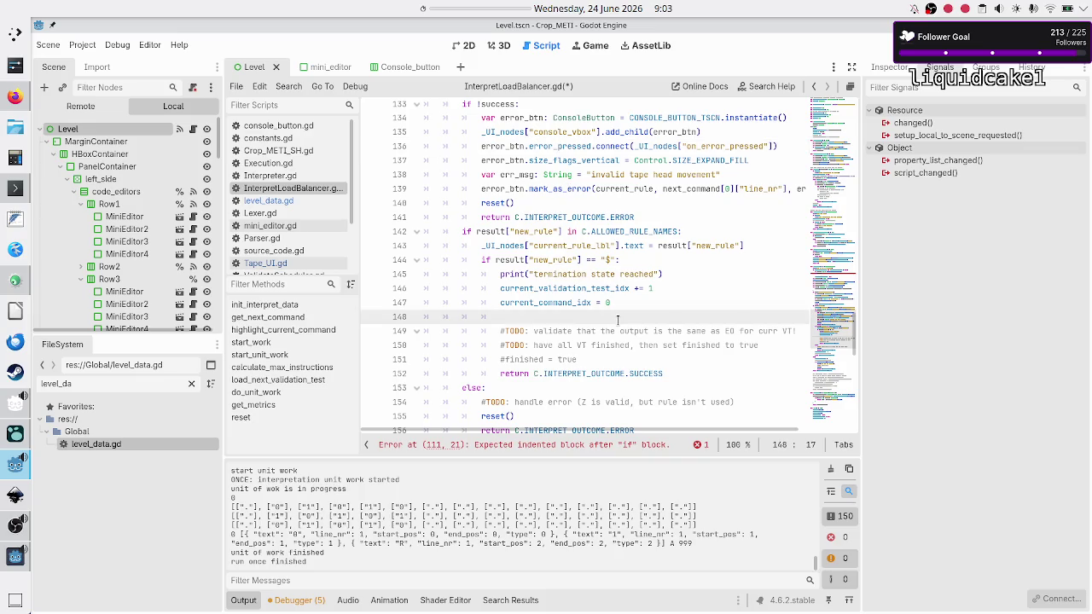
scroll(618, 320, up, 20)
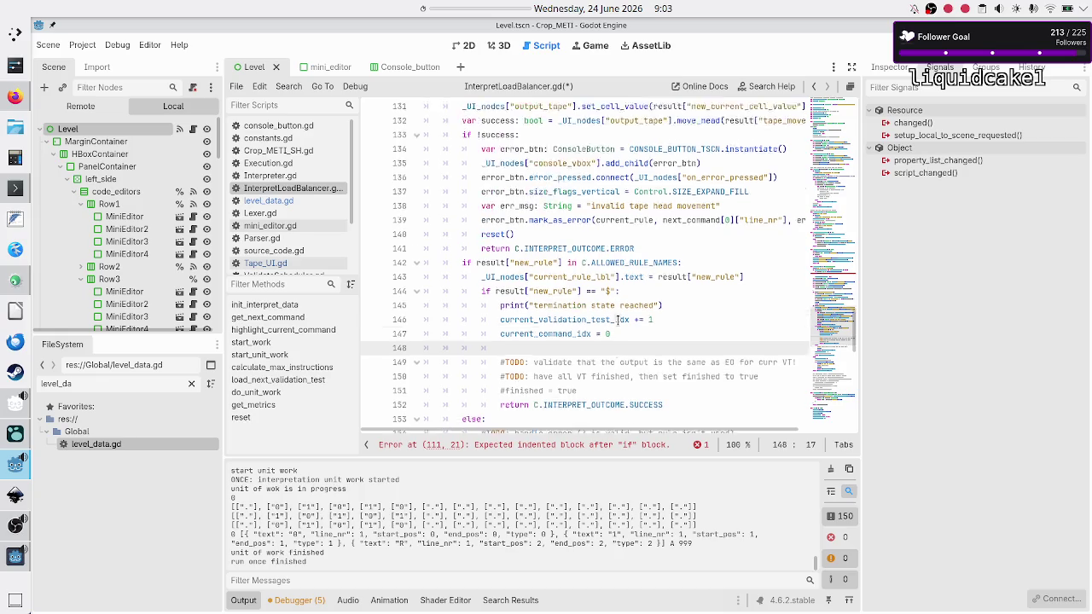
scroll(618, 320, up, 5)
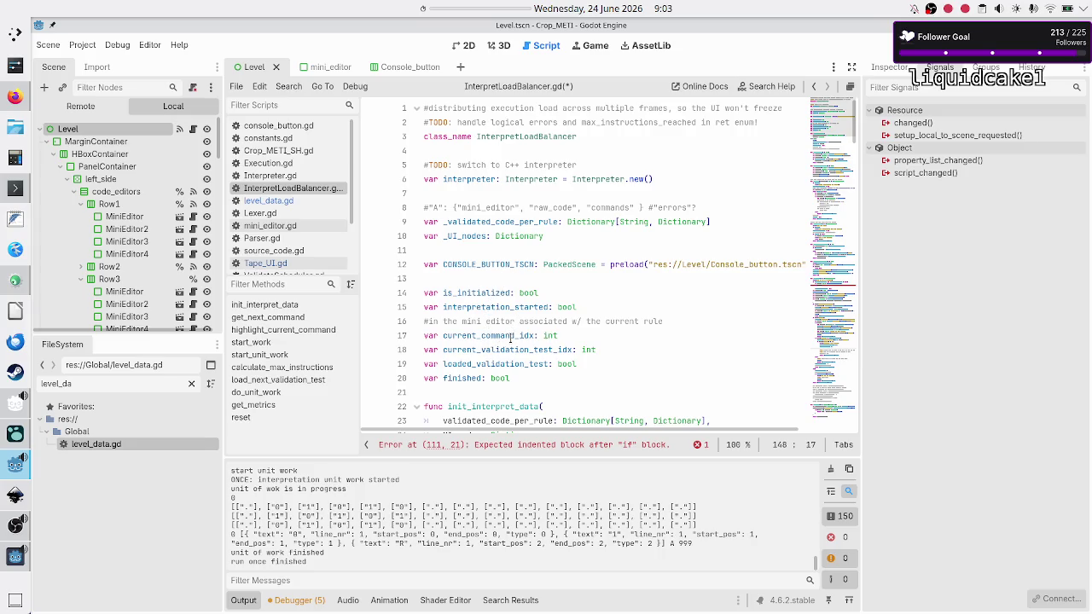
Inspect the current_validation_test_idx and loaded_validation_test declarations.
double_click(502, 350)
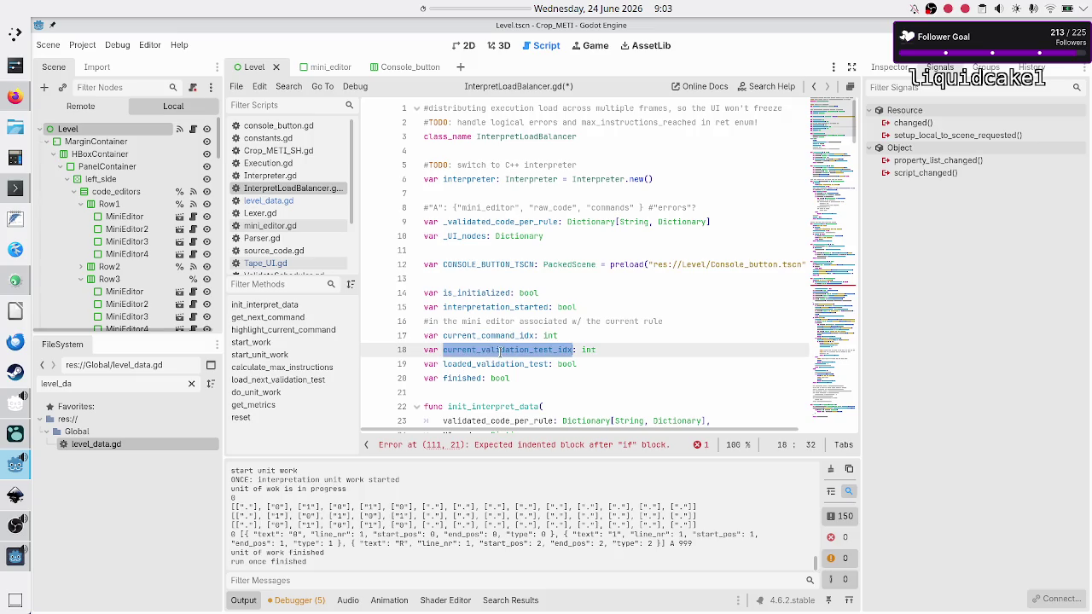
double_click(492, 363)
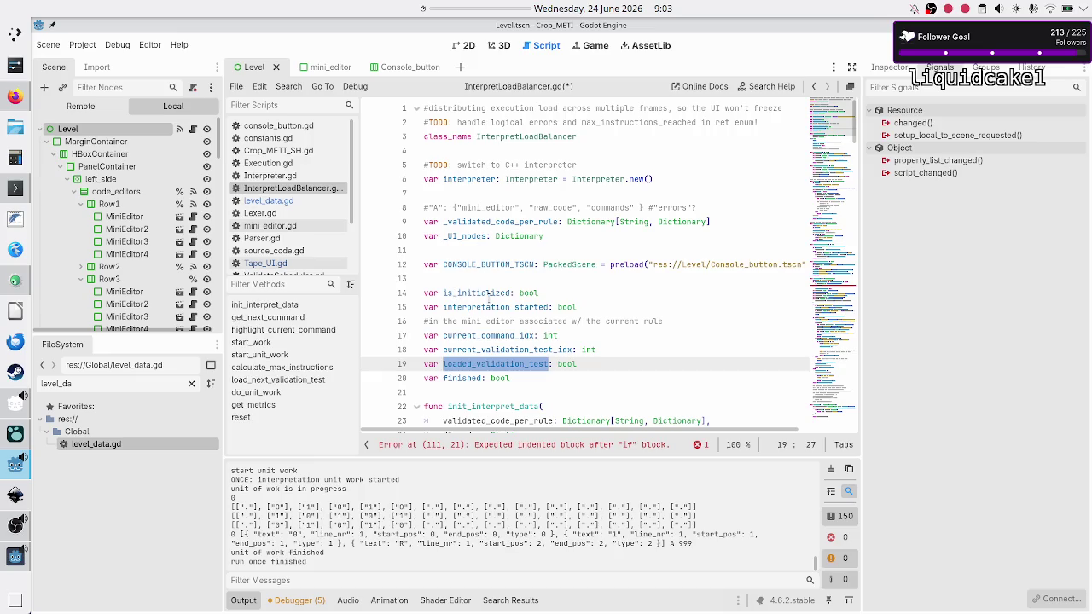
scroll(495, 378, down, 7)
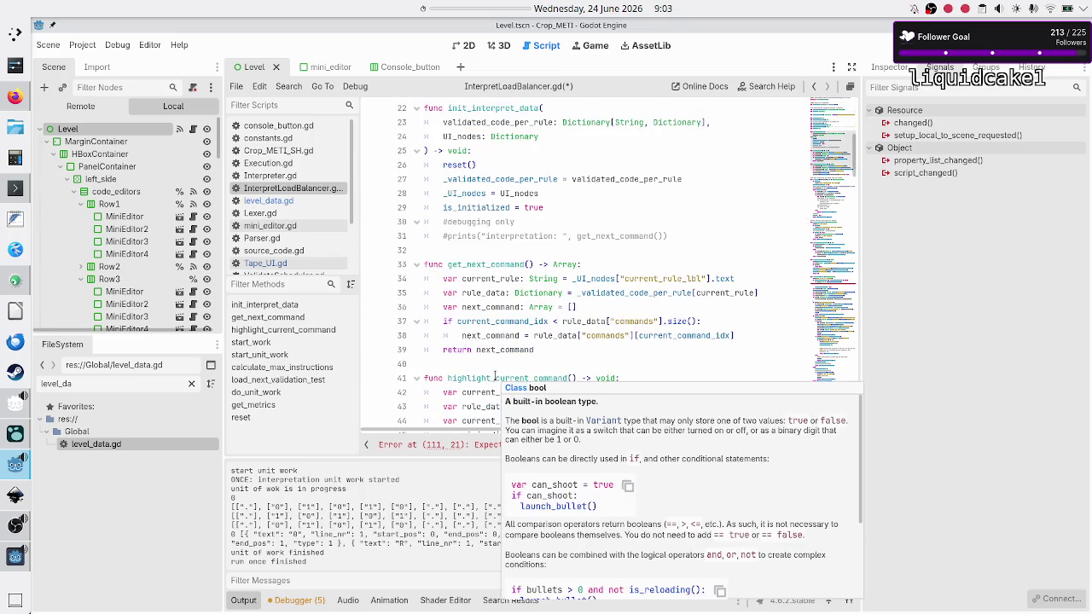
click(522, 307)
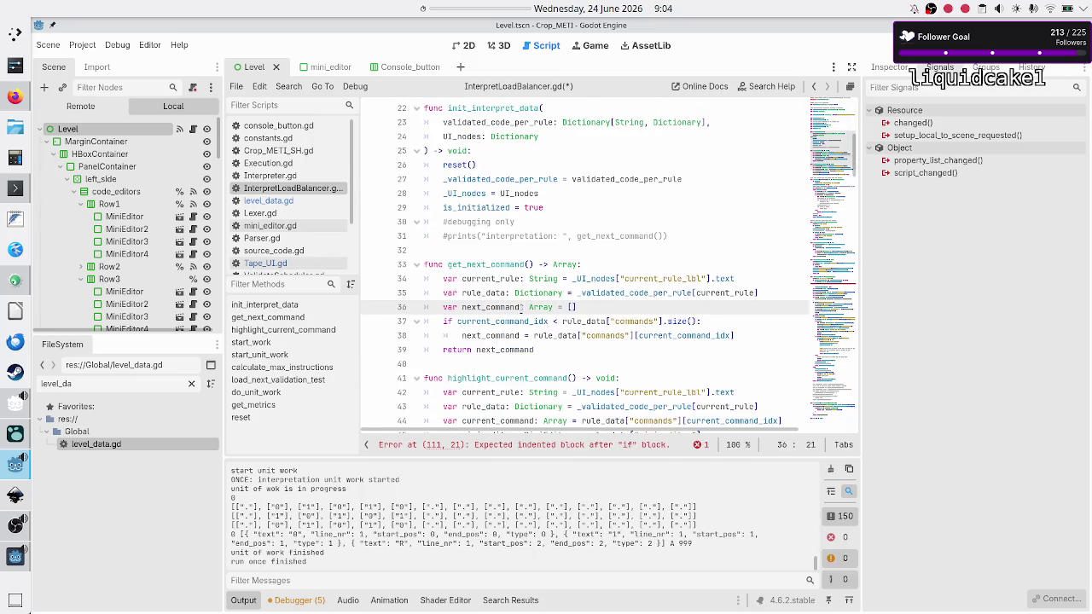
Search for 'rule', inspect the current_rule_lbl lookup on line 34, and scroll down to the termination branch.
key(ctrl+f)
text(rule)
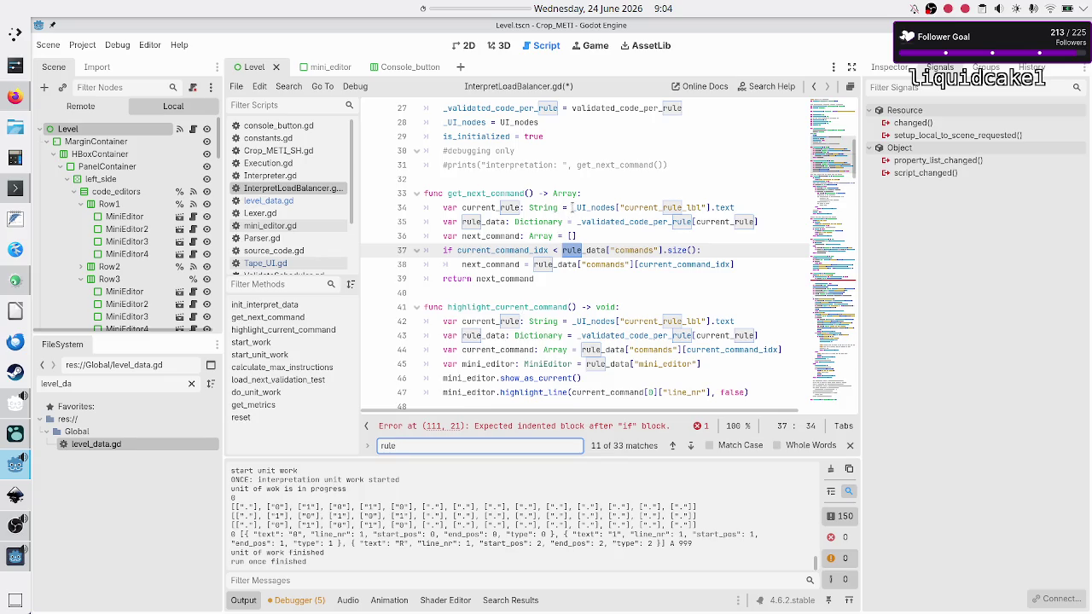
double_click(661, 207)
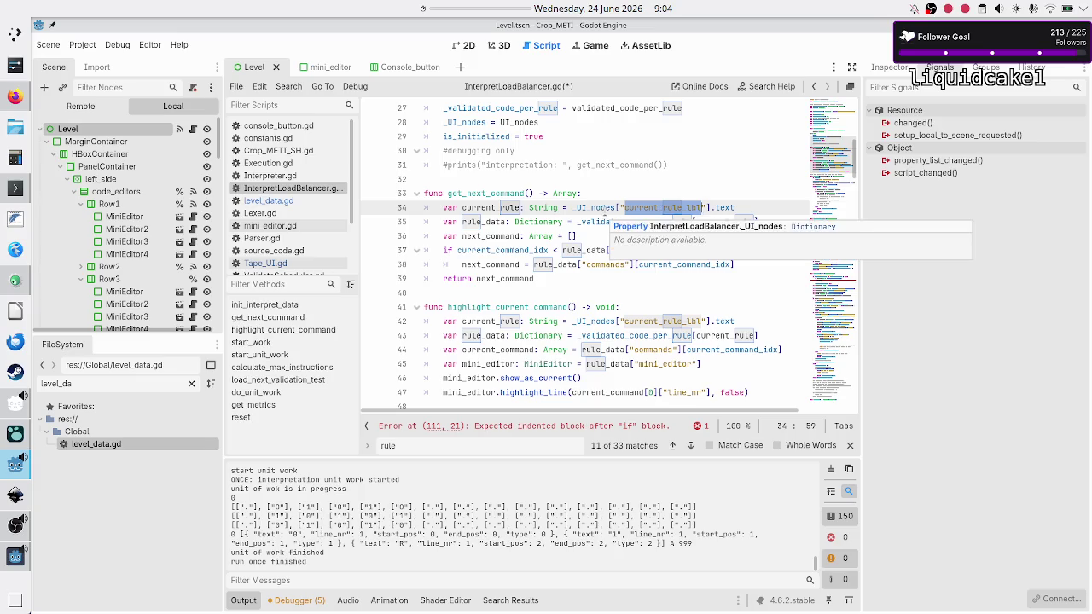
click(572, 208)
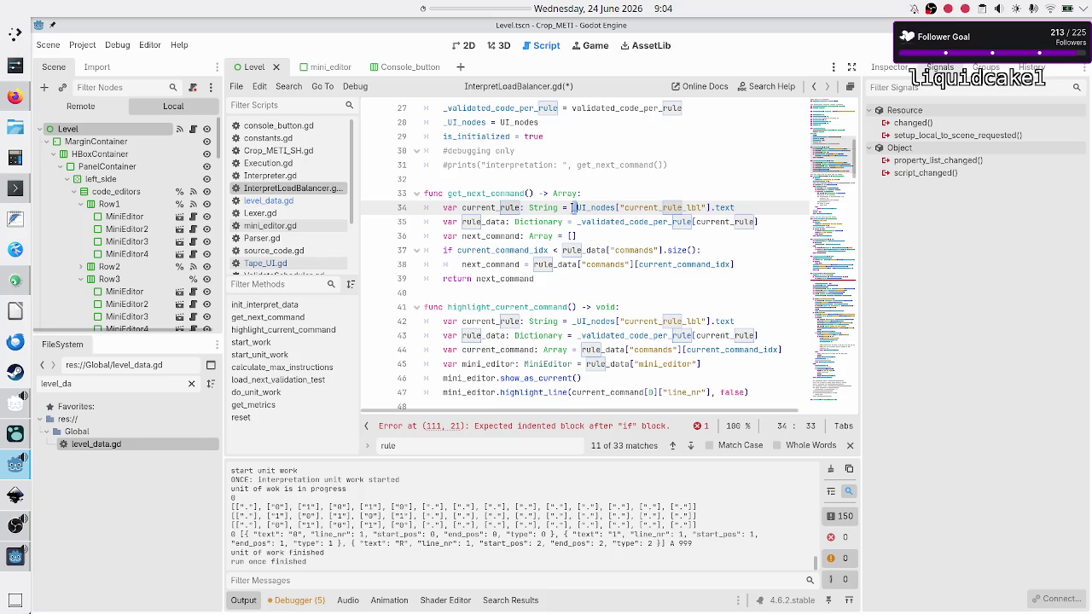
key(shift+Right)
key(shift+Right)
key(shift+Right)
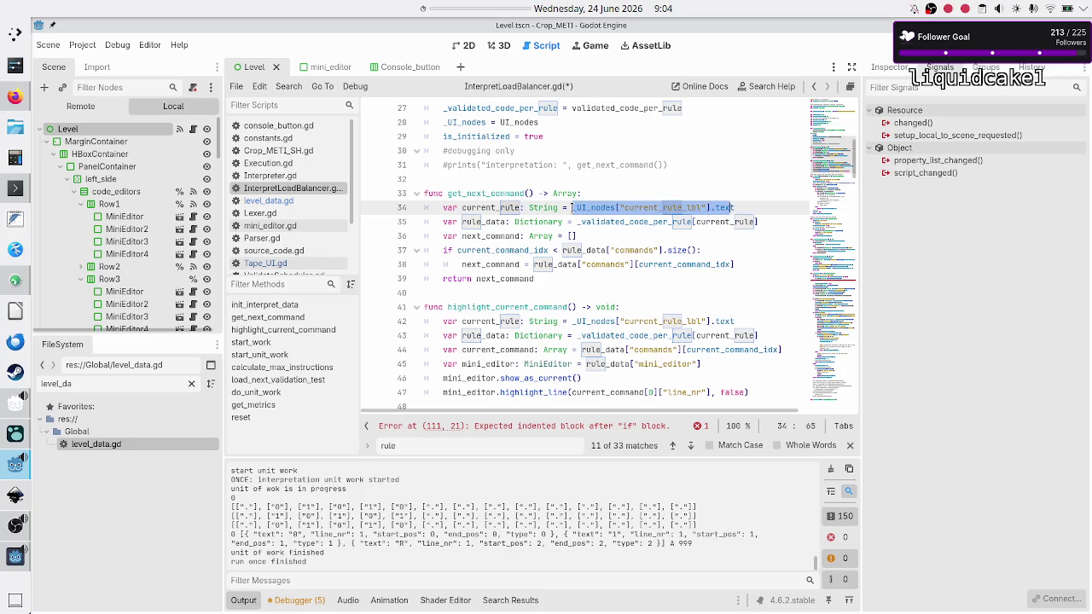
scroll(502, 202, down, 12)
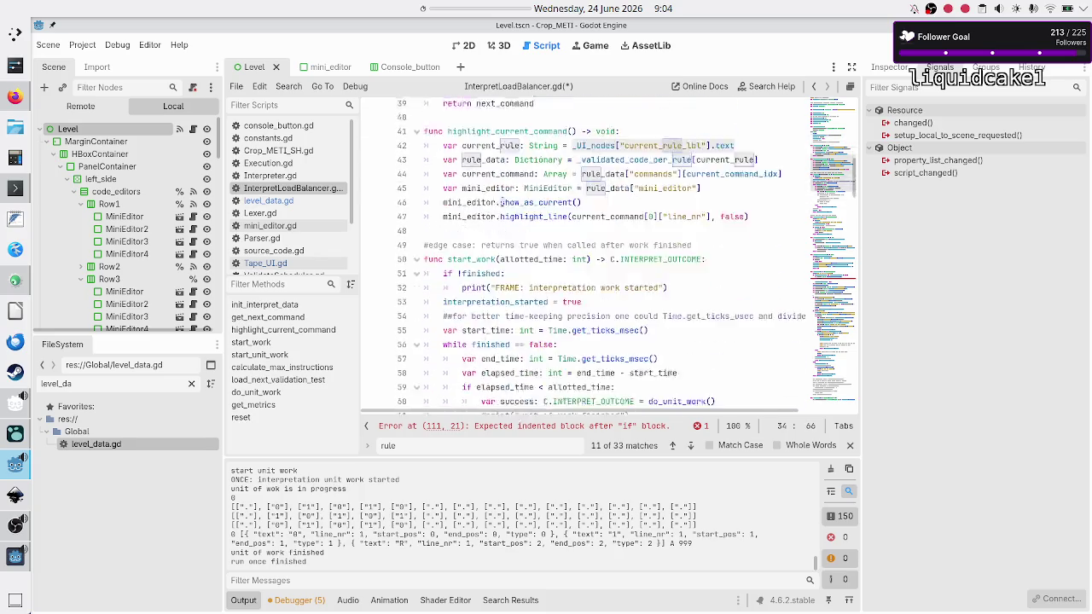
scroll(503, 202, down, 20)
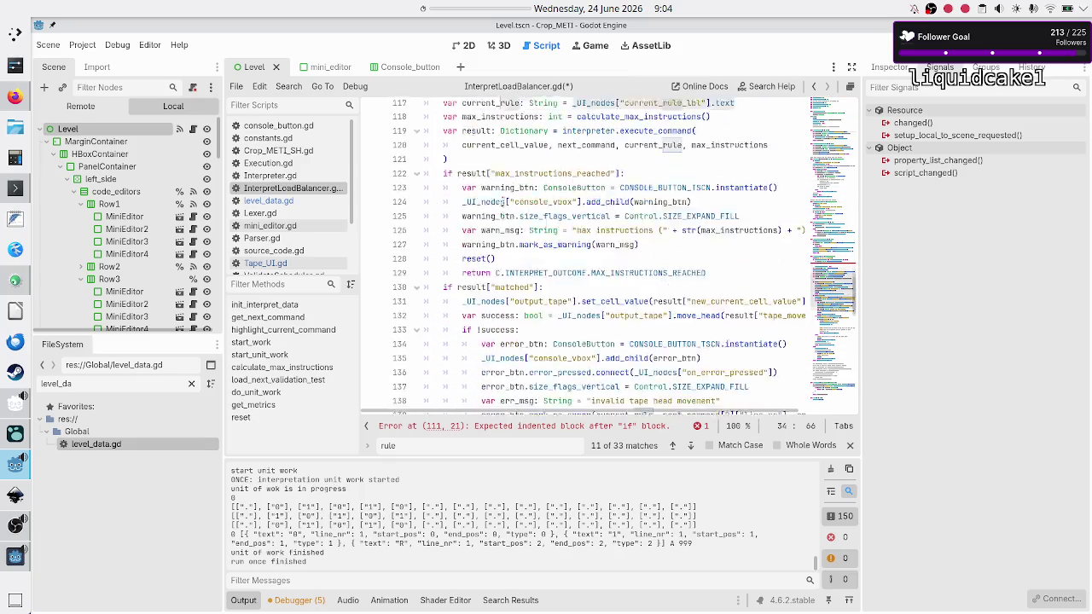
scroll(503, 199, down, 2)
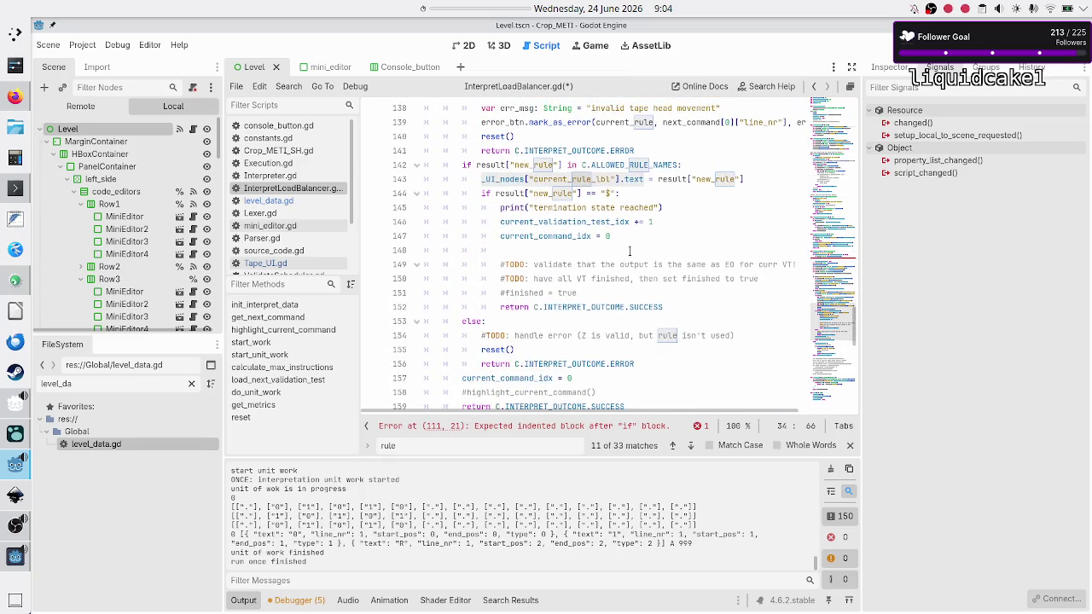
Add line 148 setting _UI_nodes["current_rule_lbl"].text = "A" after the command index reset.
click(645, 236)
key(Return)
text(_UI_nodes["current_rule_lbl"].text)
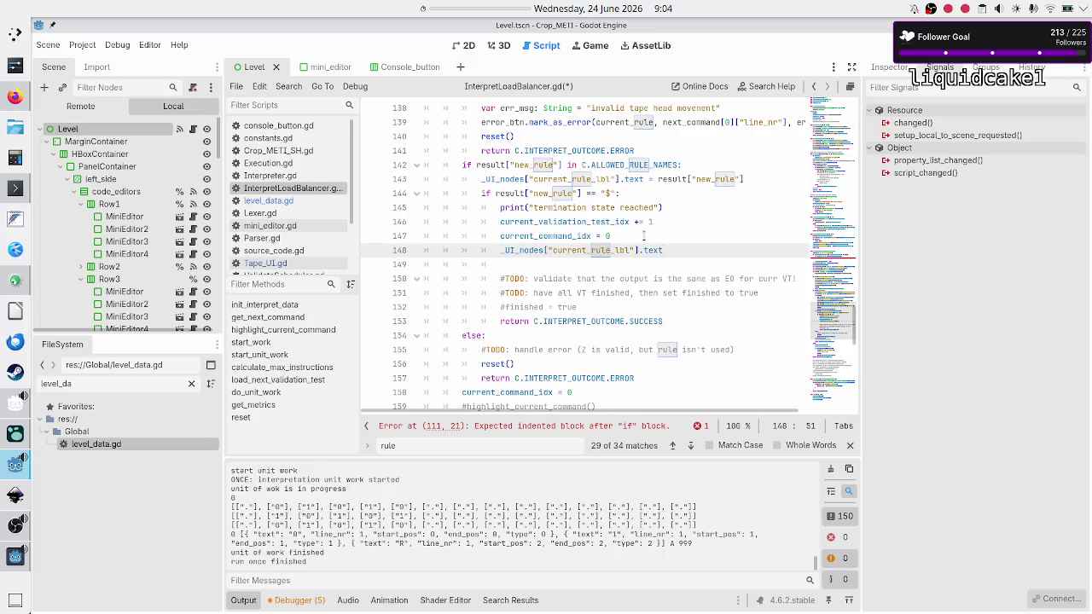
text(= "A)
Review the termination branch's index reset lines, then run the project with F5 to test.
key(Up)
key(Up)
key(Up)
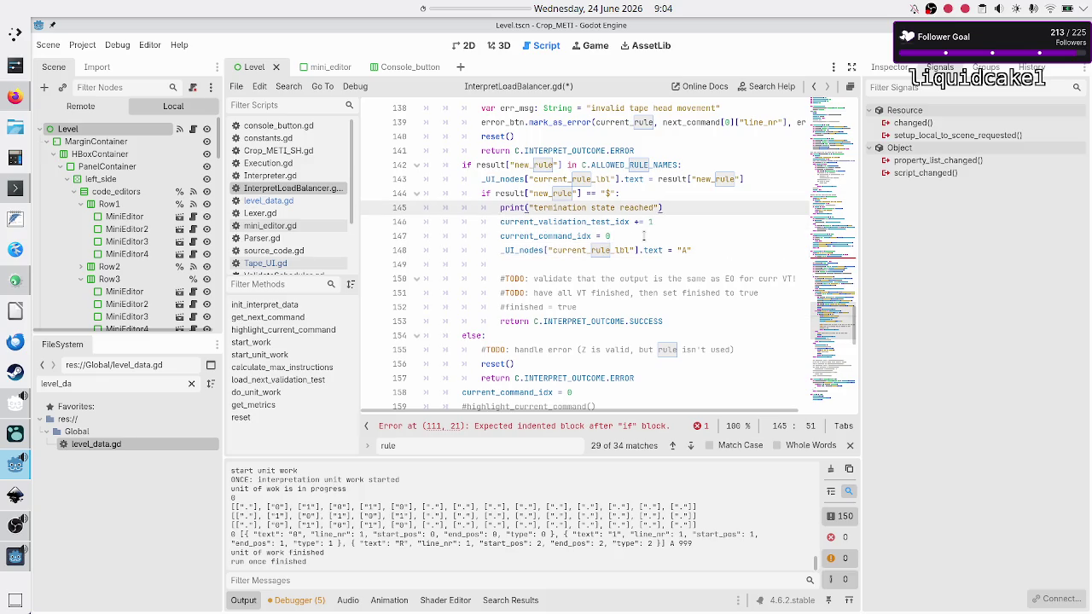
key(shift+Down)
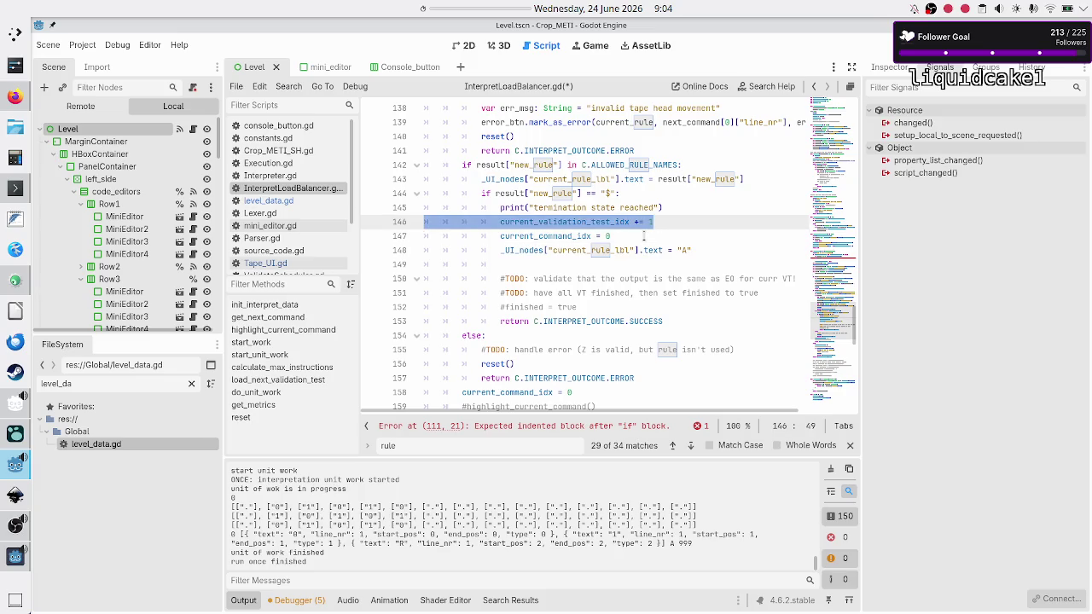
key(Right)
key(shift+End)
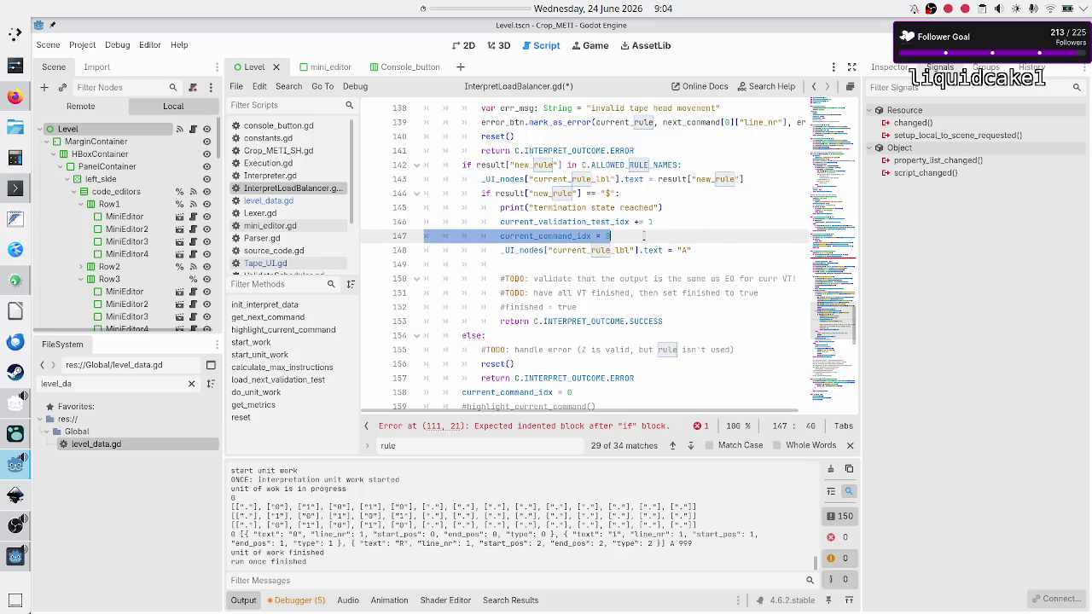
key(F5)
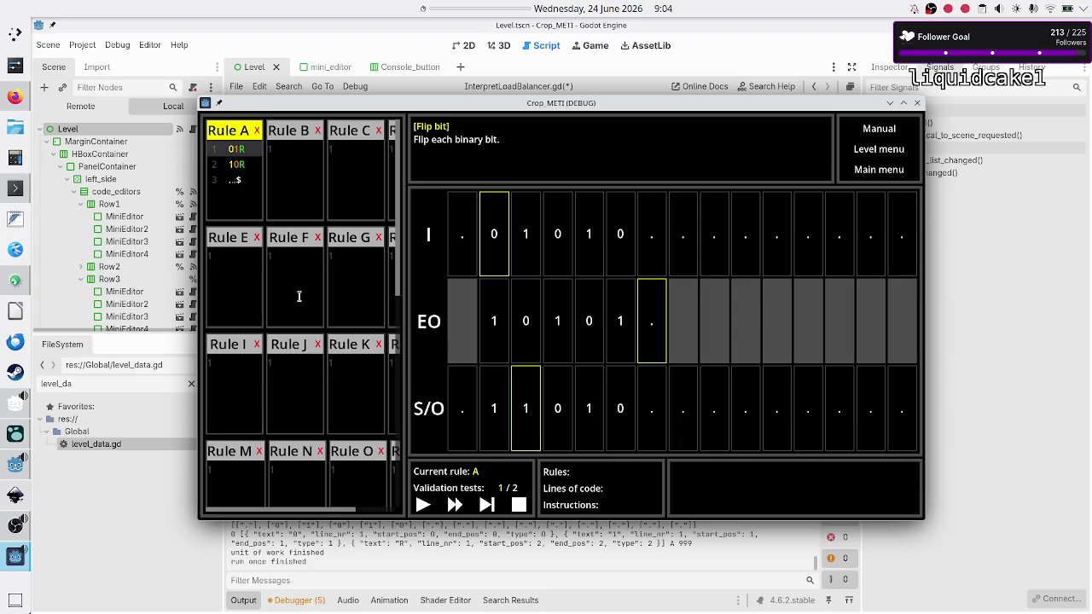
click(228, 152)
key(F8)
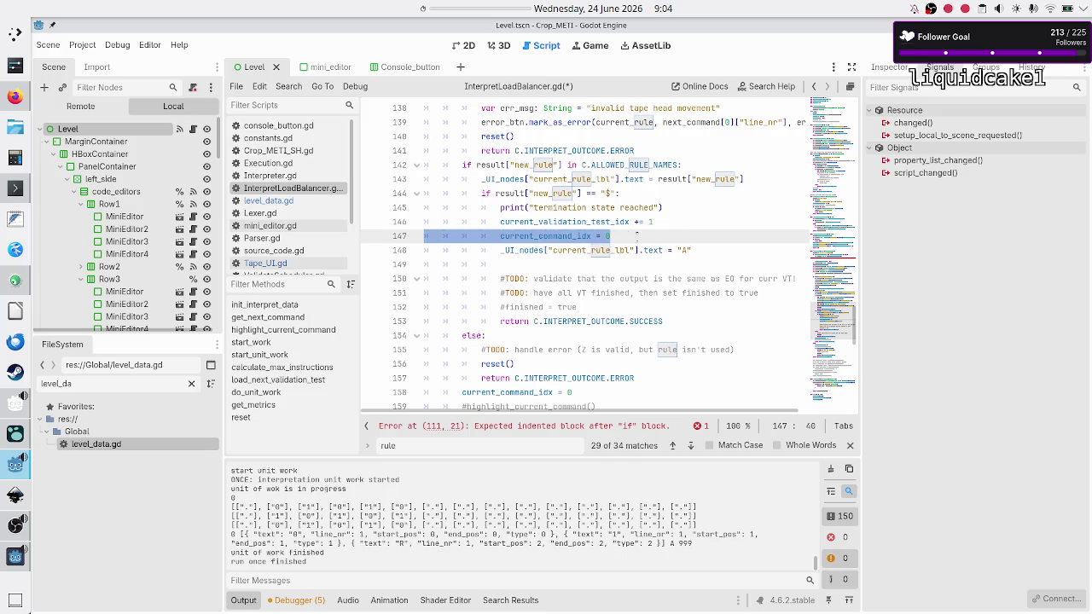
click(648, 237)
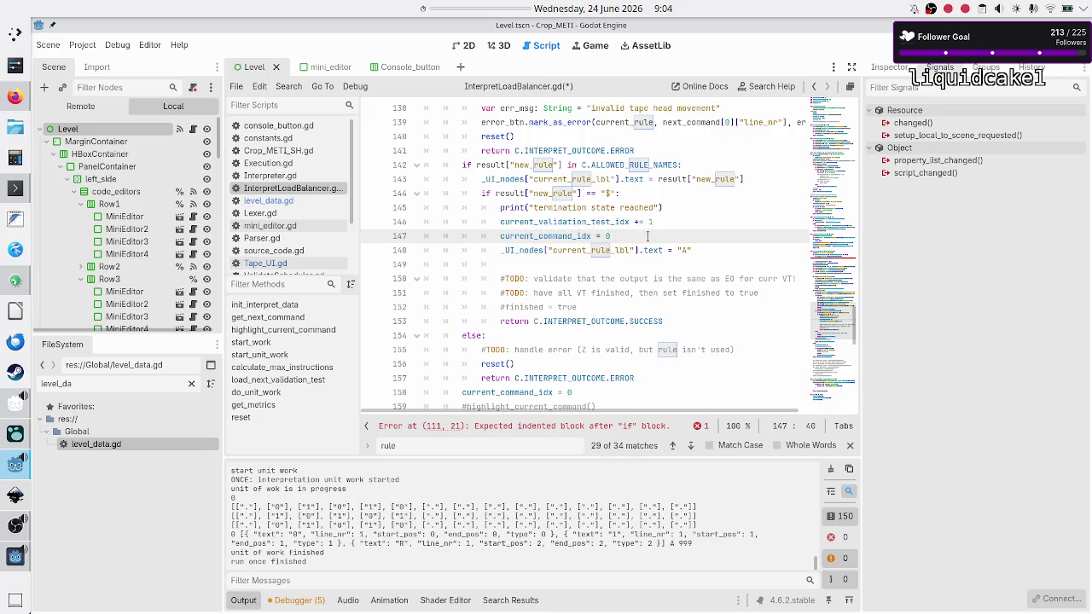
key(Down)
key(Down)
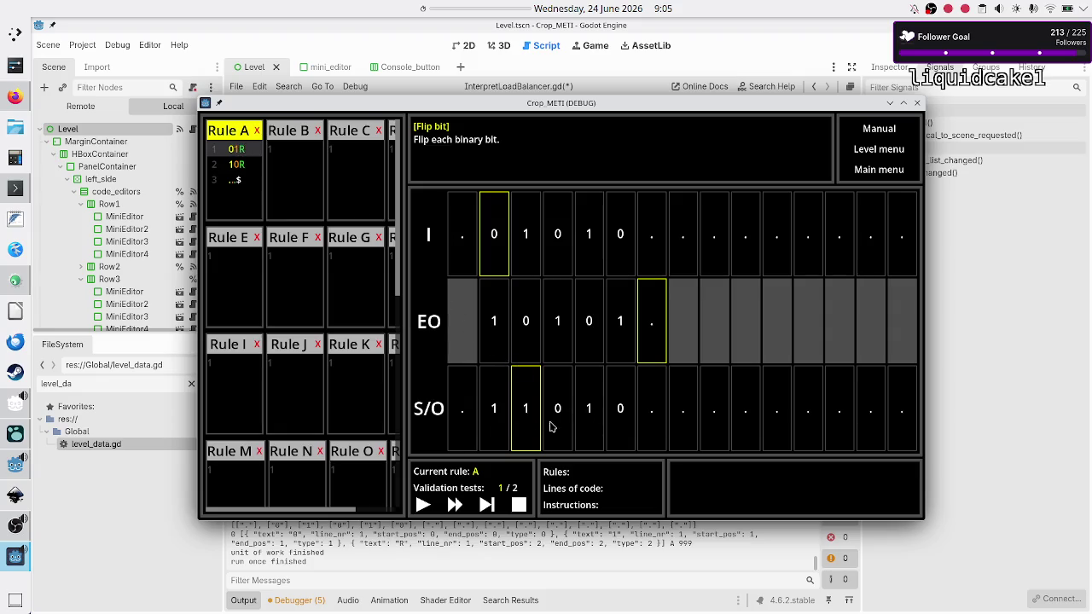
key(F8)
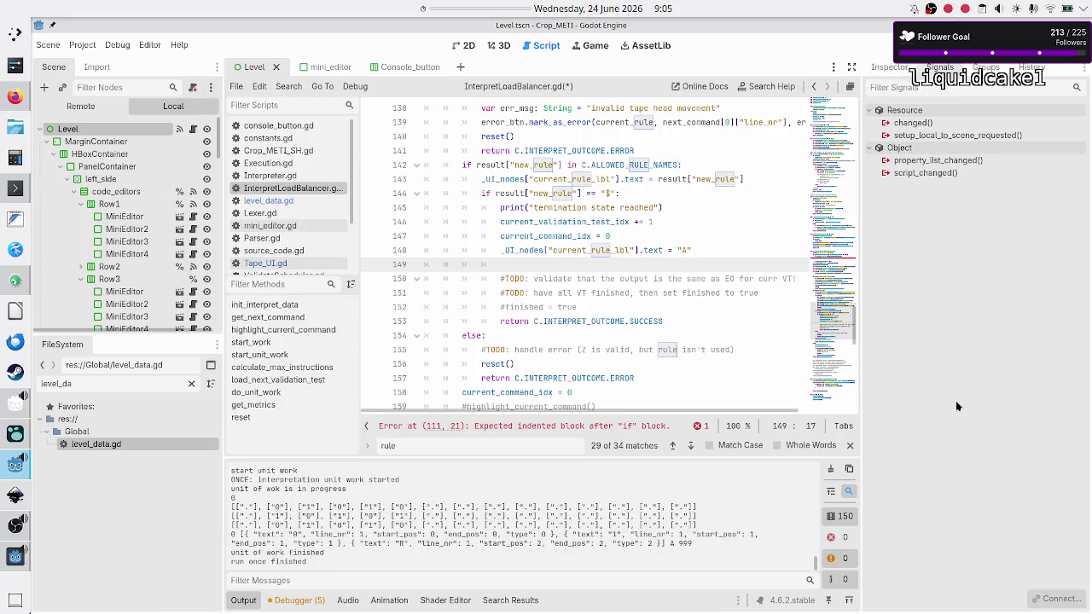
click(292, 375)
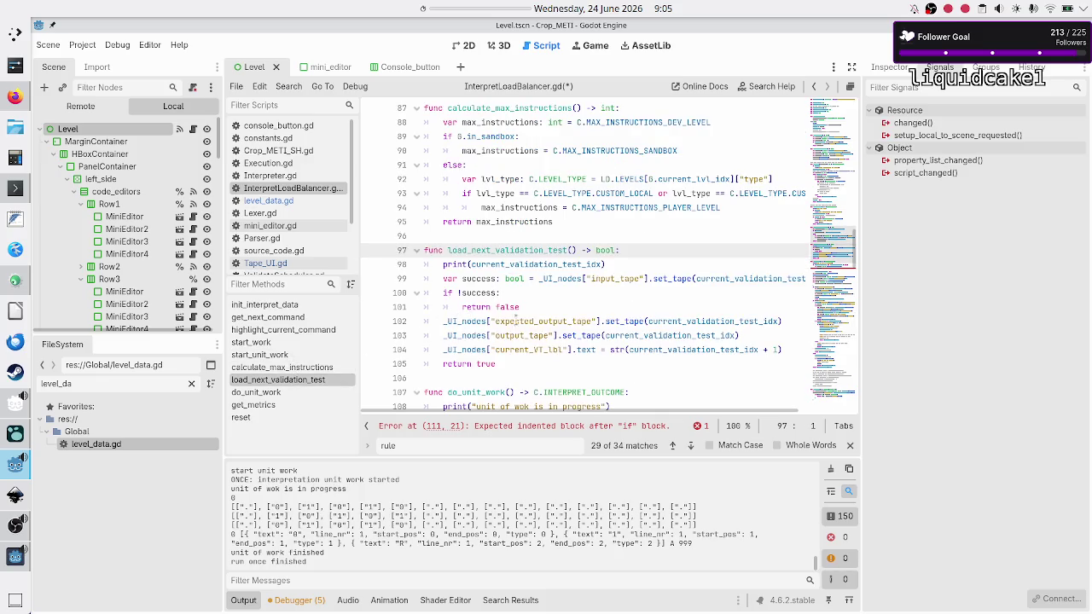
double_click(625, 321)
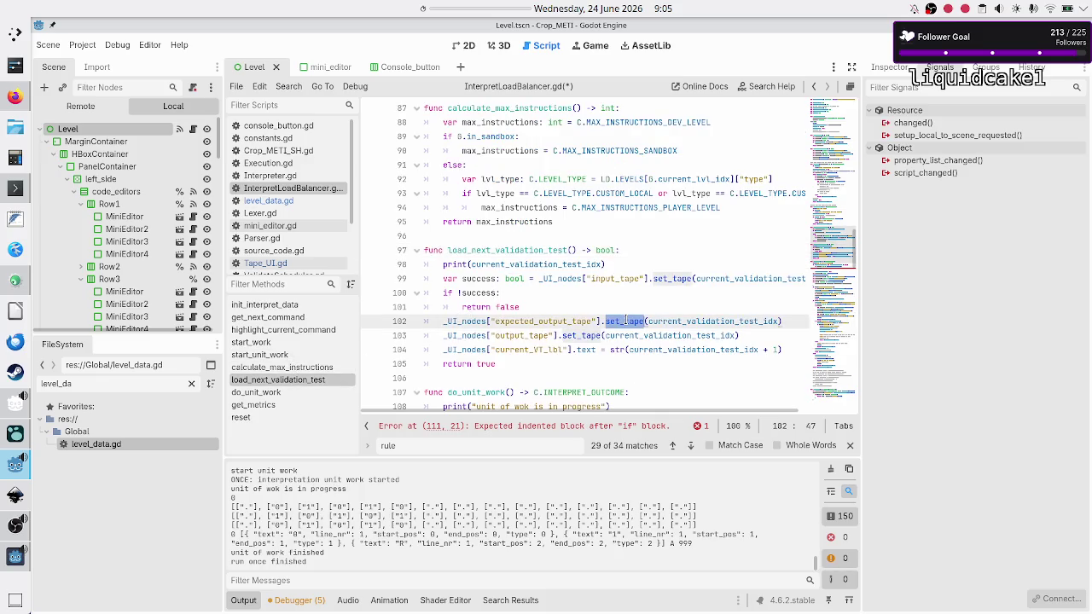
double_click(587, 335)
click(587, 350)
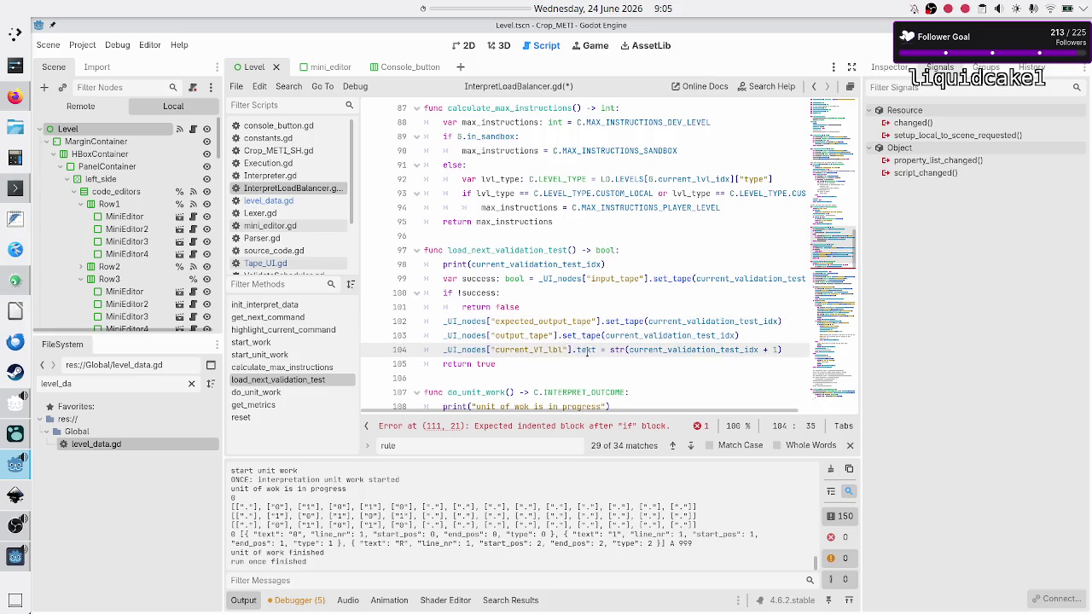
scroll(520, 333, down, 20)
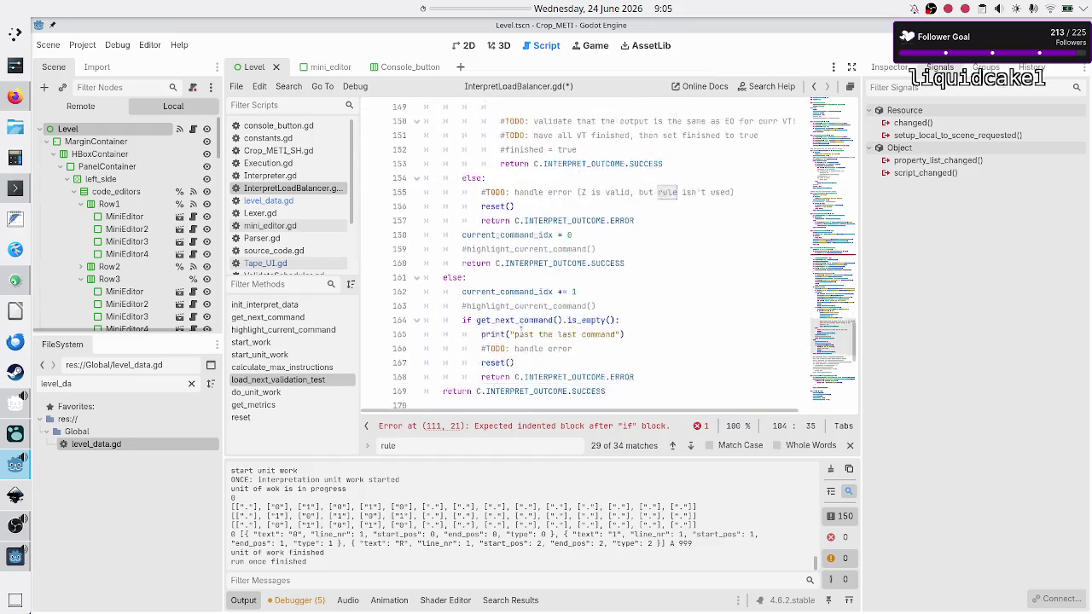
scroll(521, 333, up, 13)
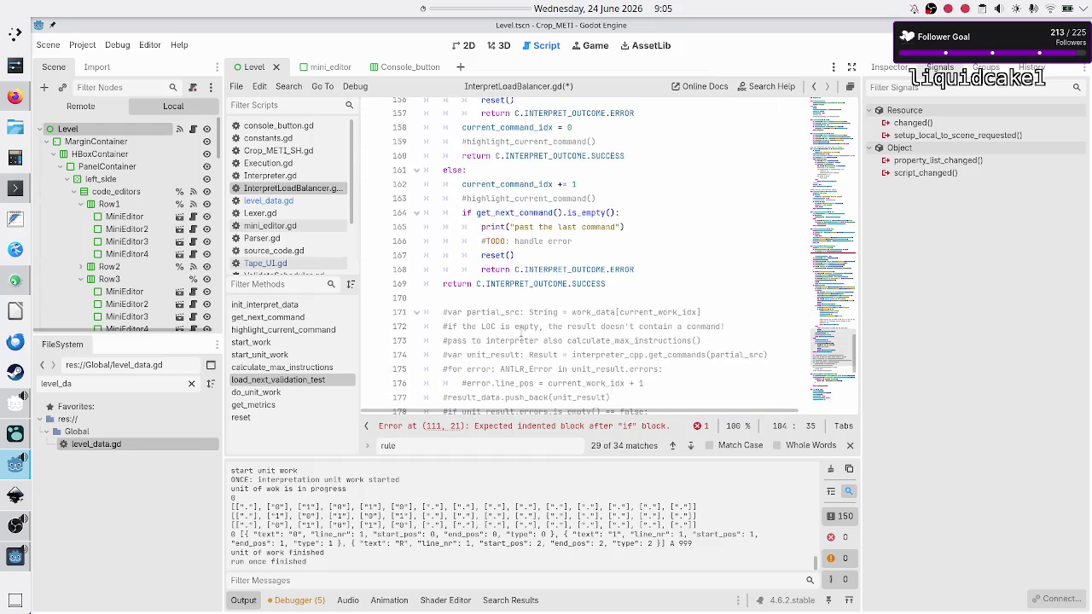
scroll(521, 333, up, 2)
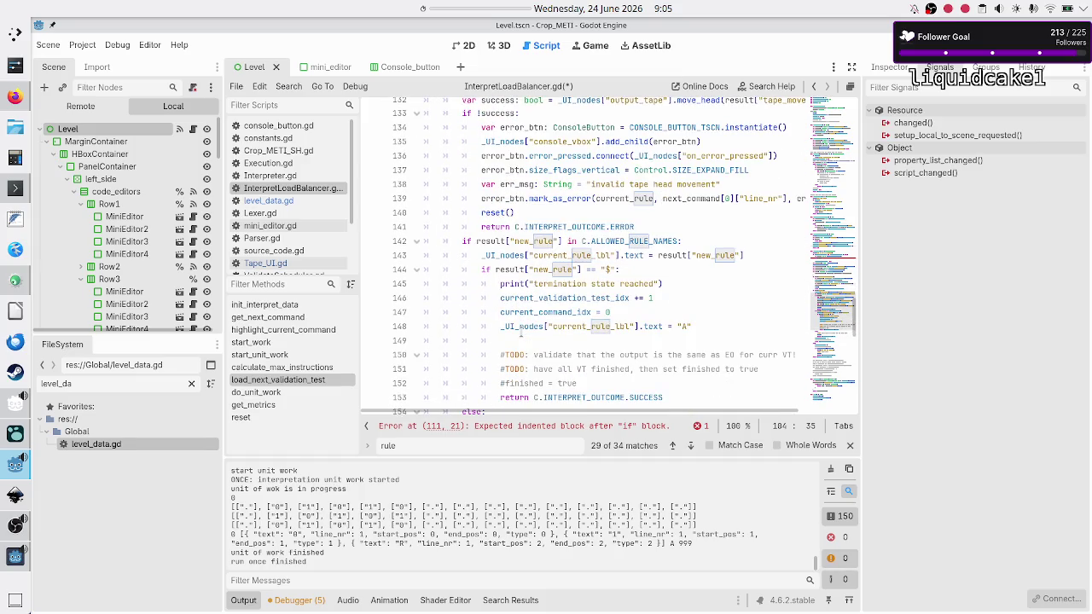
scroll(569, 298, down, 11)
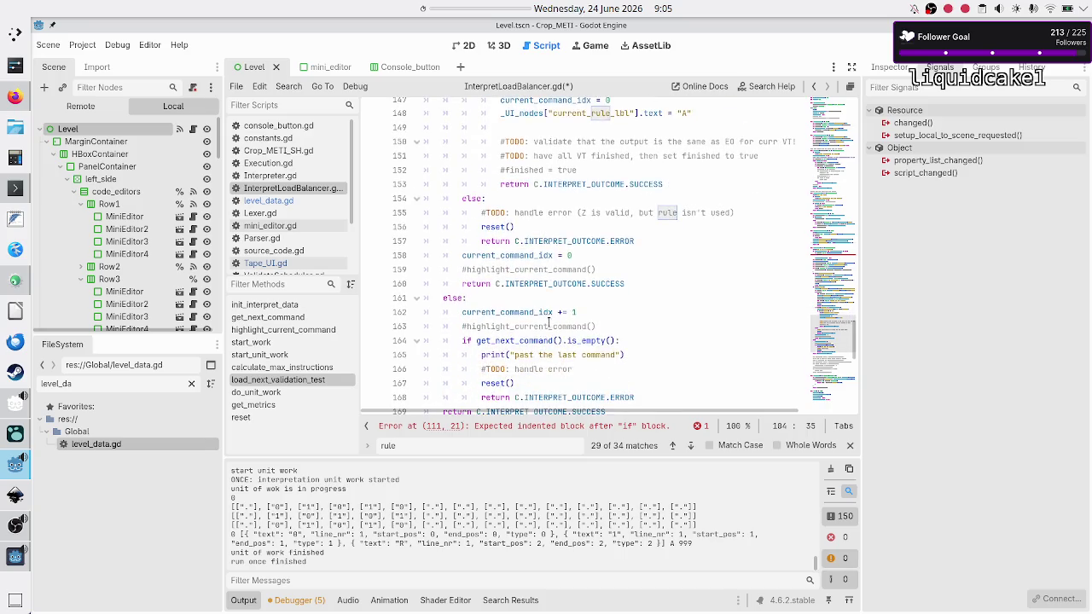
scroll(549, 322, up, 3)
scroll(548, 322, down, 3)
scroll(548, 321, up, 10)
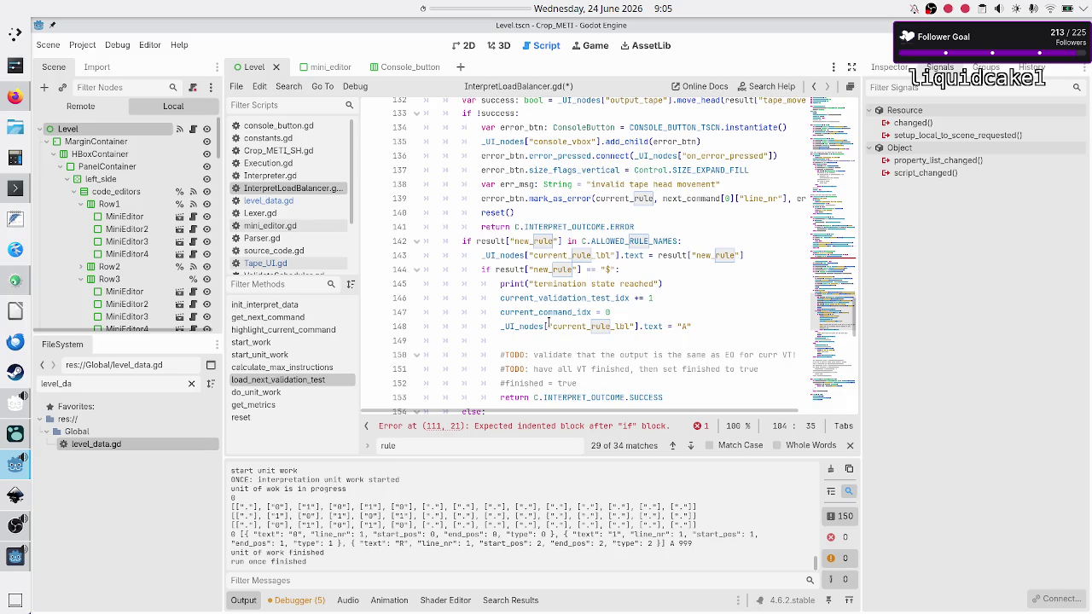
click(634, 271)
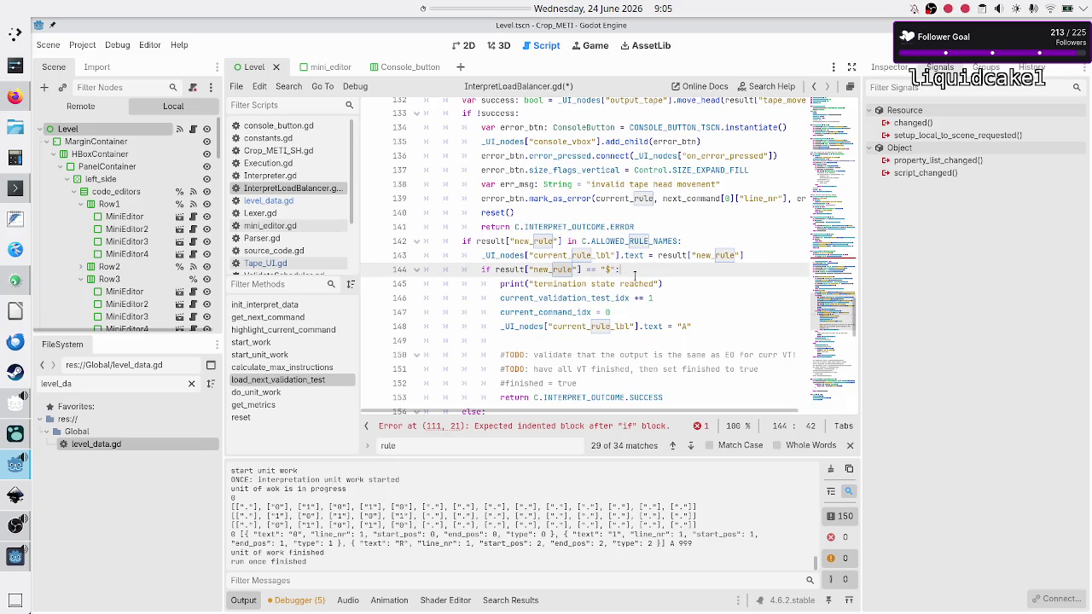
key(Down)
key(Down)
key(Home)
key(Down)
key(Down)
key(Down)
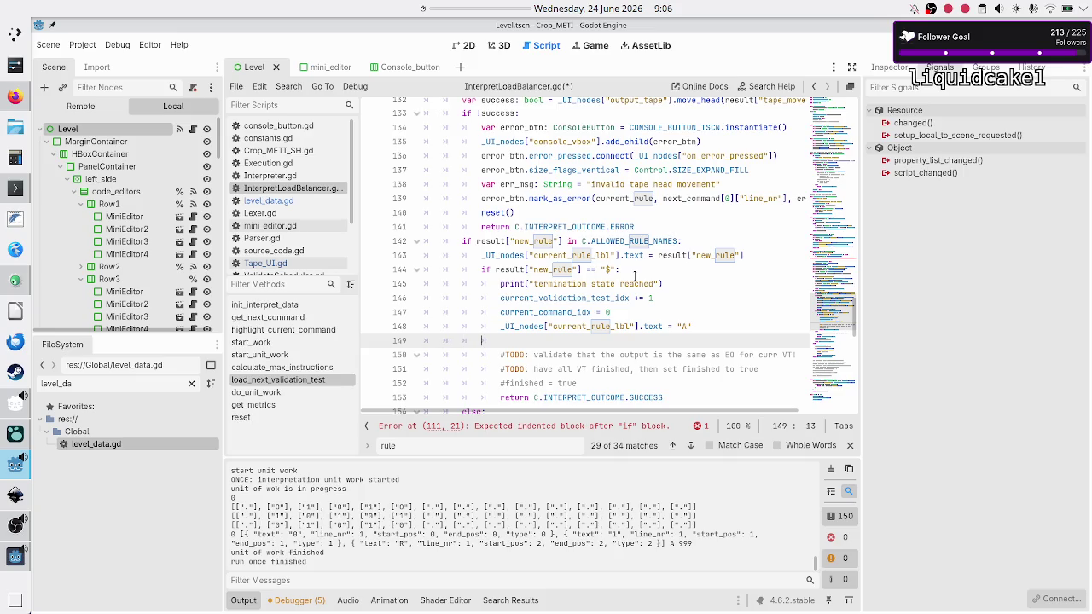
key(Down)
key(Home)
key(shift+Down)
key(shift+Left)
key(shift+Left)
key(shift+Left)
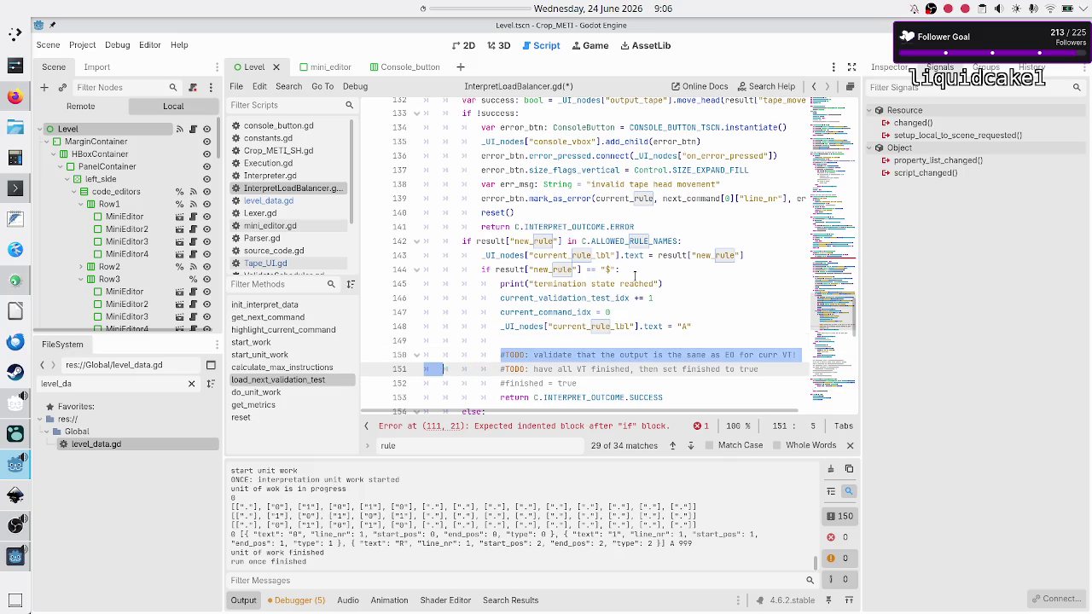